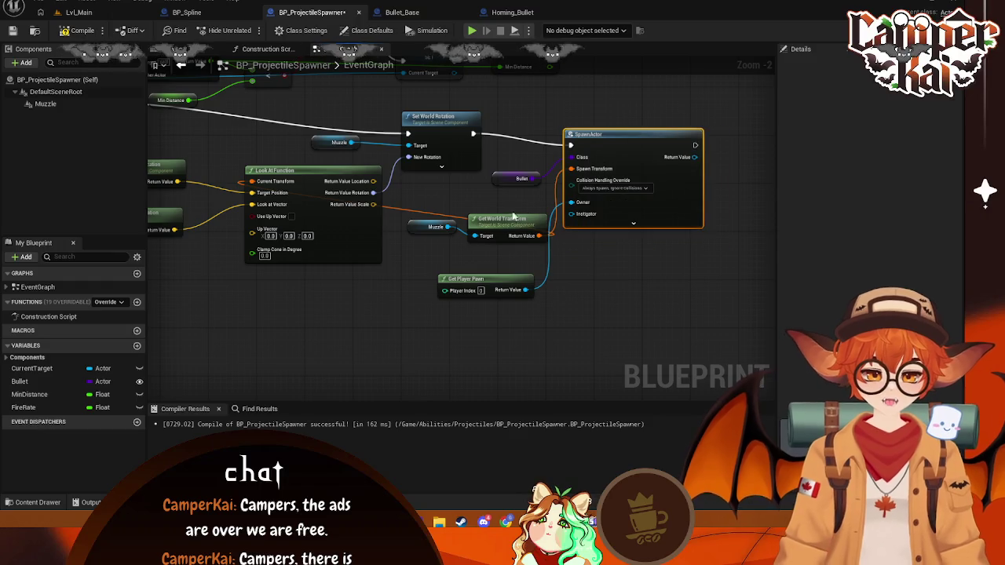
- Arrange the Muzzle, Get World Transform and Get Player Pawn nodes beside SpawnActor's inputs
left_click_drag(509, 226, 486, 203)
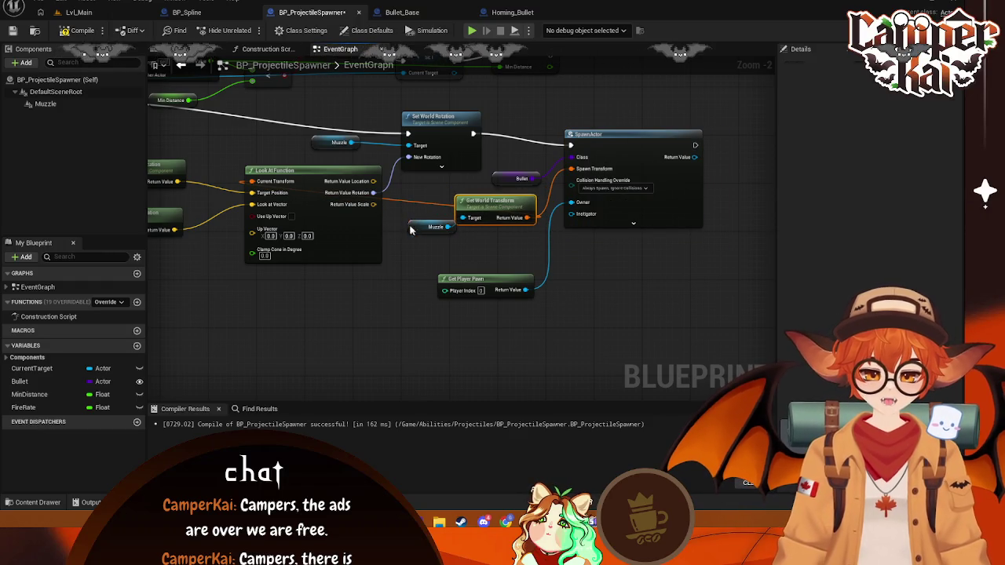
left_click_drag(416, 233, 397, 223)
left_click_drag(493, 212, 485, 212)
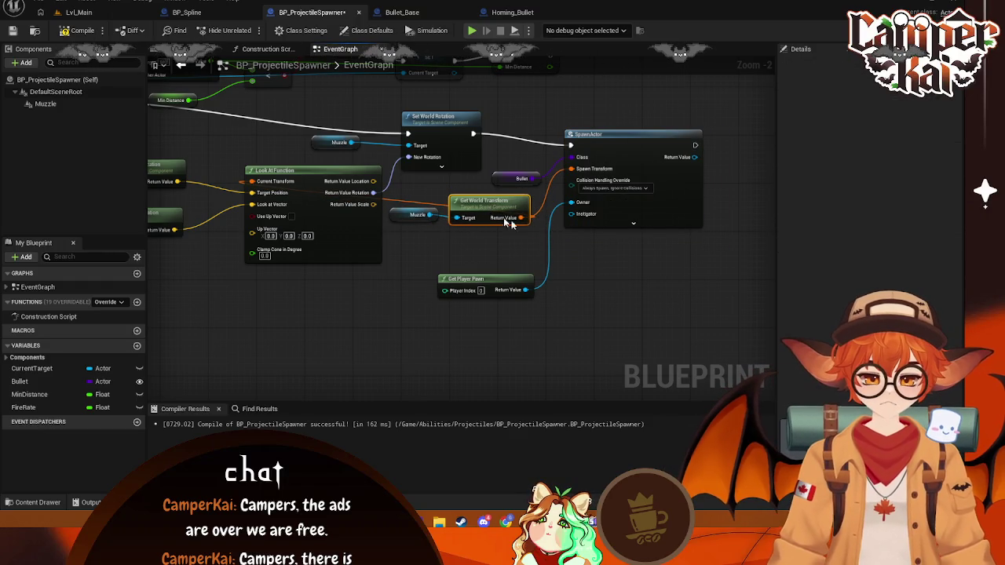
left_click_drag(487, 284, 486, 241)
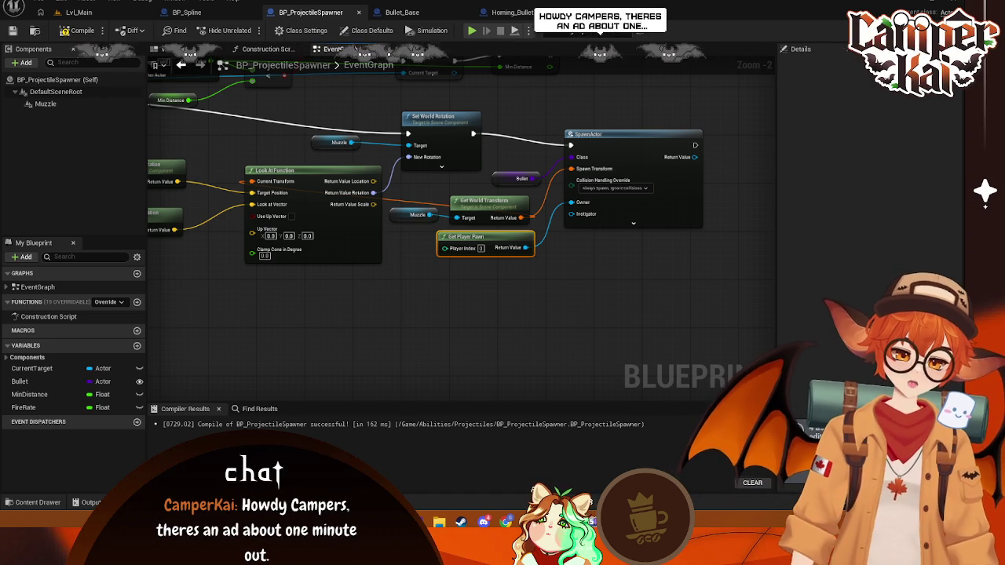
left_click(628, 241)
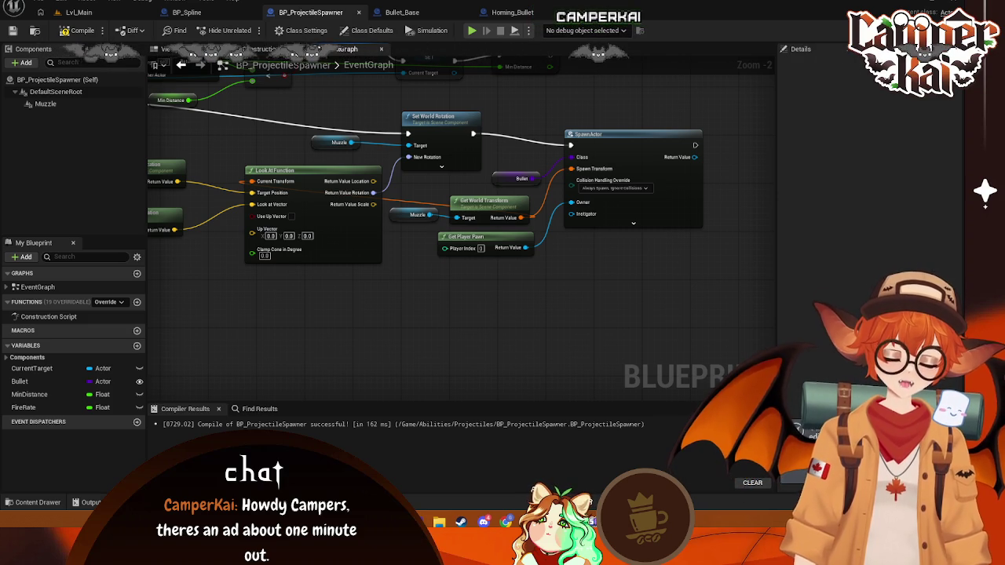
- Cancel a wire from SpawnActor's Return Value and bring up the Bullet_Base blueprint
left_click_drag(598, 154, 633, 153)
left_click(668, 108)
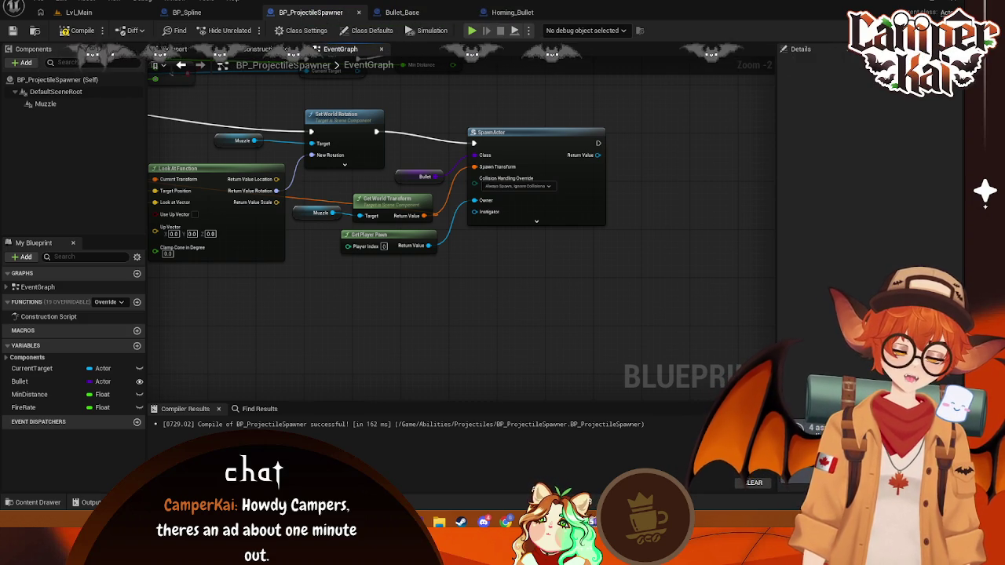
left_click(421, 12)
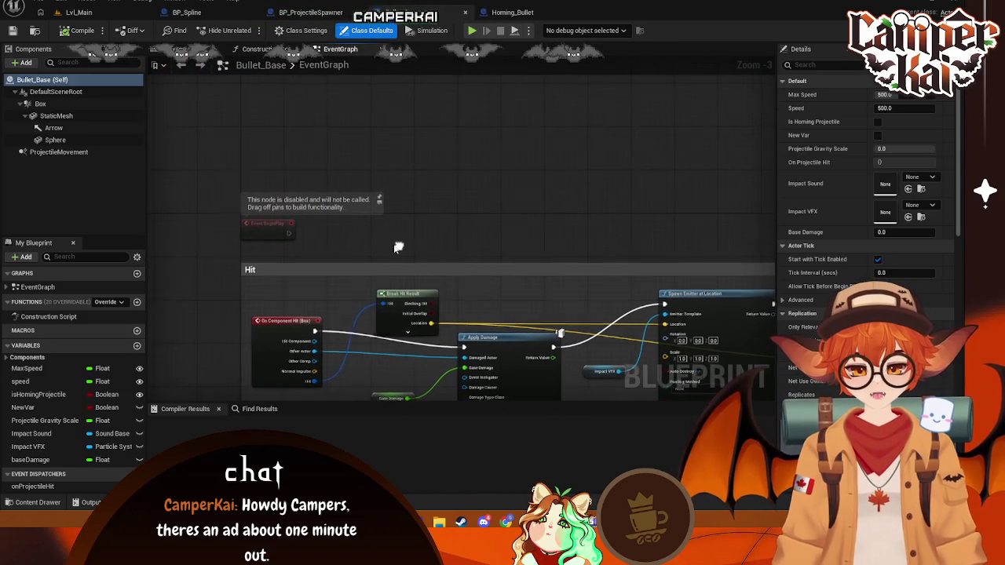
- Add an Ignore Actor when Moving (Box) node and wire Event BeginPlay into it
left_click_drag(288, 232, 348, 226)
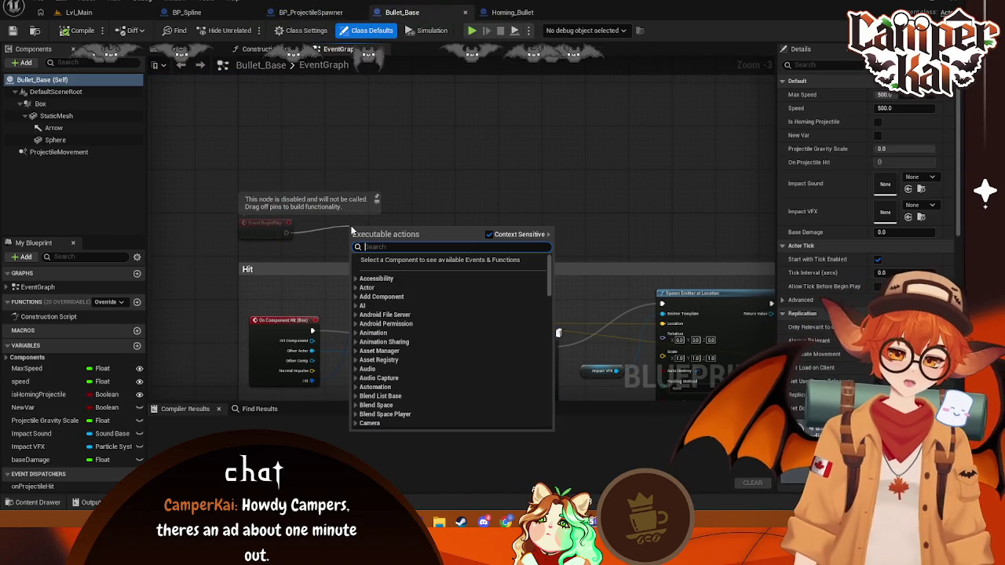
type("ignore")
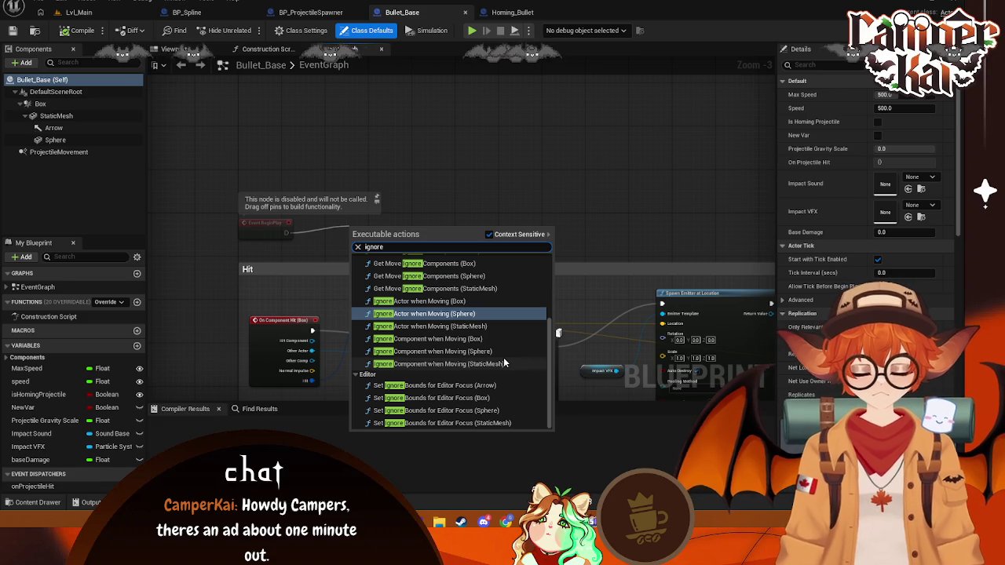
type(" actor")
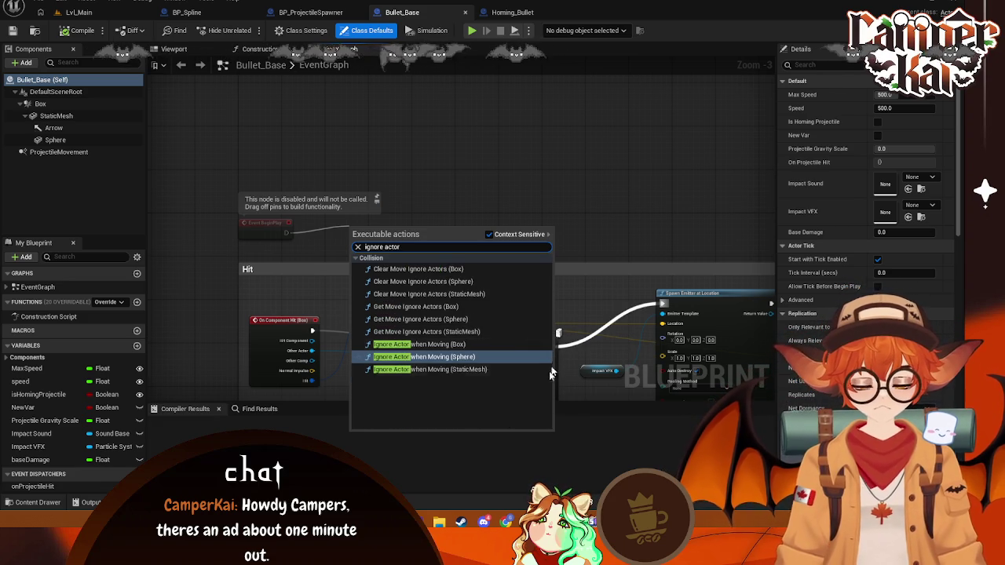
left_click(534, 194)
right_click(430, 210)
type("ign")
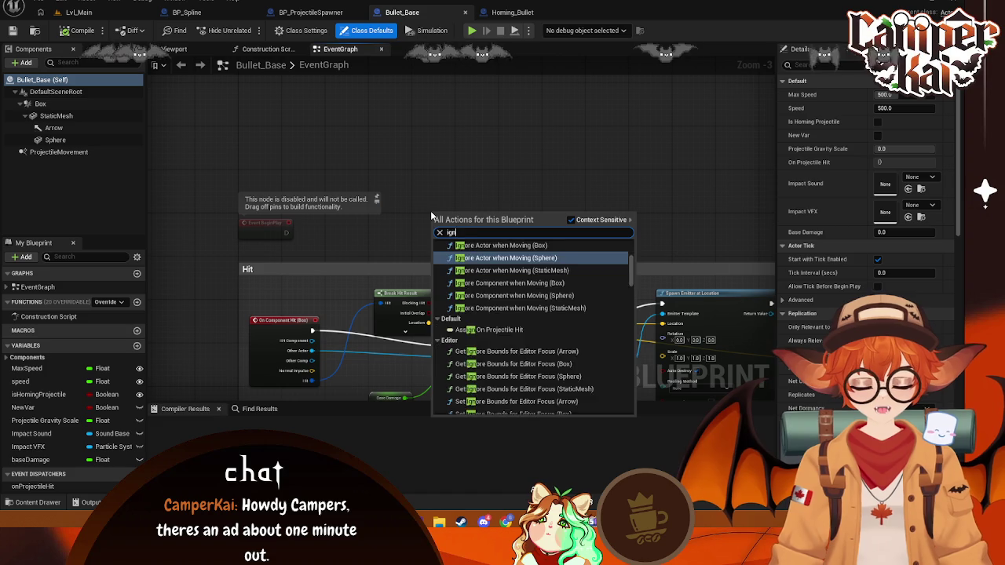
type("ore actor whe")
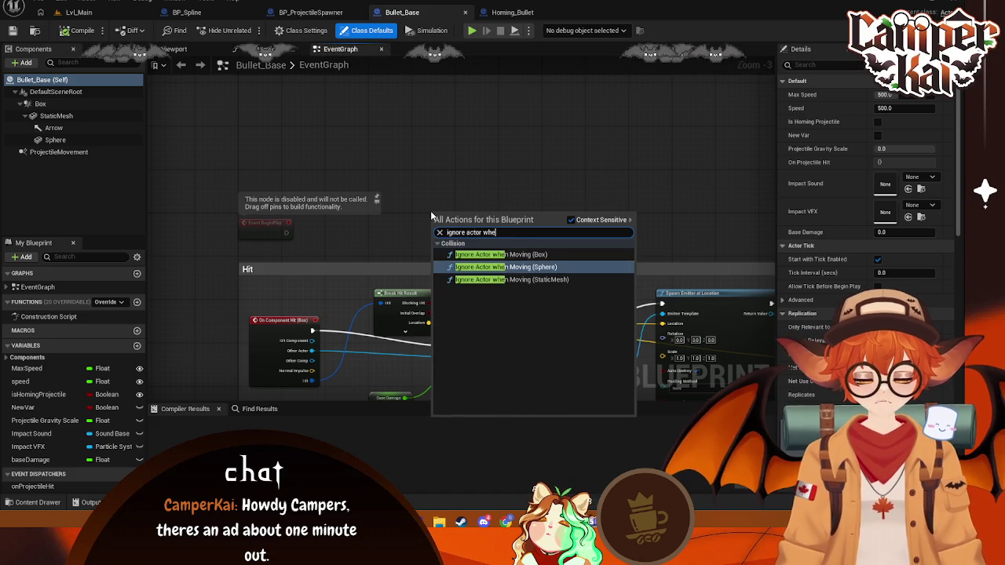
type("n movi")
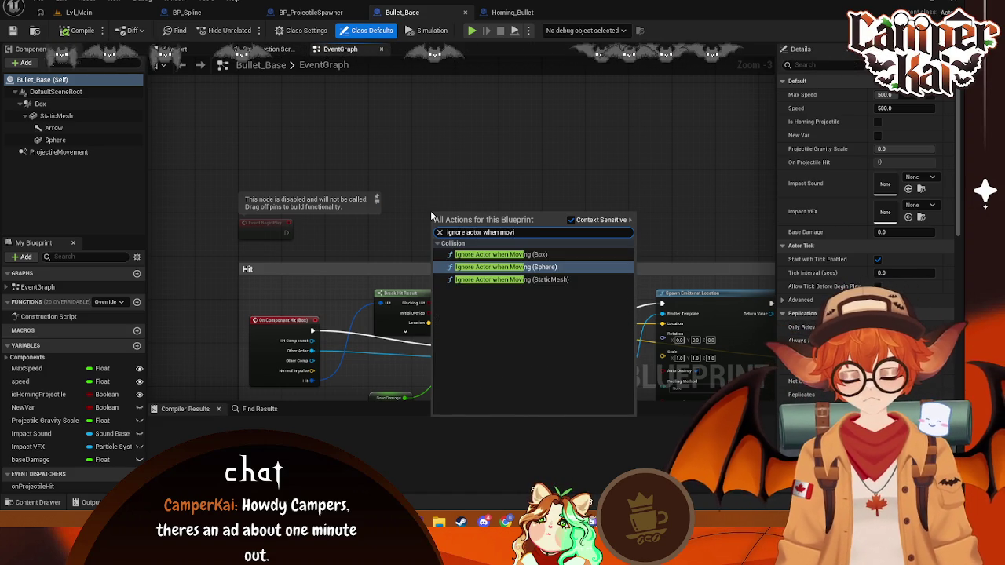
left_click(507, 262)
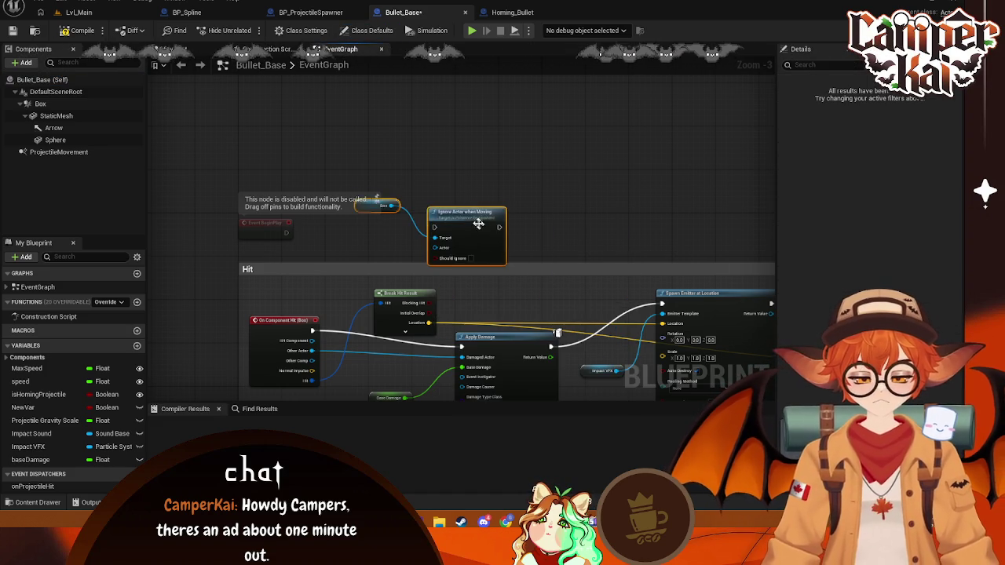
mouse_move(474, 232)
left_mouse_down()
mouse_move(395, 188)
mouse_move(378, 206)
left_mouse_up()
mouse_move(289, 232)
left_mouse_down()
mouse_move(336, 224)
mouse_move(336, 205)
left_mouse_up()
left_click_drag(264, 225, 265, 208)
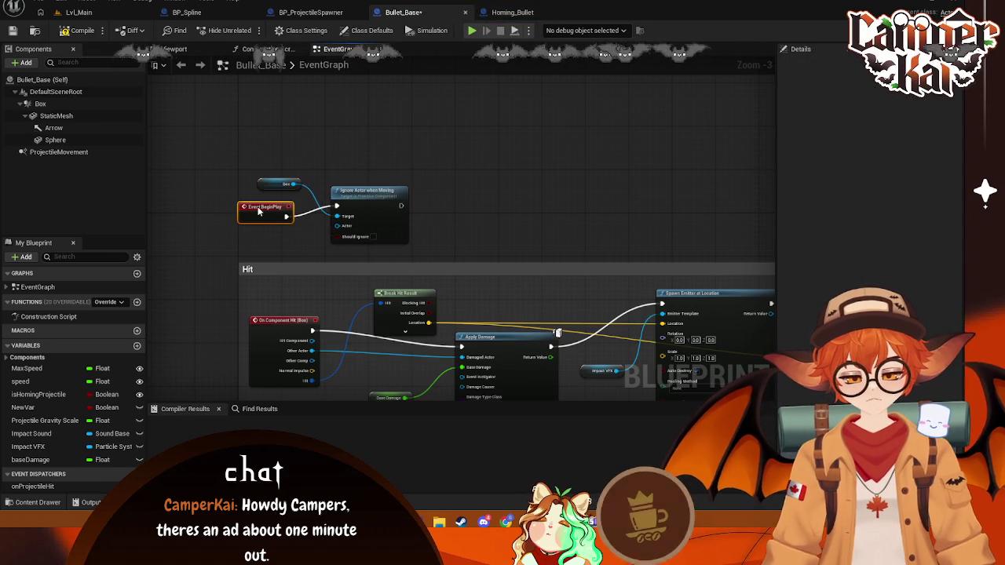
- Feed Get Owner into the Actor input, save Bullet_Base, and select the ignore-owner nodes
left_click_drag(337, 226, 292, 236)
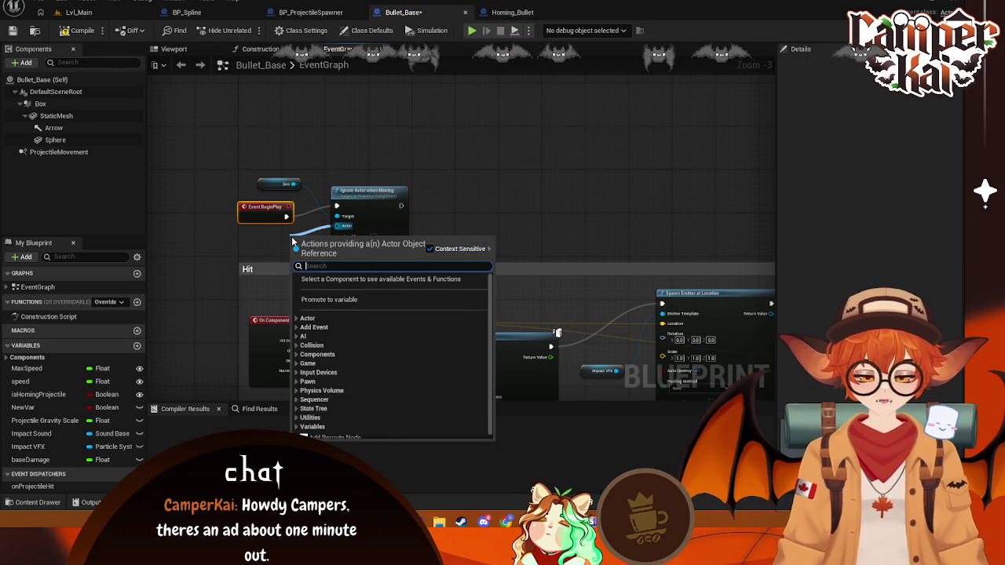
type("get ow")
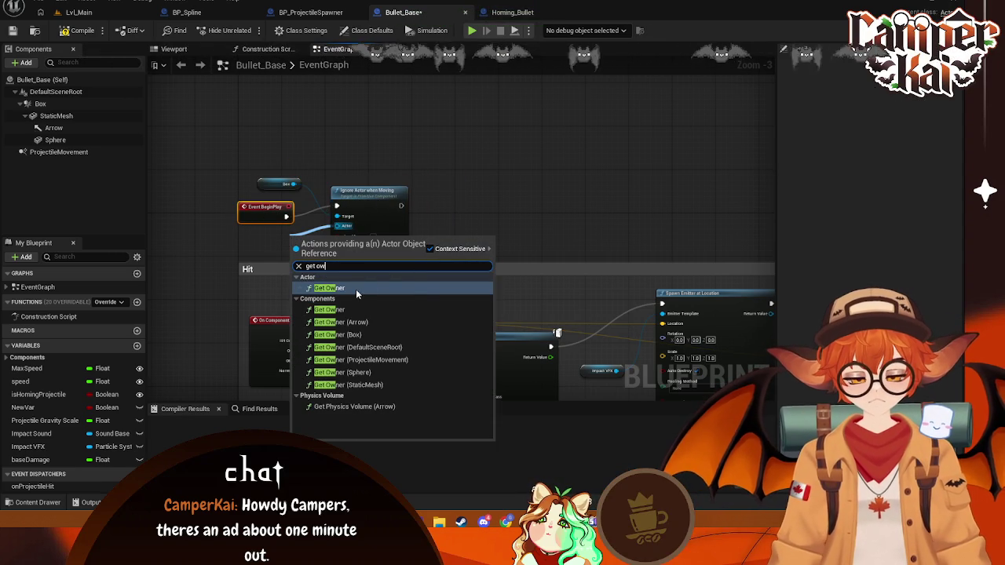
left_click(357, 289)
mouse_move(321, 243)
left_mouse_down()
mouse_move(240, 243)
mouse_move(261, 244)
left_mouse_up()
key("ctrl+s")
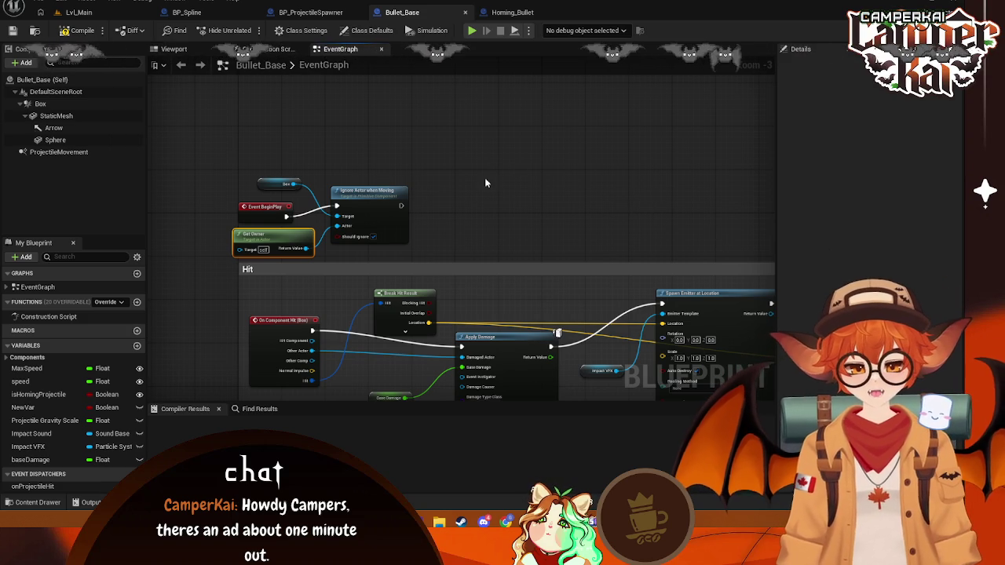
left_click(275, 183)
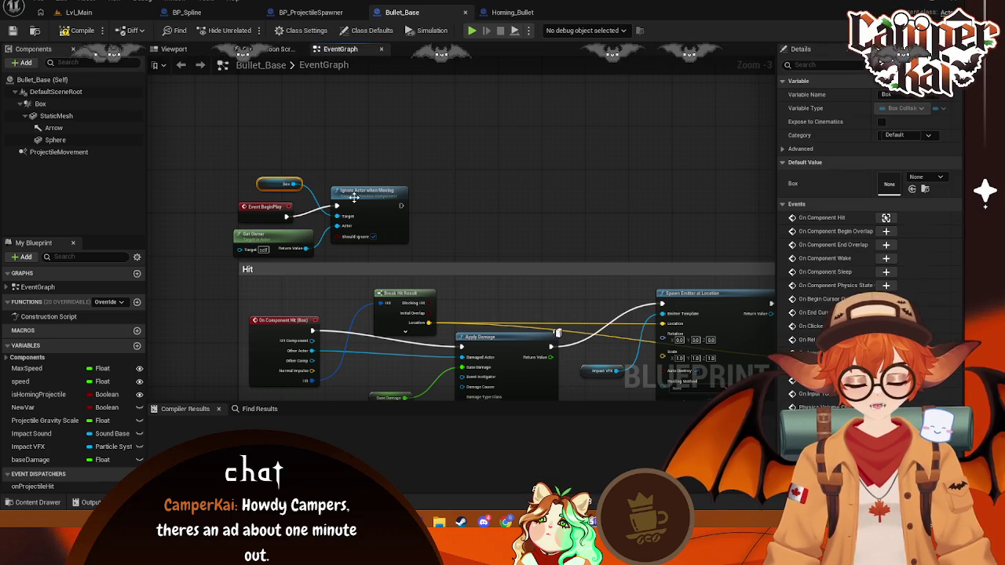
left_click_drag(456, 144, 262, 261)
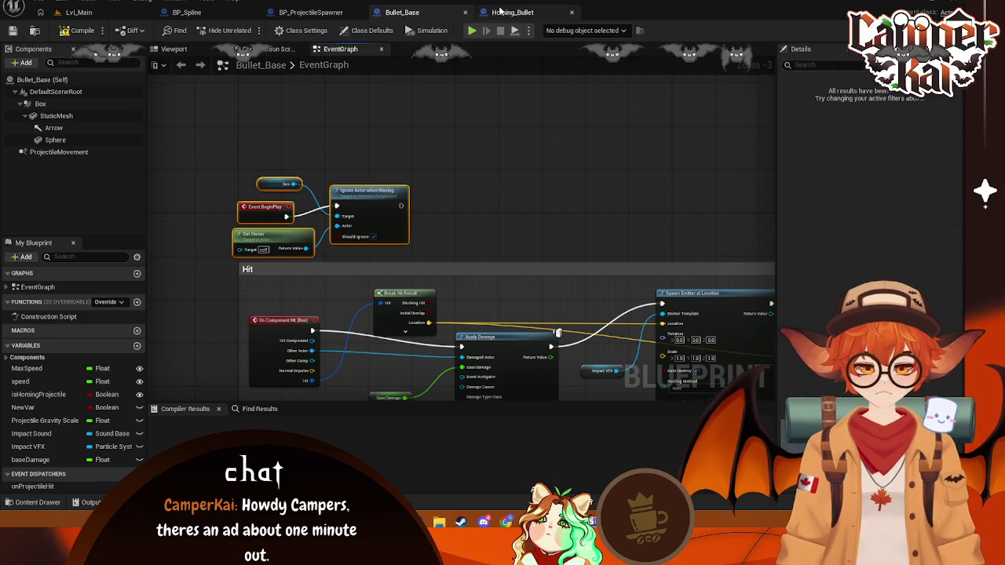
- Paste the ignore-owner nodes into Homing_Bullet and delete the extra Custom Event
left_click(512, 12)
scroll(432, 142, "up", 3)
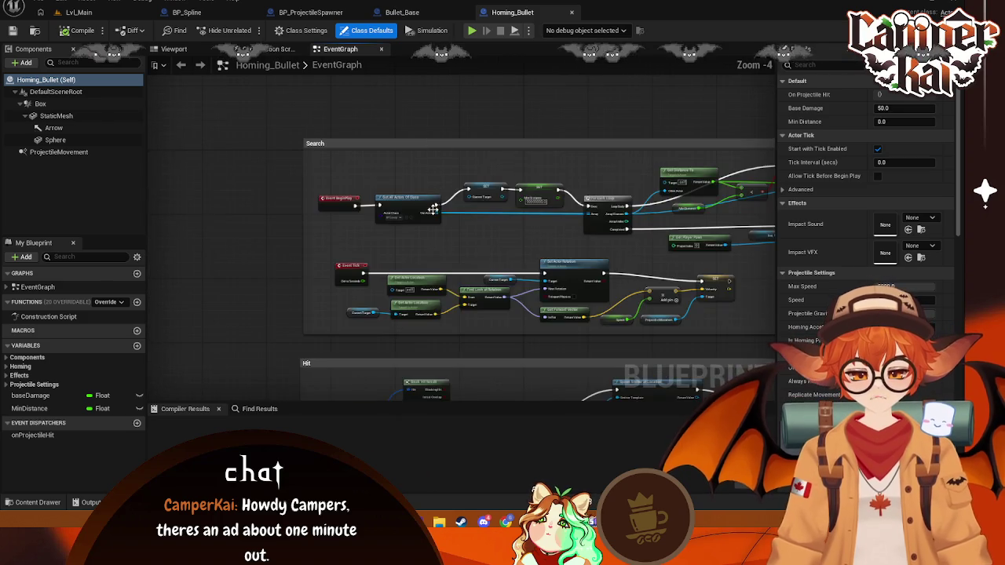
scroll(508, 234, "down", 1)
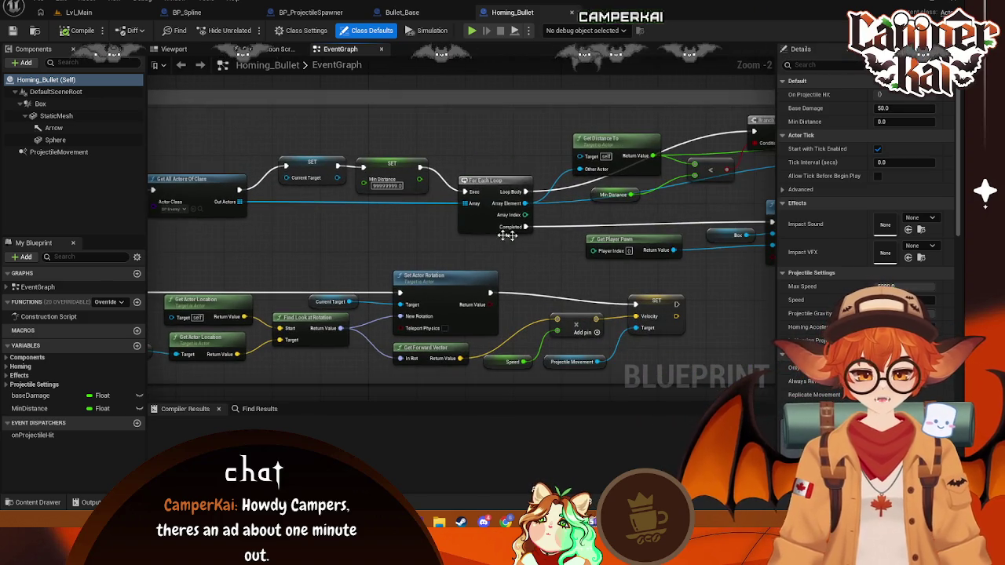
scroll(538, 257, "down", 1)
scroll(451, 207, "up", 1)
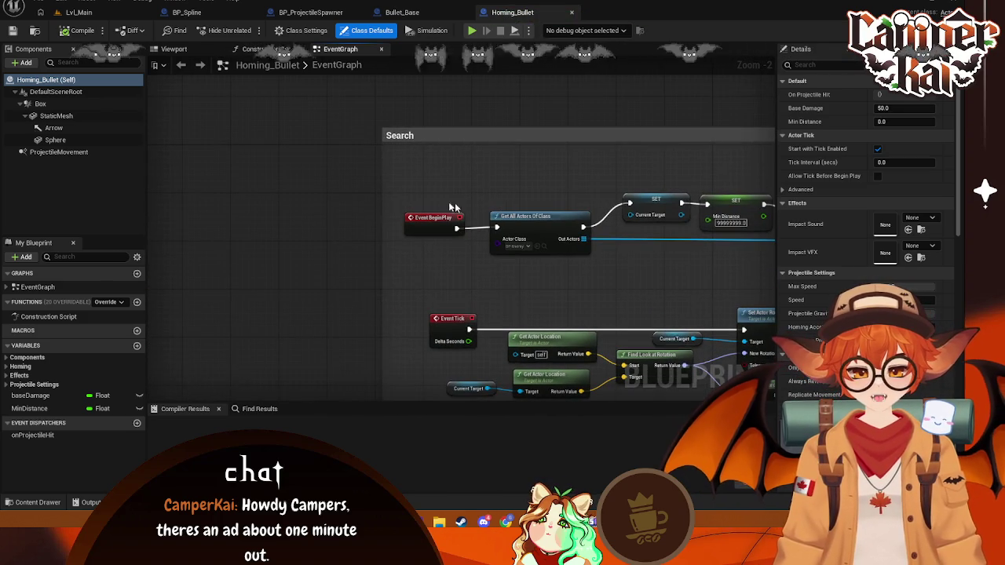
key("ctrl+v")
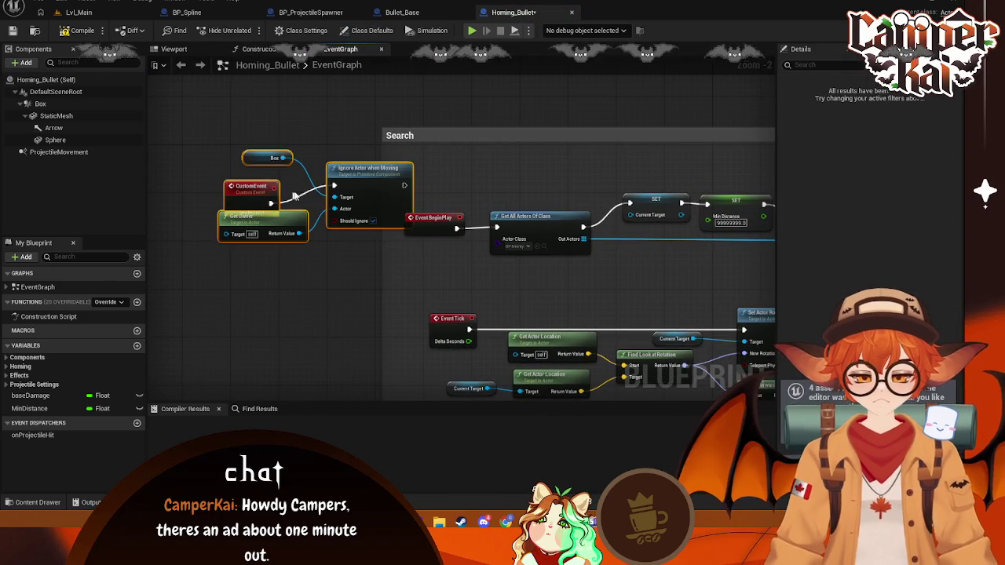
key("Delete")
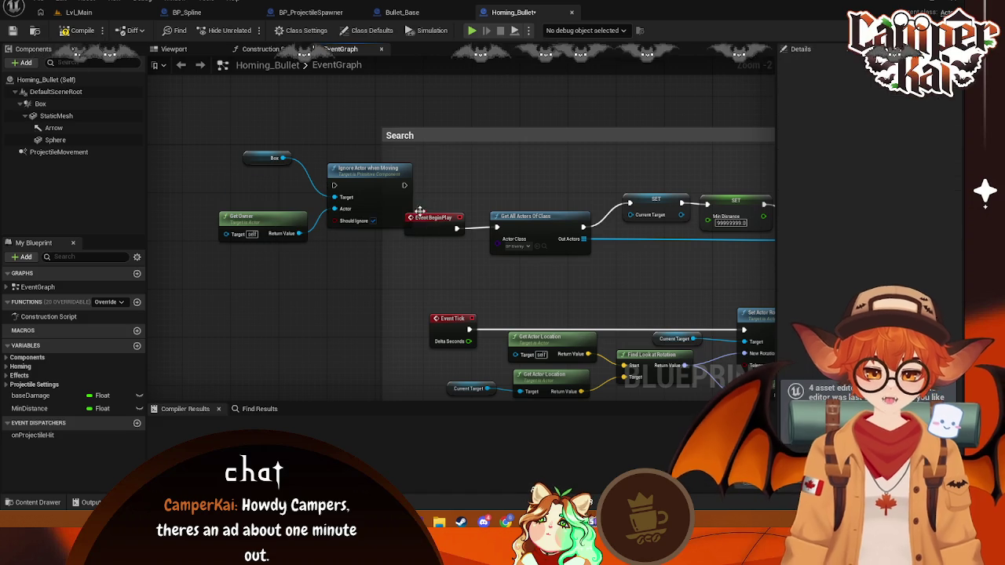
- Chain BeginPlay through Ignore Actor when Moving into Get All Actors Of Class, tidying nodes
mouse_move(446, 219)
left_mouse_down()
mouse_move(281, 280)
mouse_move(187, 265)
mouse_move(349, 191)
mouse_move(335, 185)
left_mouse_up()
left_click_drag(404, 185, 496, 227)
mouse_move(381, 172)
left_mouse_down()
mouse_move(454, 166)
mouse_move(349, 198)
left_mouse_up()
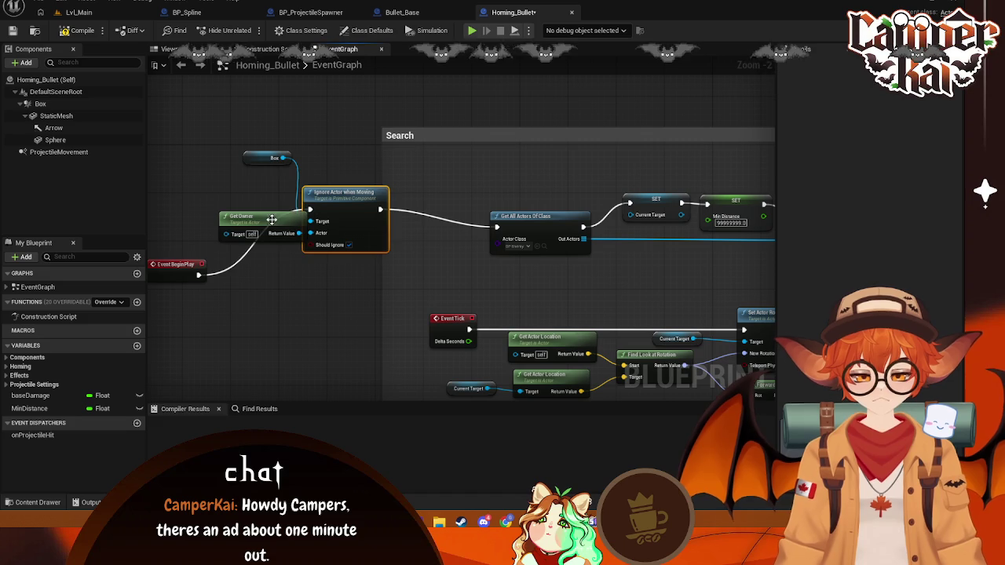
mouse_move(228, 217)
left_mouse_down()
mouse_move(169, 245)
mouse_move(212, 292)
left_mouse_up()
mouse_move(169, 264)
left_mouse_down()
mouse_move(230, 224)
mouse_move(249, 225)
mouse_move(235, 222)
left_mouse_up()
mouse_move(234, 309)
left_mouse_down()
mouse_move(245, 273)
mouse_move(228, 272)
left_mouse_up()
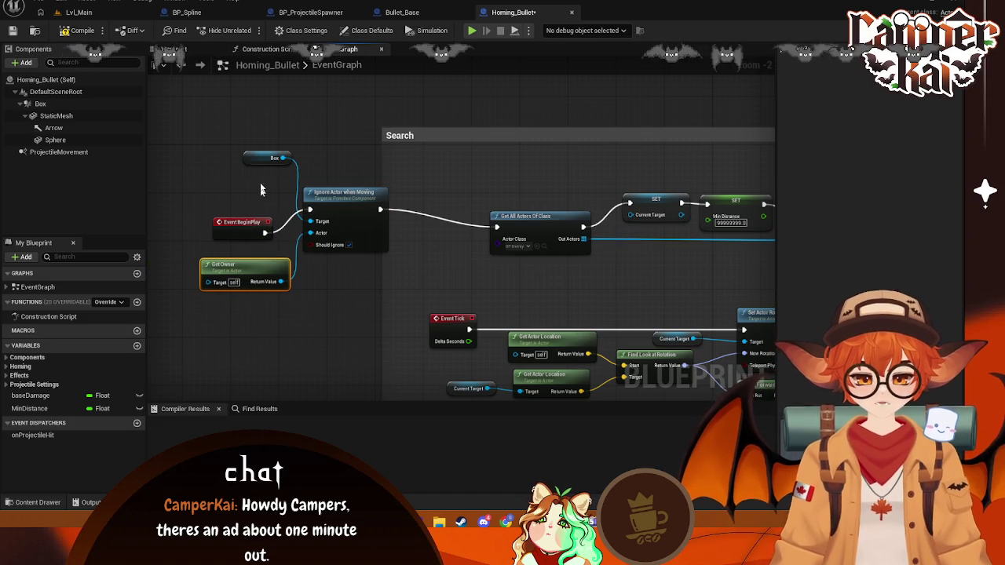
left_click_drag(266, 160, 248, 190)
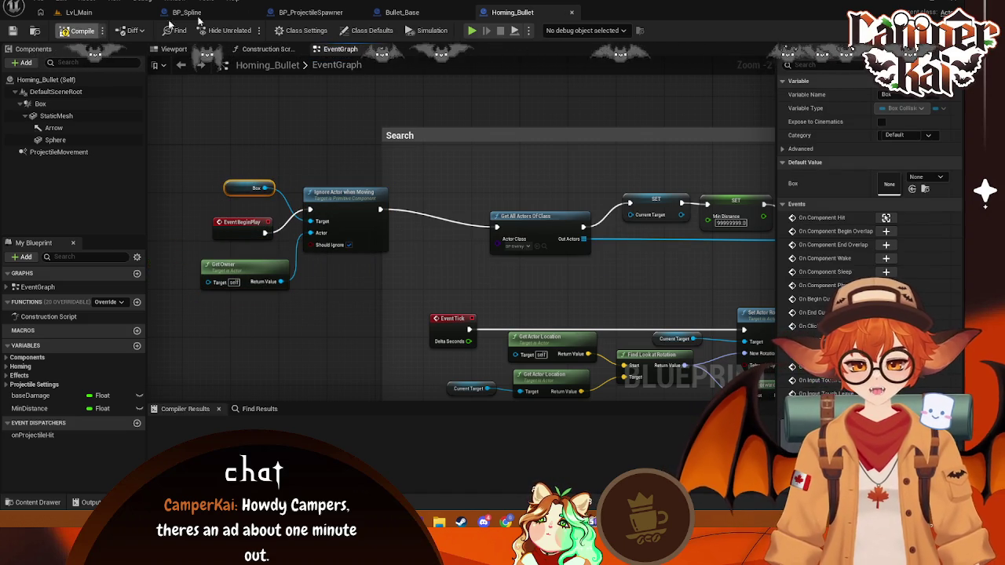
- Compile Homing_Bullet and return to the BP_ProjectileSpawner graph
left_click(82, 30)
left_click(121, 12)
left_click(402, 12)
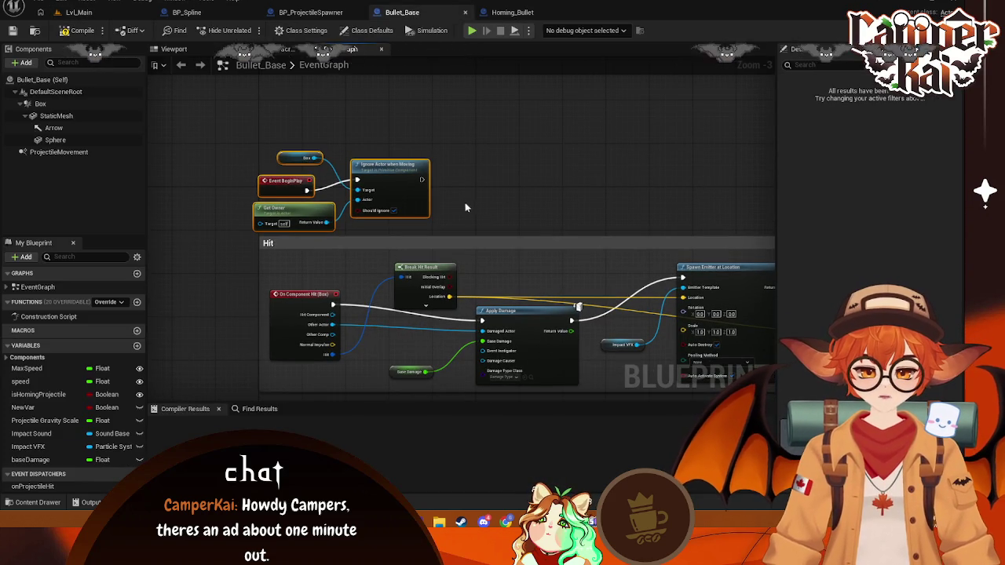
left_click(314, 13)
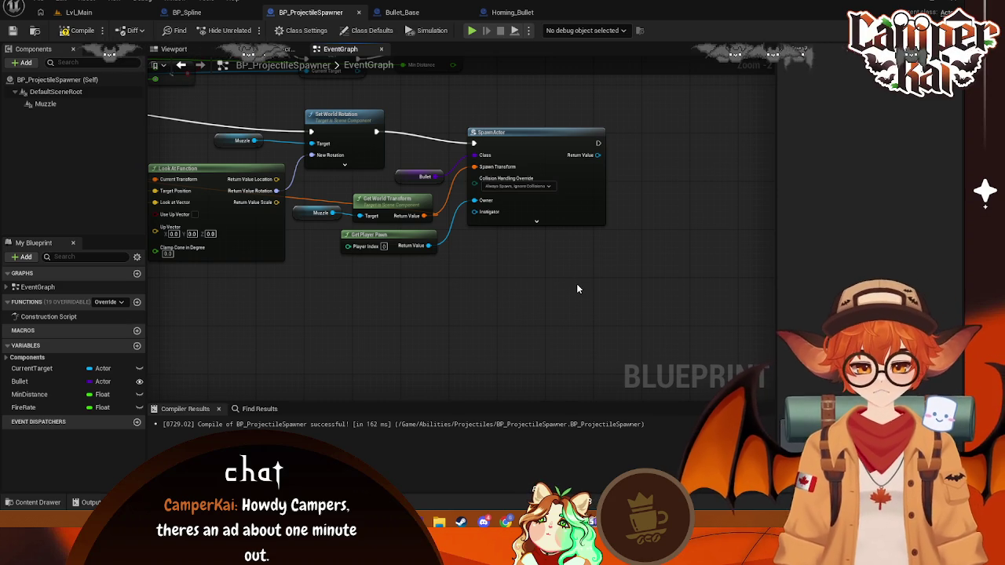
- Screenshot the spawner and Bullet_Base graphs for comparison, ending back in BP_ProjectileSpawner
key("super+shift+s")
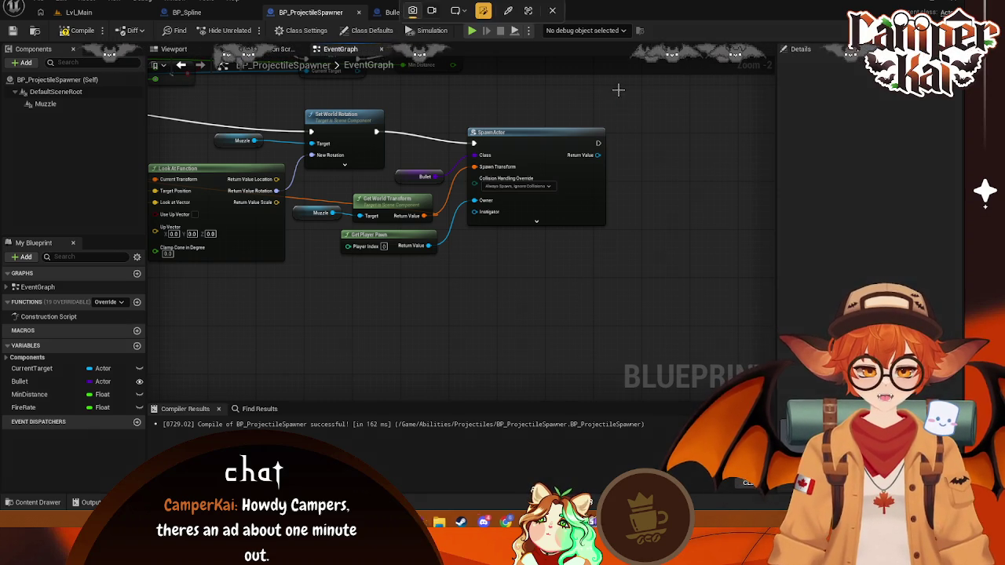
left_click_drag(618, 91, 202, 314)
key("ctrl+c")
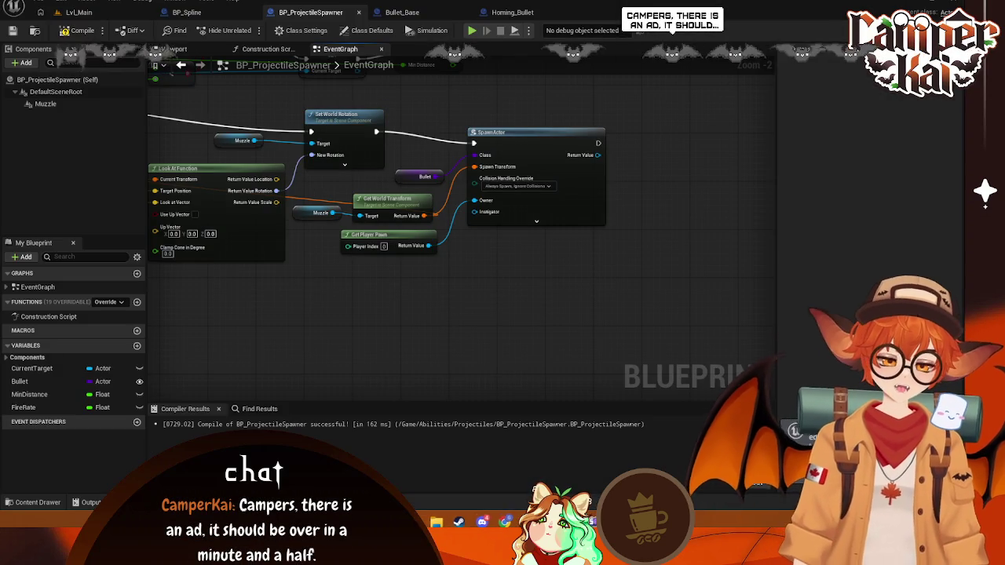
left_click(402, 12)
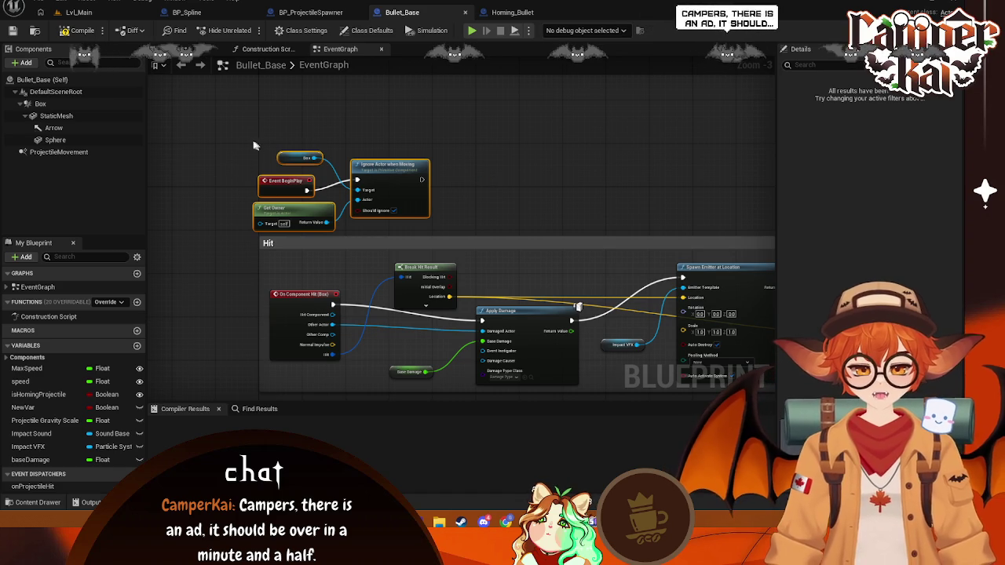
key("super+shift+s")
left_click_drag(247, 139, 432, 234)
left_click(310, 12)
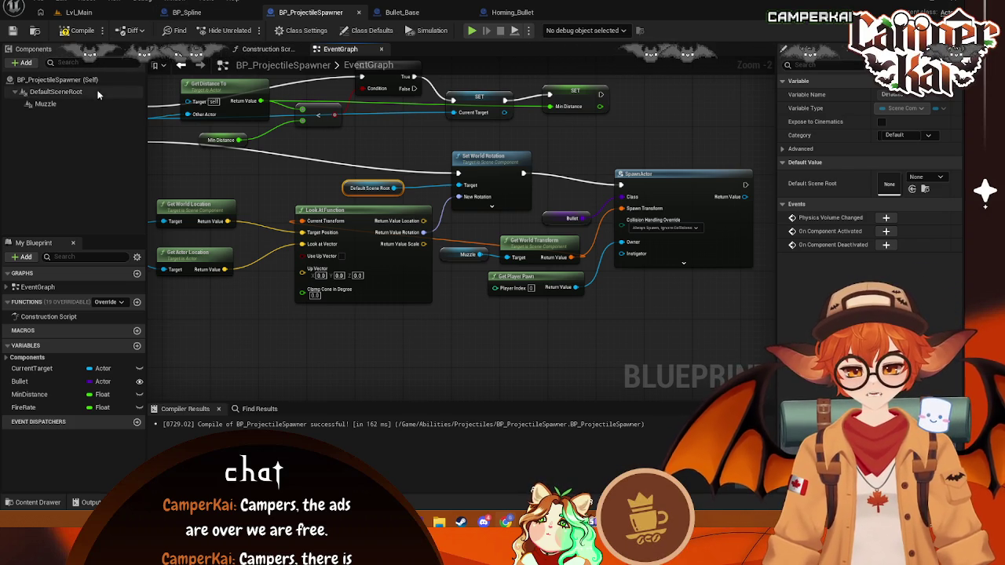
- Compare Muzzle and DefaultSceneRoot positions in the Top view, then switch to Lvl_Main
left_click(94, 91)
left_click(58, 105)
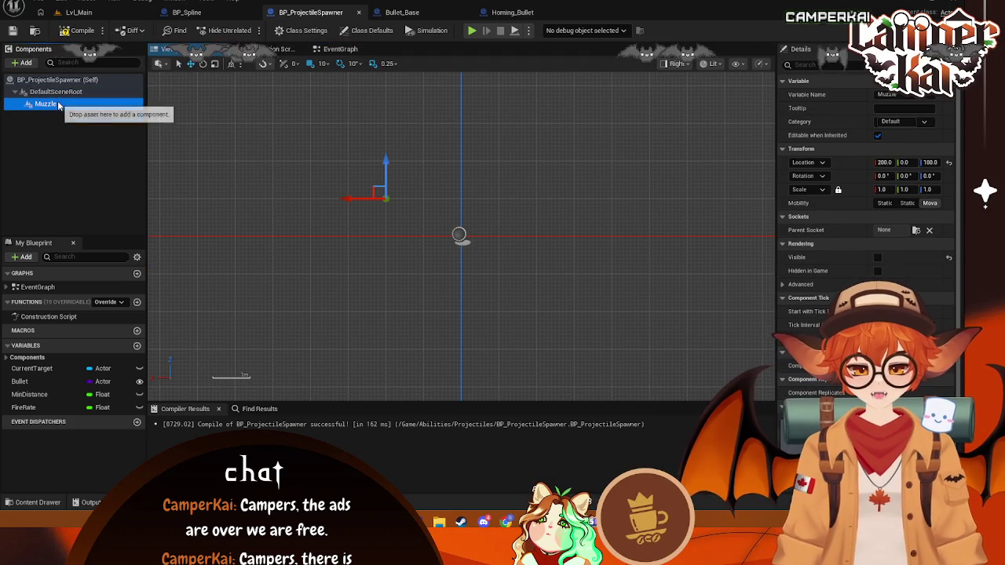
left_click(59, 92)
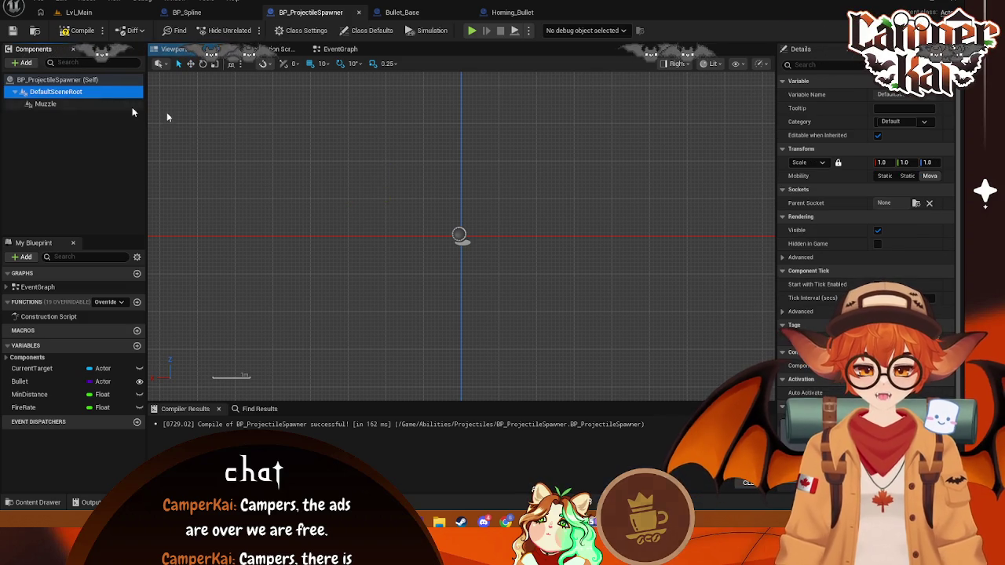
left_click(672, 64)
left_click(683, 126)
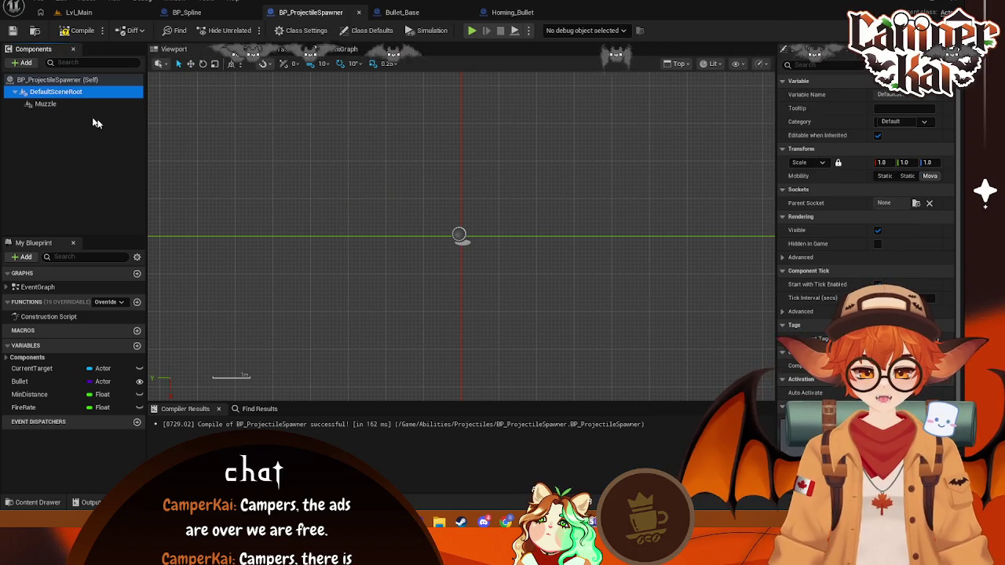
left_click(47, 103)
left_click(57, 92)
left_click(67, 105)
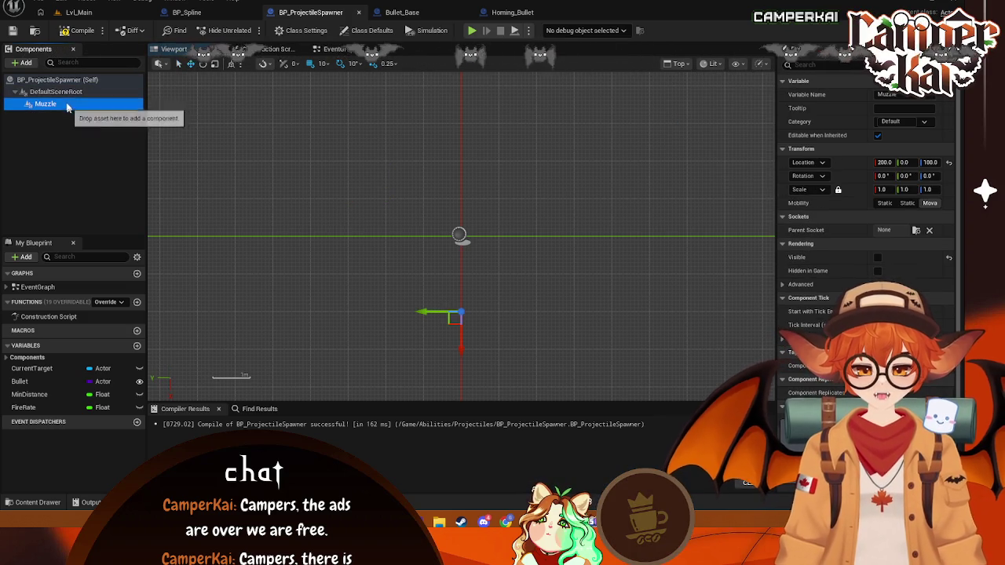
left_click(57, 92)
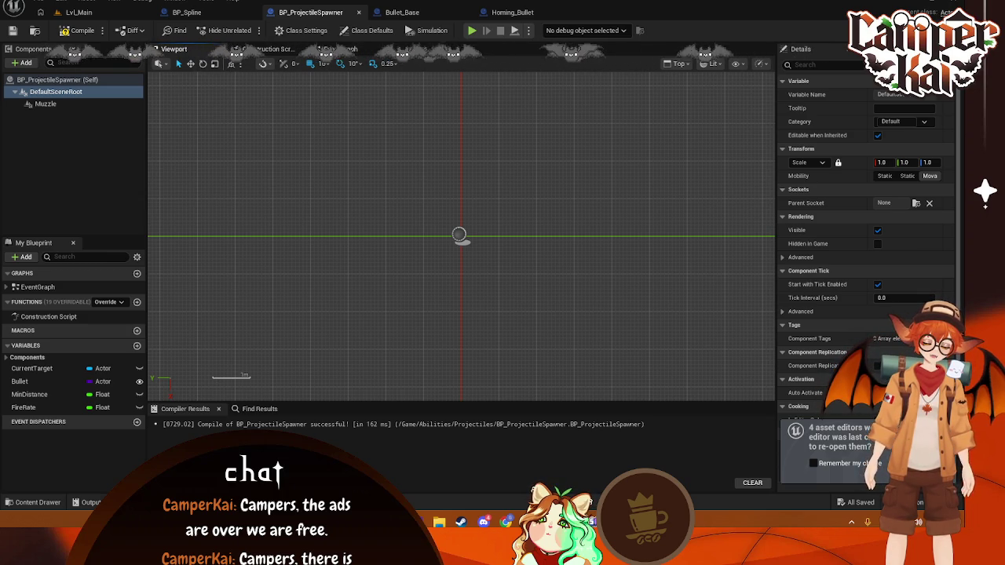
left_click(470, 316)
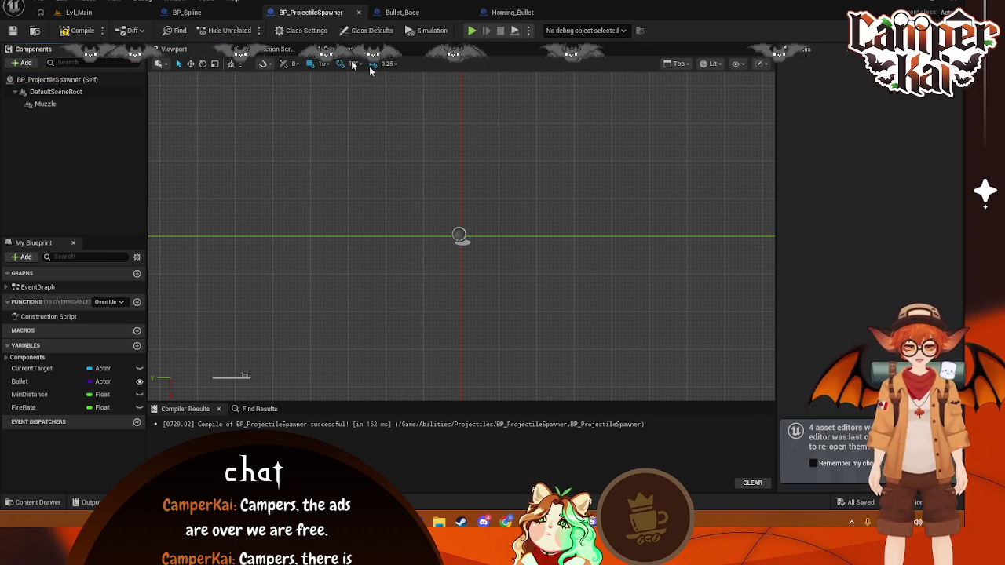
left_click(82, 12)
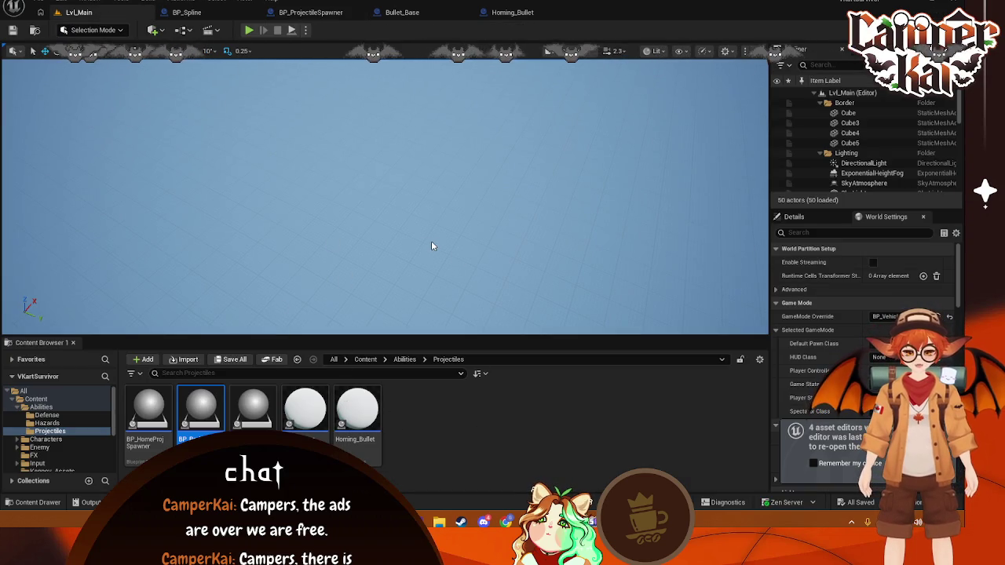
- Collapse Abilities, open Variant_Timetrial/Maps, and select Lvl_Timetrial1
left_click(39, 406)
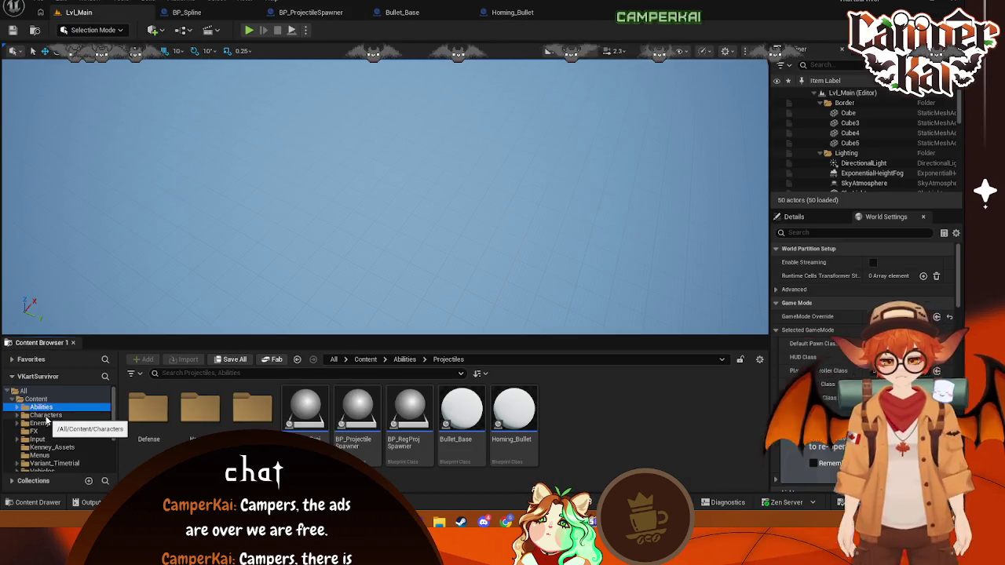
left_click(24, 406)
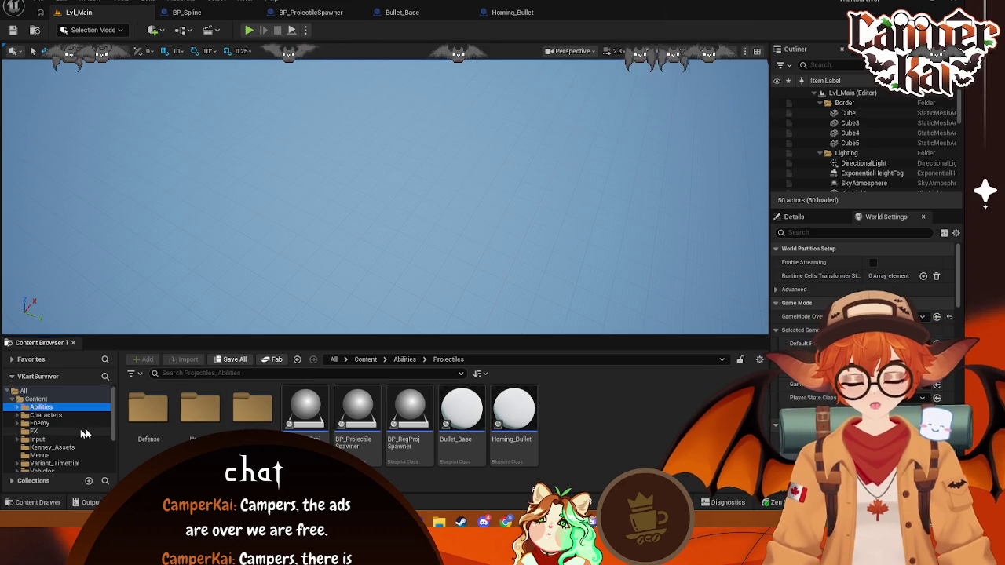
scroll(59, 442, "down", 2)
left_click(55, 432)
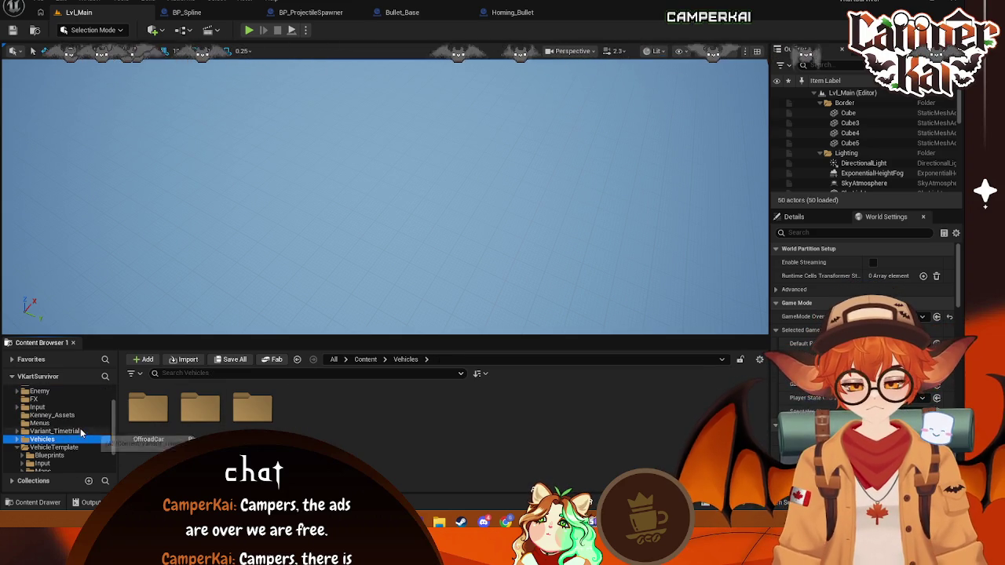
double_click(201, 409)
left_click(223, 420)
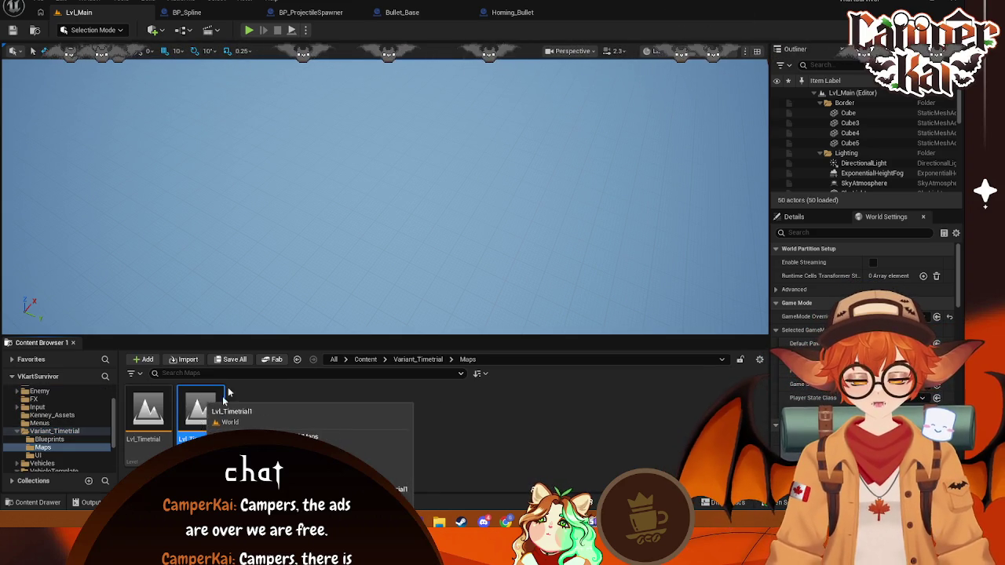
- Duplicate Lvl_Timetrial1 repeatedly to create copies up to Lvl_Timetrial4
right_click(216, 424)
key("Escape")
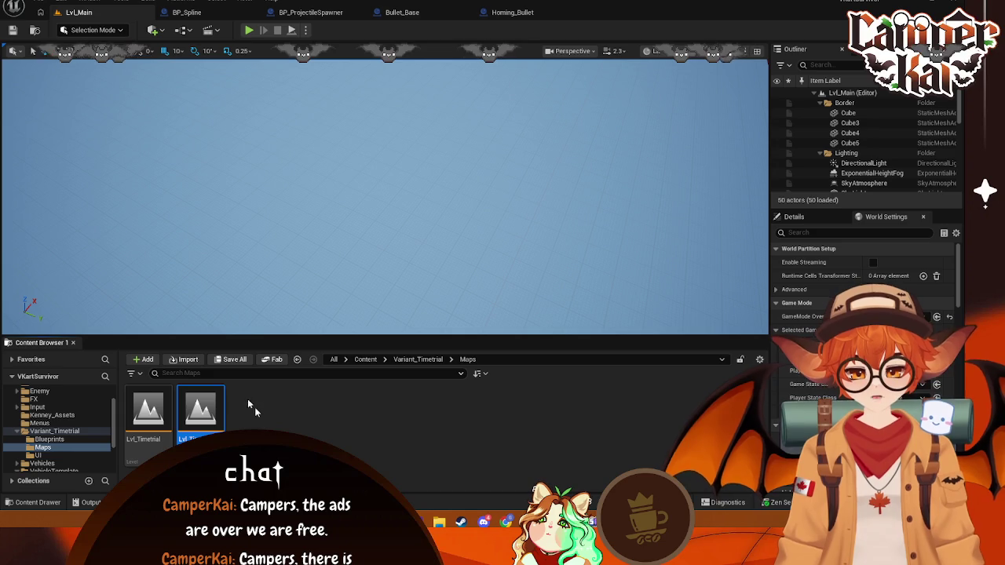
key("ctrl+d")
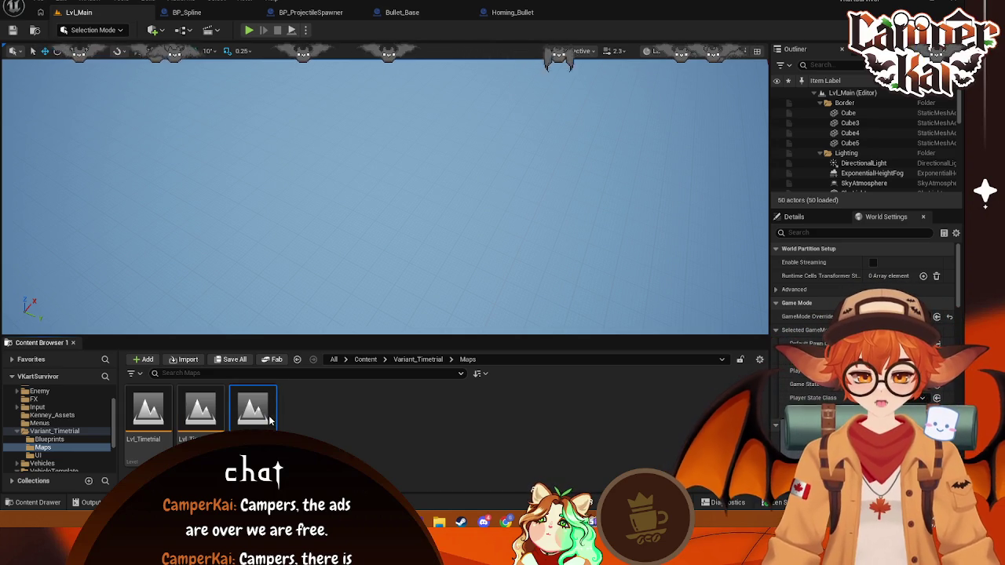
right_click(272, 426)
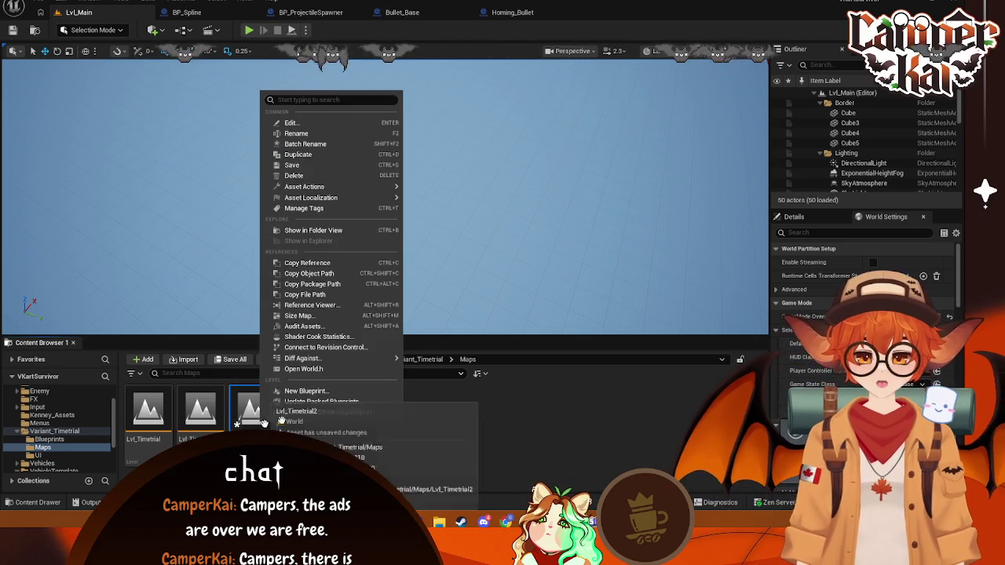
left_click(322, 165)
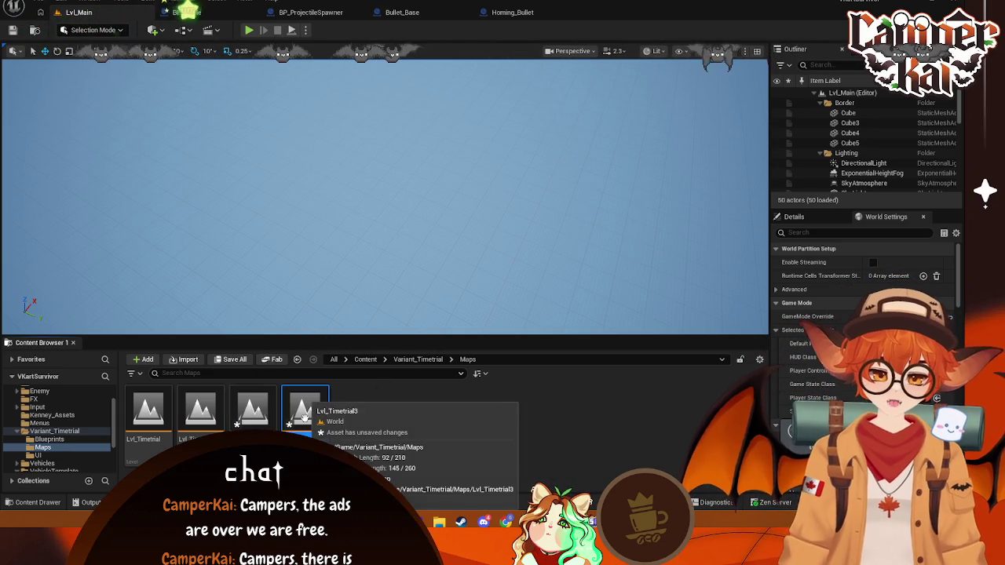
right_click(303, 416)
left_click(338, 161)
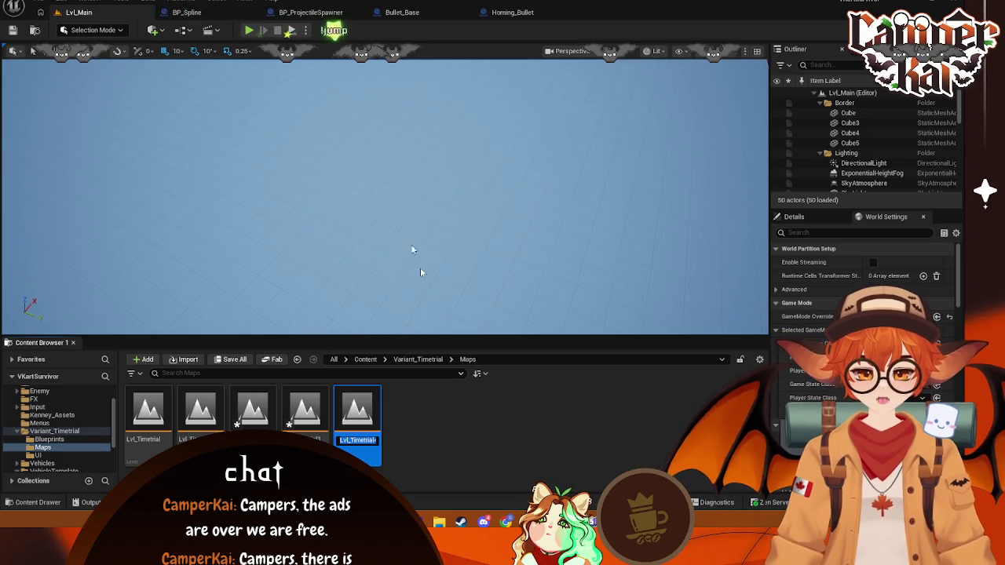
key("Return")
- Keep duplicating to add Lvl_Timetrial5, Lvl_Timetrial6 and Lvl_Timetrial7
right_click(378, 430)
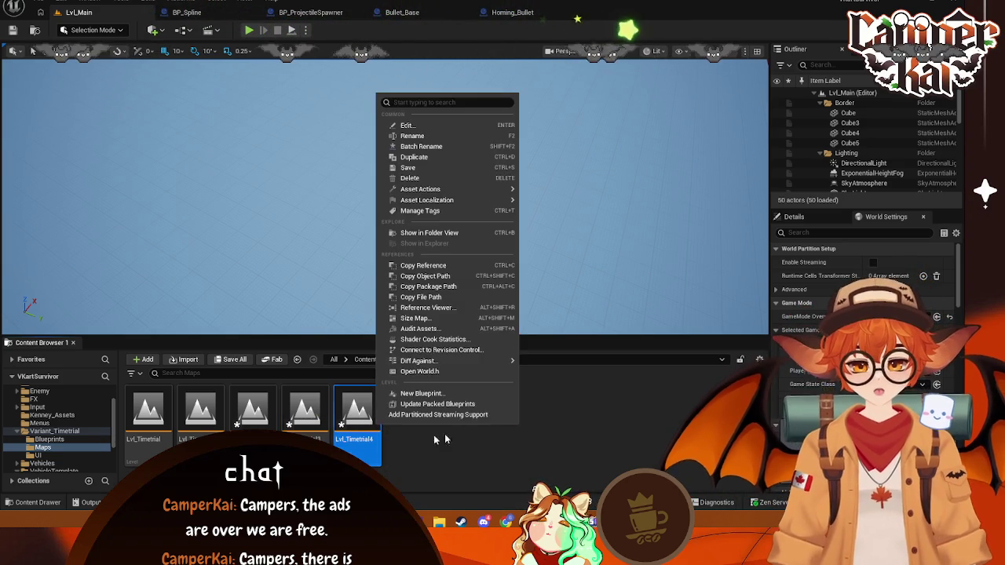
left_click(416, 157)
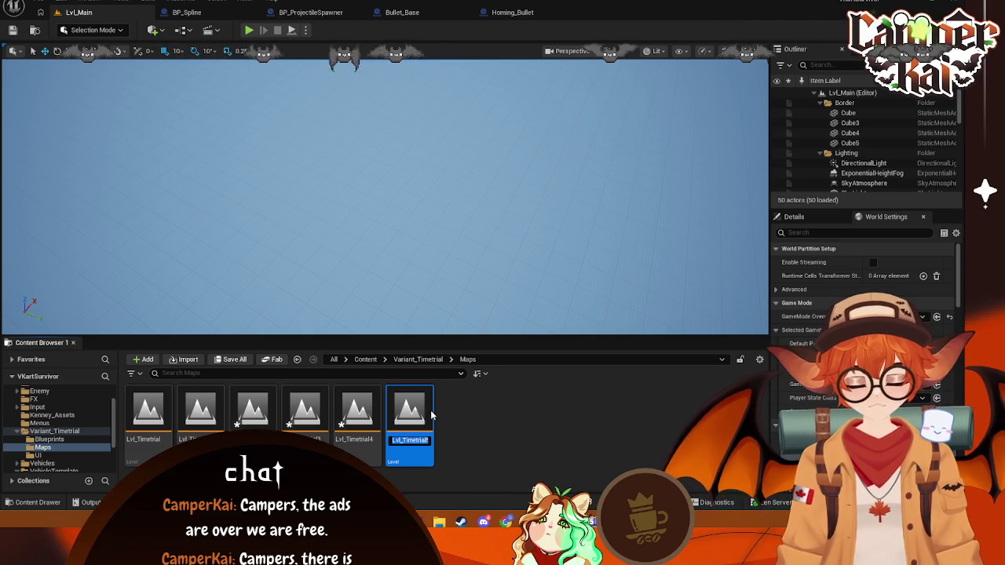
key("Return")
right_click(428, 417)
left_click(471, 150)
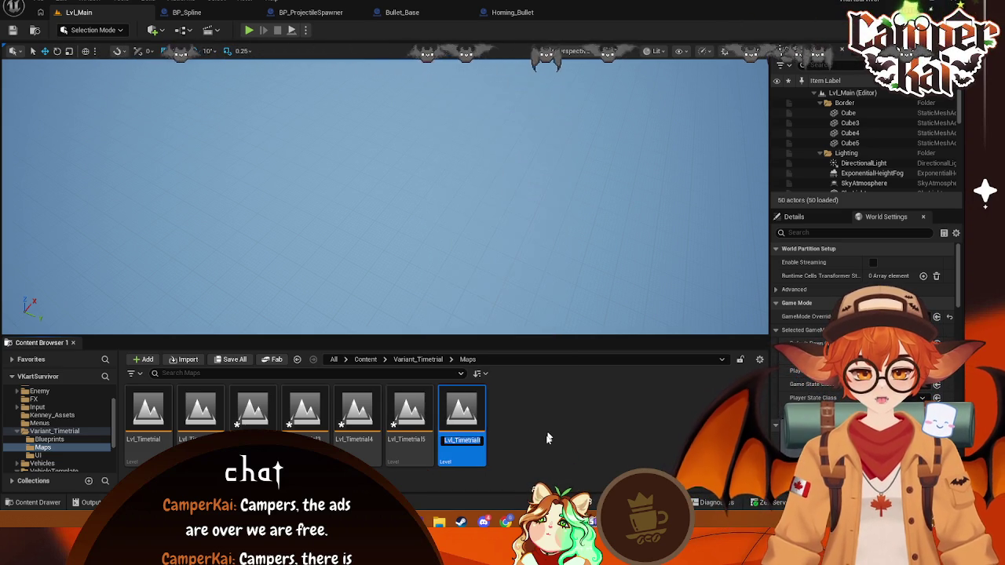
key("Return")
right_click(471, 422)
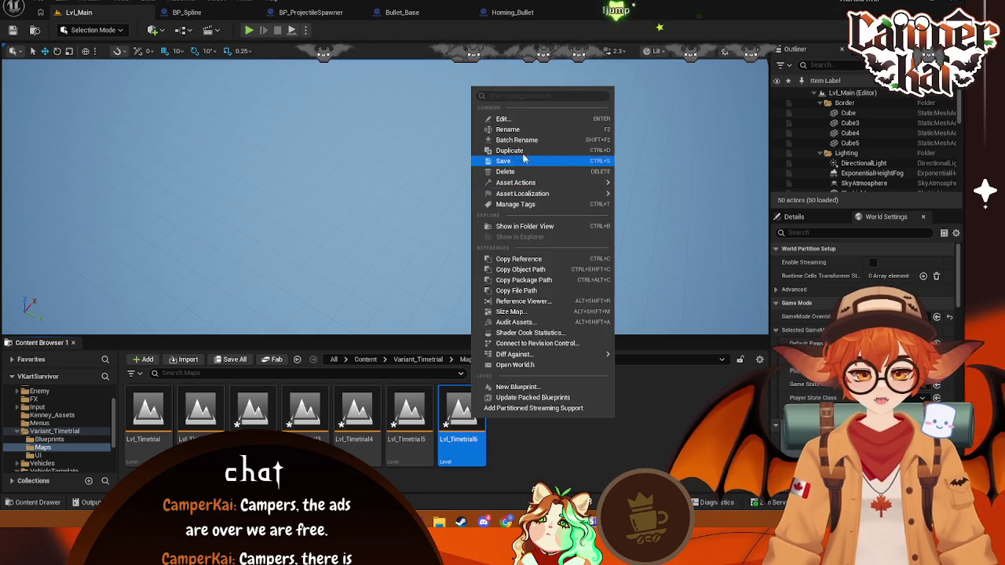
left_click(581, 160)
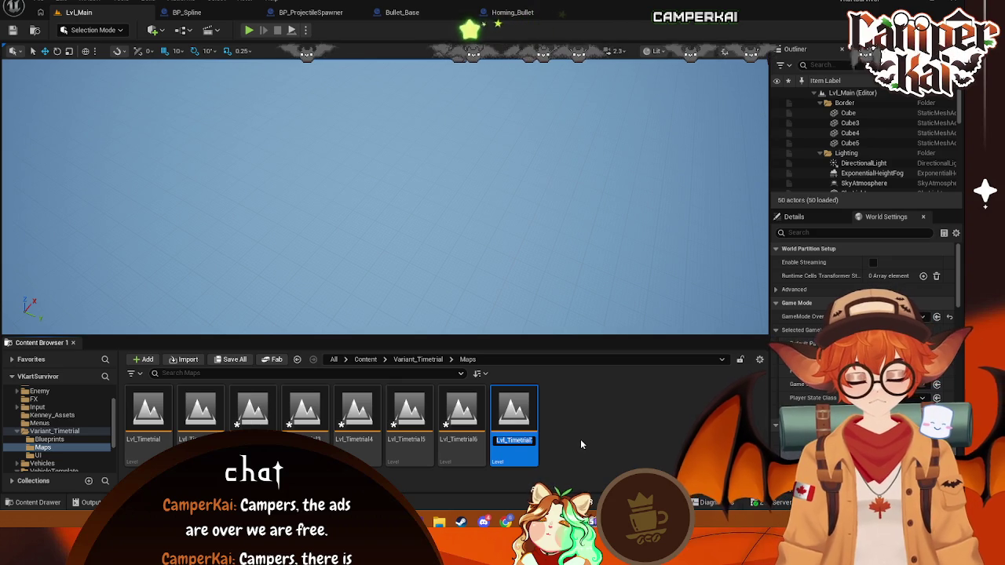
key("Return")
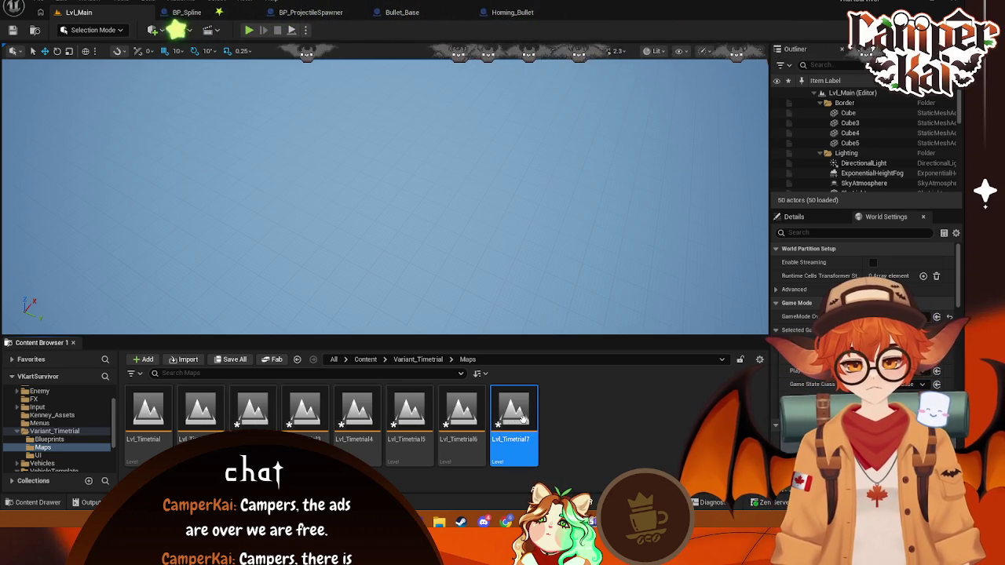
- Load the Lvl_Timetrial1 level, past the unsaved-changes prompt
left_click(211, 407)
double_click(211, 407)
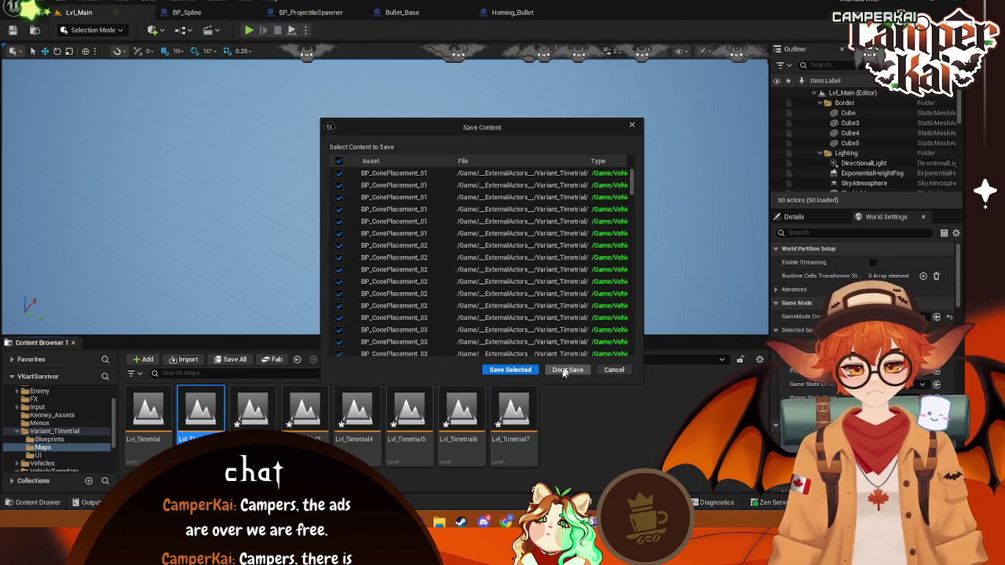
left_click(522, 369)
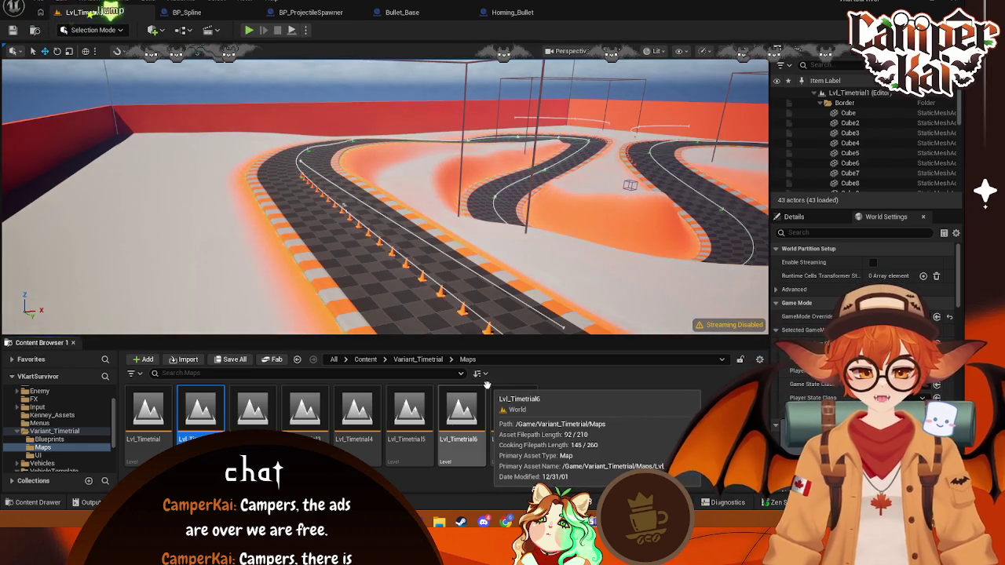
- Open Lvl_Timetrial2, check its GameMode Override, then load Lvl_Timetrial3 saving BP_TimeTrialGameMode
double_click(267, 420)
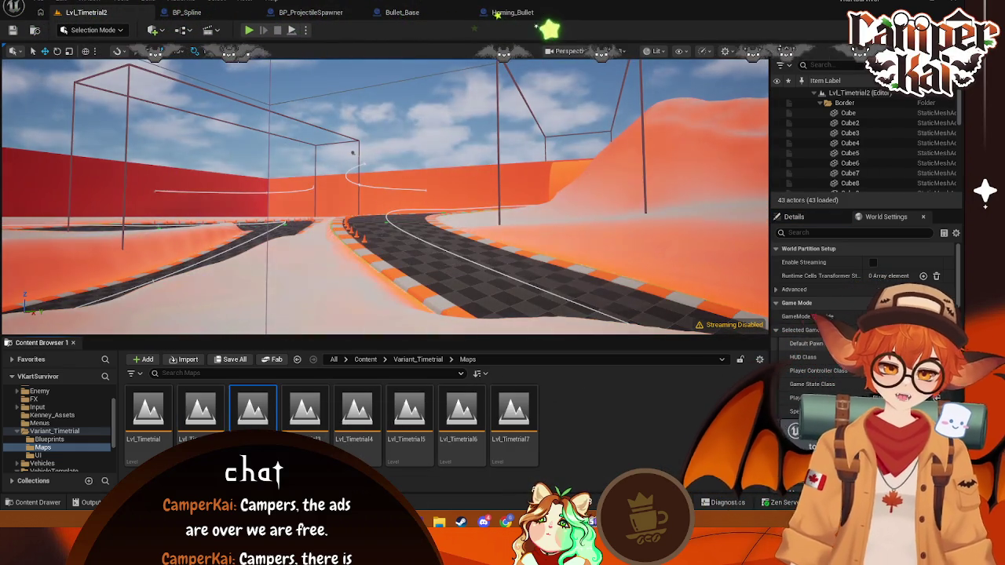
left_click(880, 343)
left_click(885, 127)
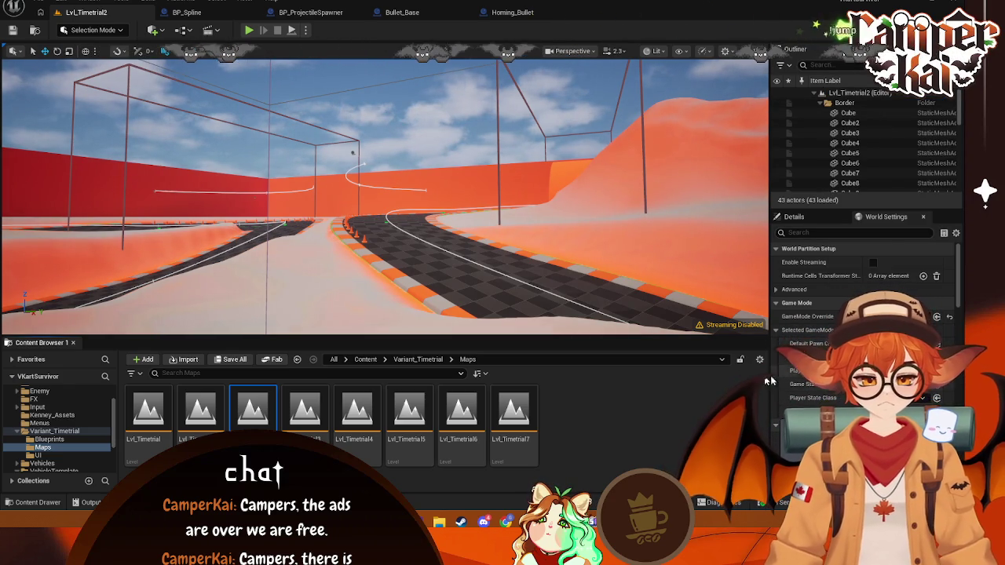
double_click(304, 409)
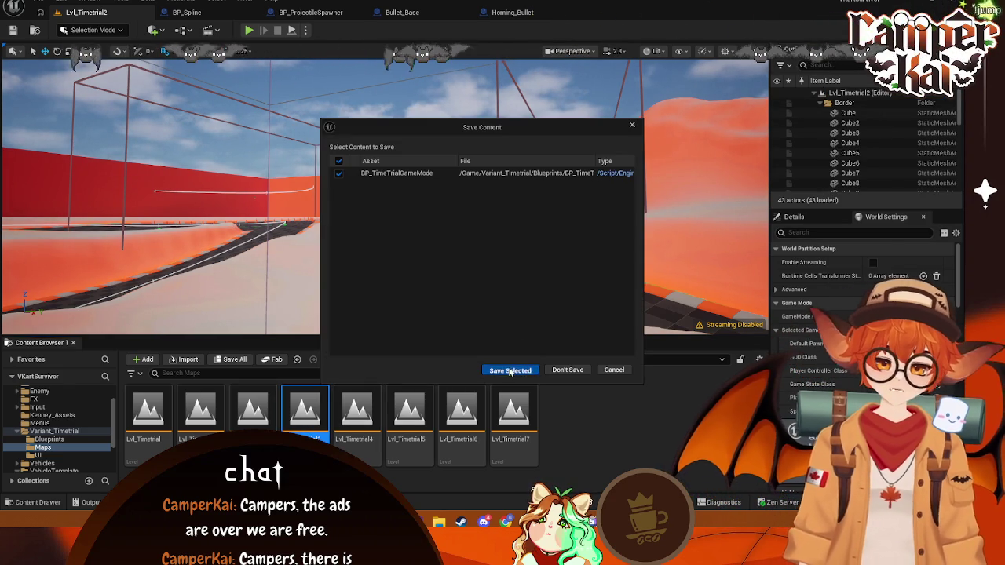
left_click(510, 370)
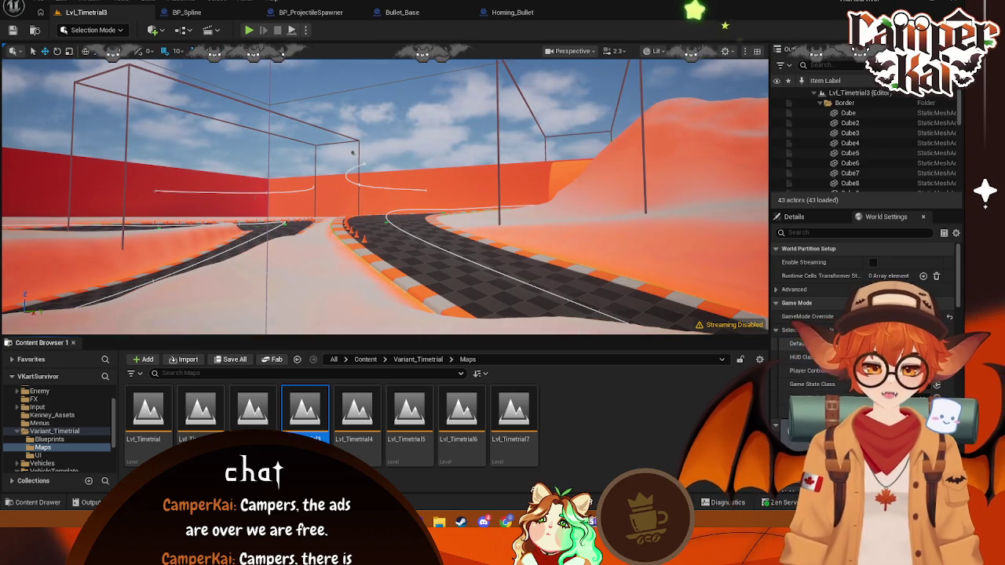
- Expand Characters, check the Default Pawn Class options, then load Lvl_Timetrial4 saving the game mode
scroll(57, 418, "up", 2)
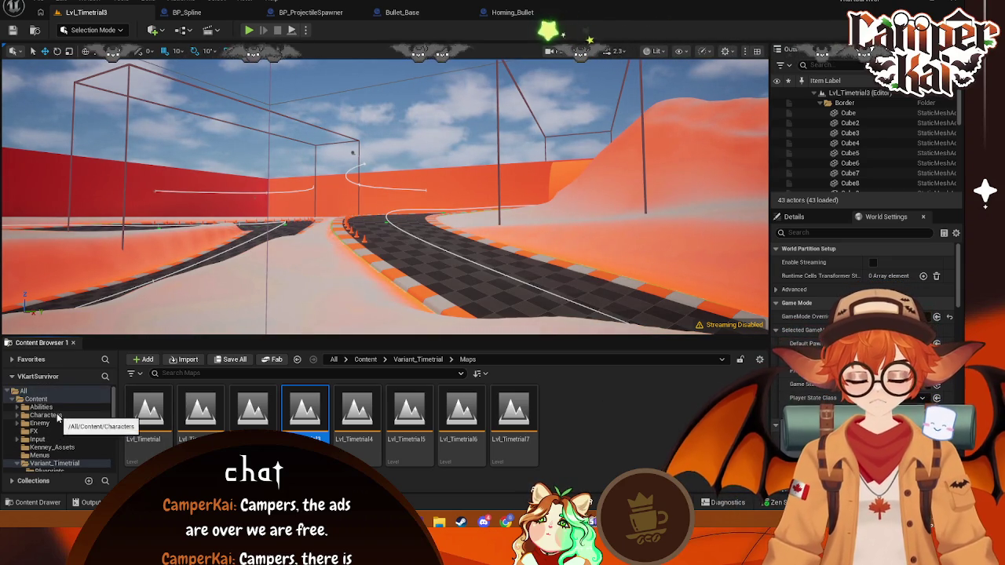
left_click(20, 416)
scroll(95, 429, "down", 1)
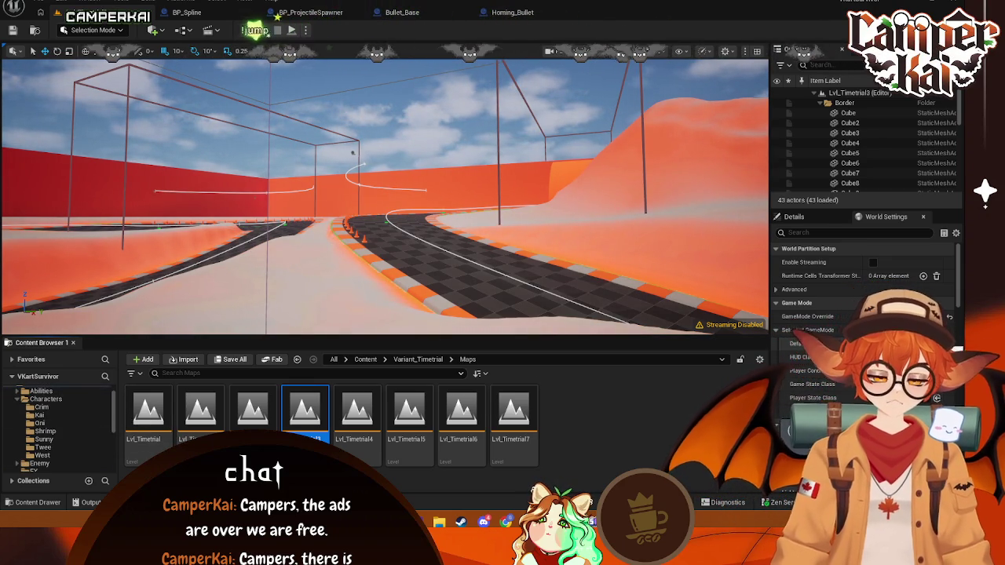
left_click(895, 343)
key("Escape")
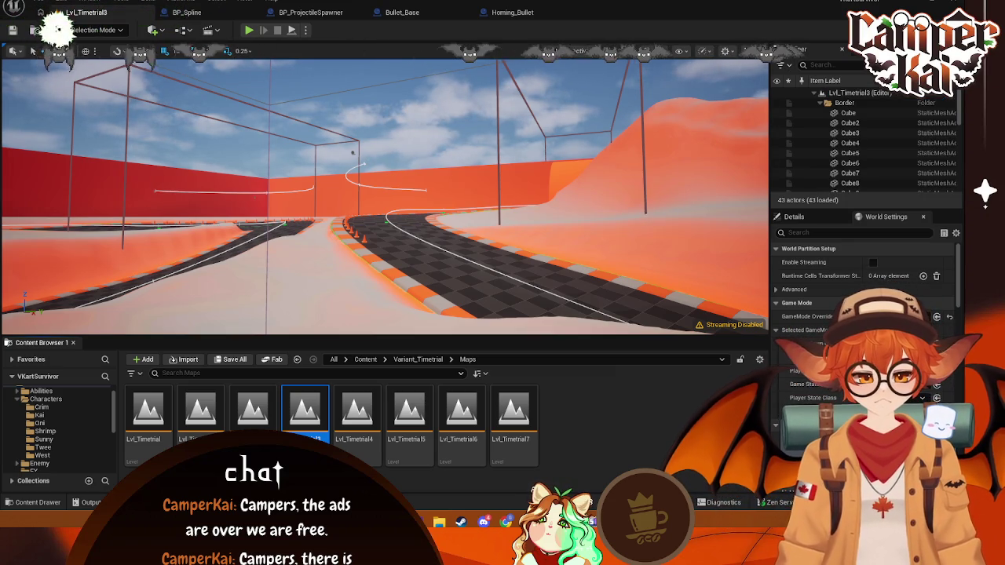
double_click(373, 431)
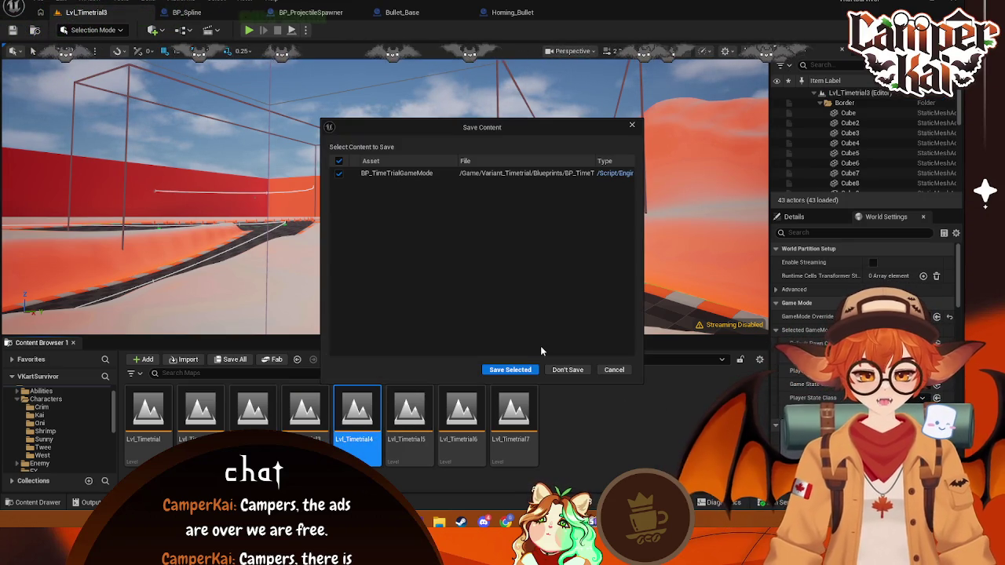
left_click(518, 375)
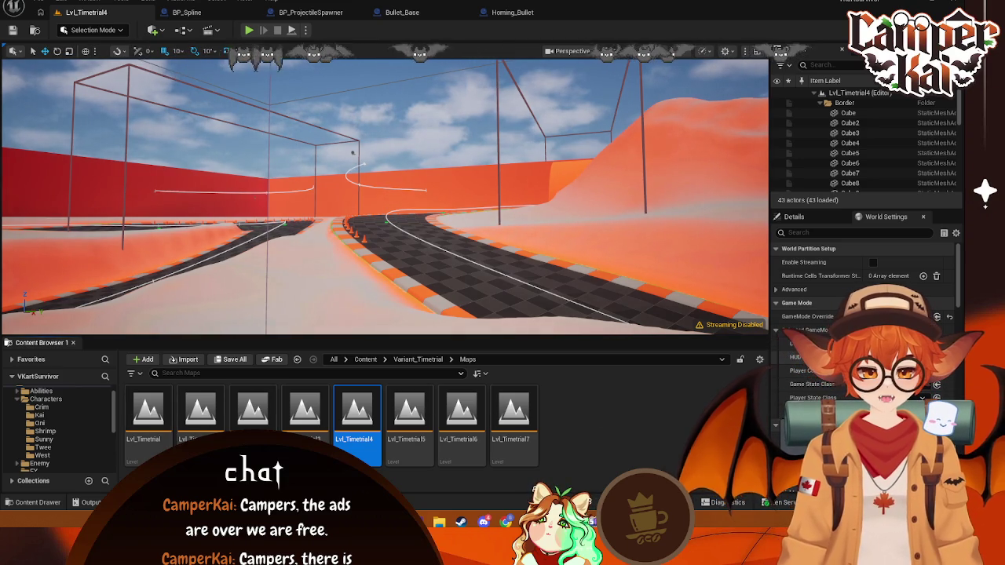
- Recheck the pawn class, load Lvl_Timetrial5, then reopen Lvl_Timetrial4 and Lvl_Timetrial3
left_click(872, 343)
type("shrimp")
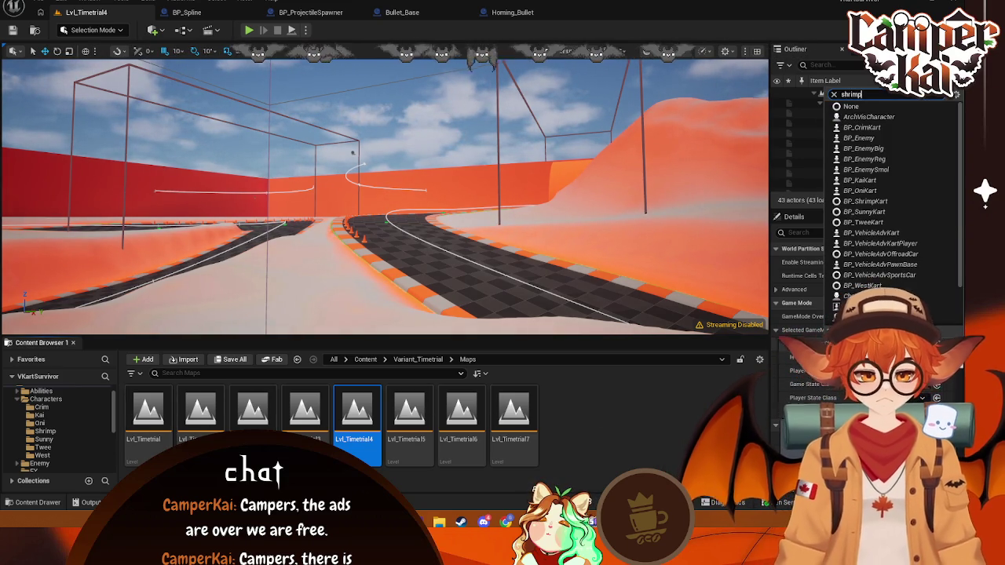
key("Return")
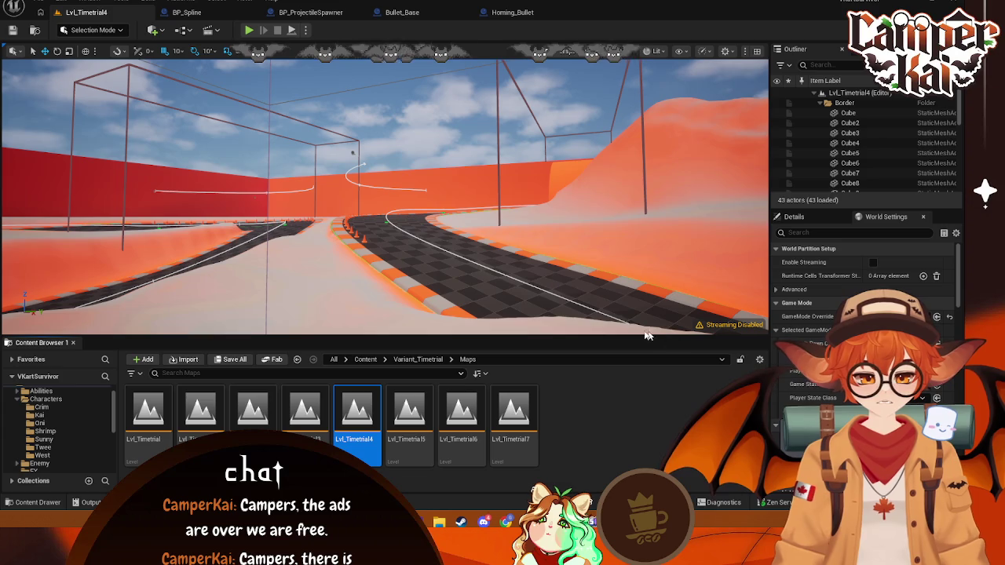
double_click(410, 414)
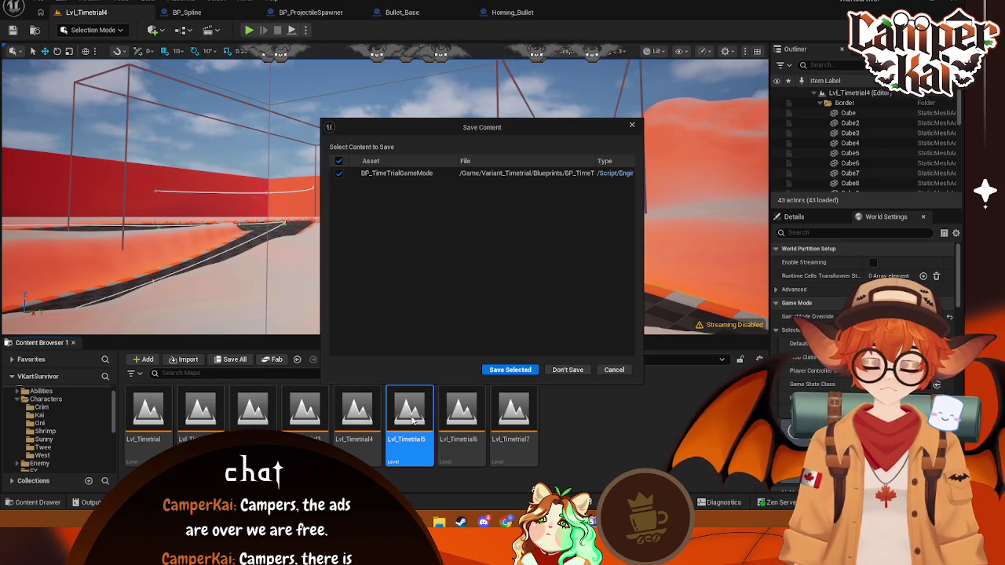
left_click(515, 369)
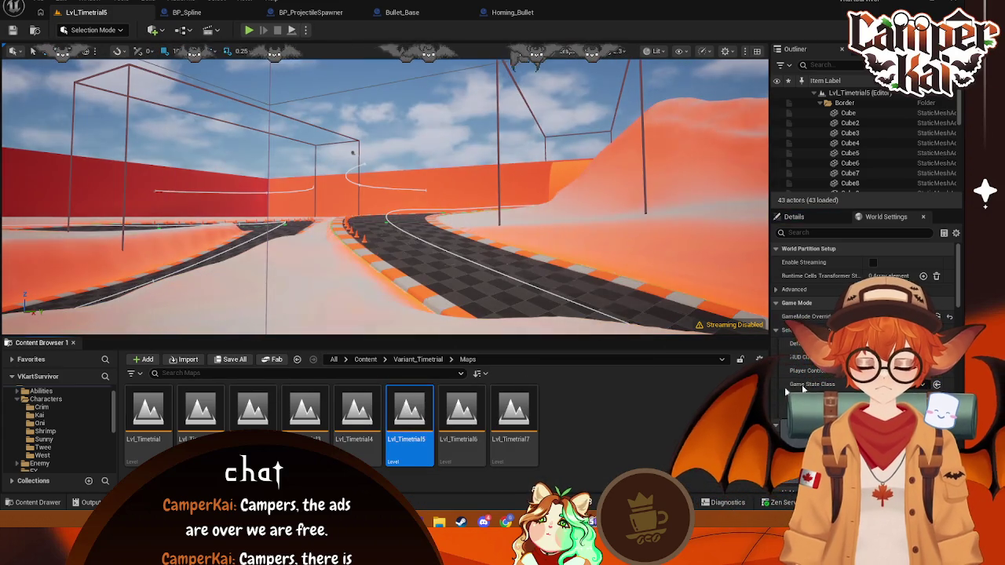
double_click(372, 424)
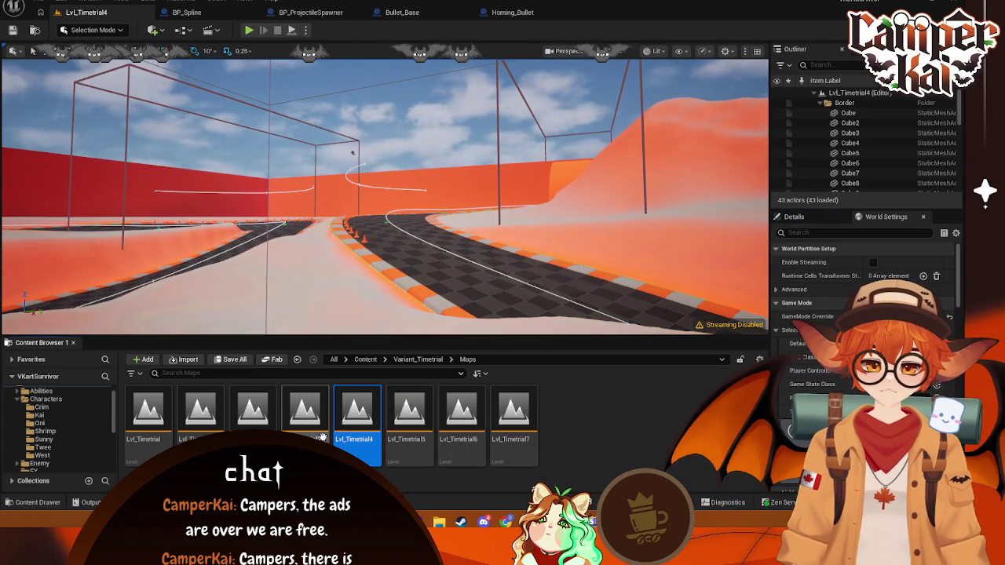
double_click(318, 431)
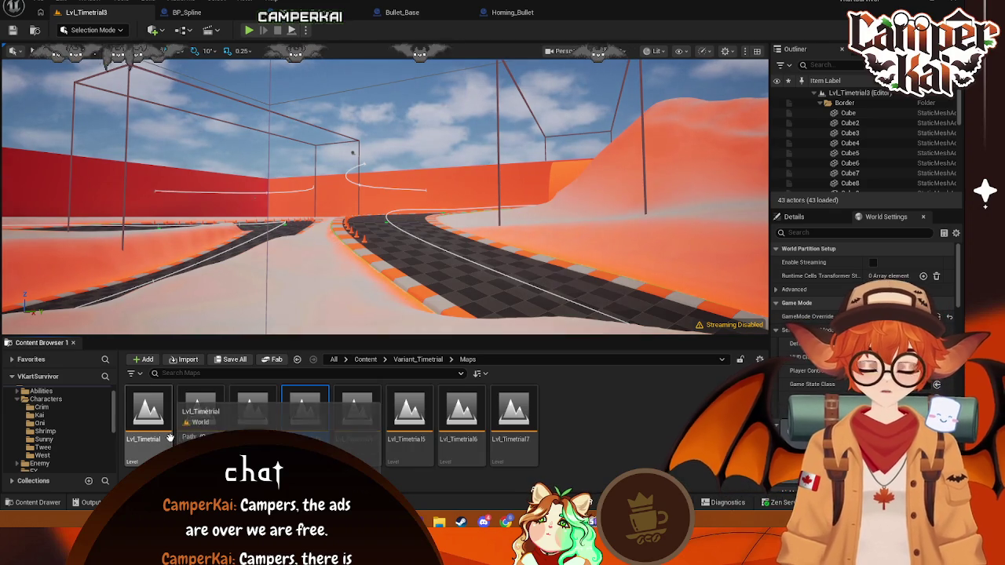
- Load Lvl_Timetrial and scroll World Settings to BP_TimeTrialGameMode with BP_ShrimpKart pawn
double_click(150, 420)
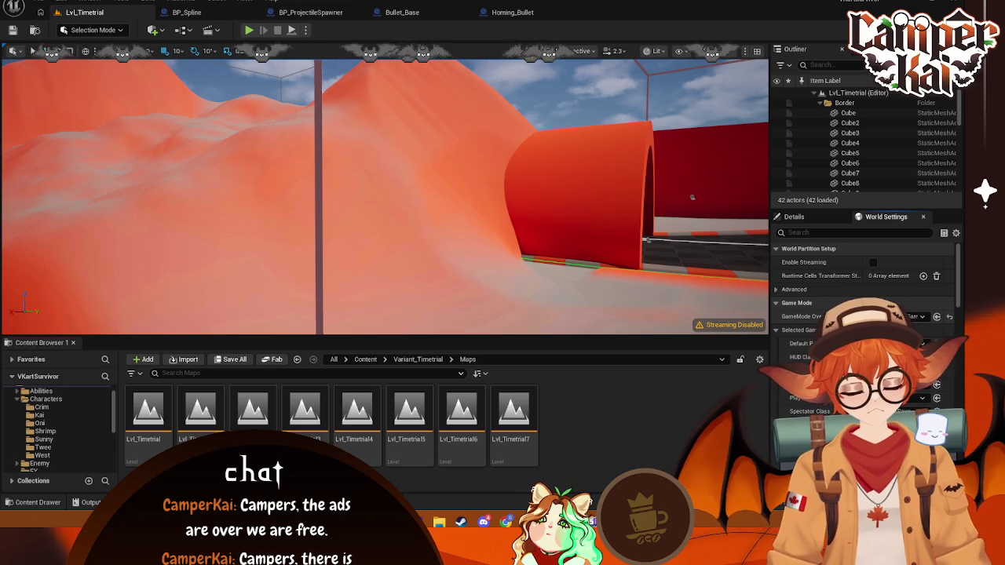
scroll(863, 330, "down", 1)
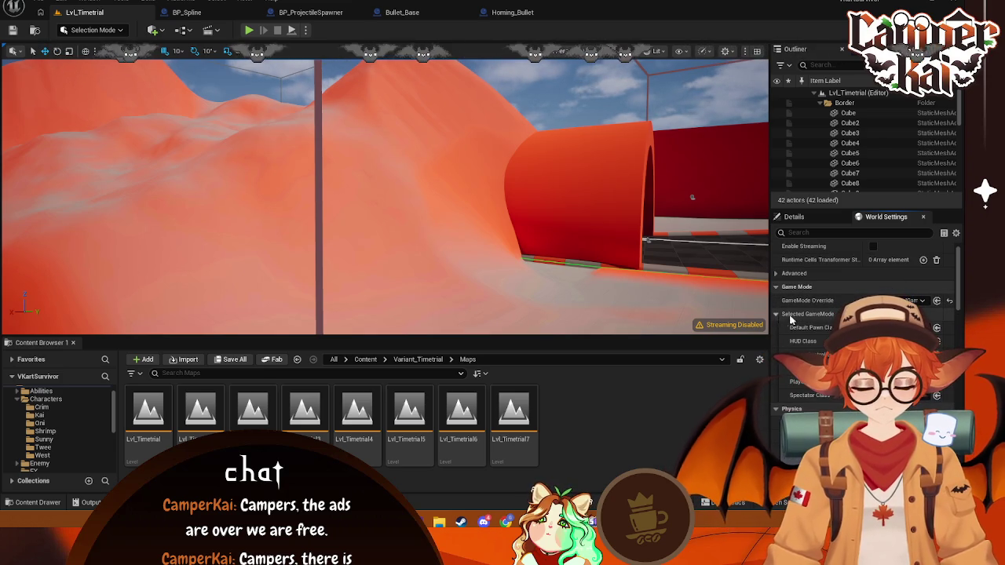
scroll(790, 319, "down", 3)
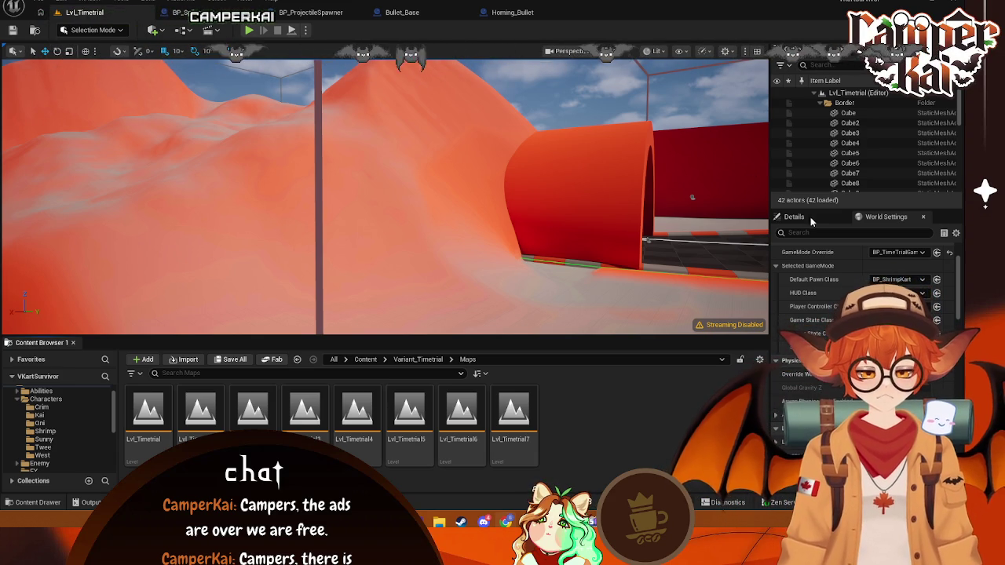
- Fly the viewport to the track start and select the PlayerStart by the cones
scroll(863, 141, "down", 3)
left_click_drag(466, 213, 549, 213)
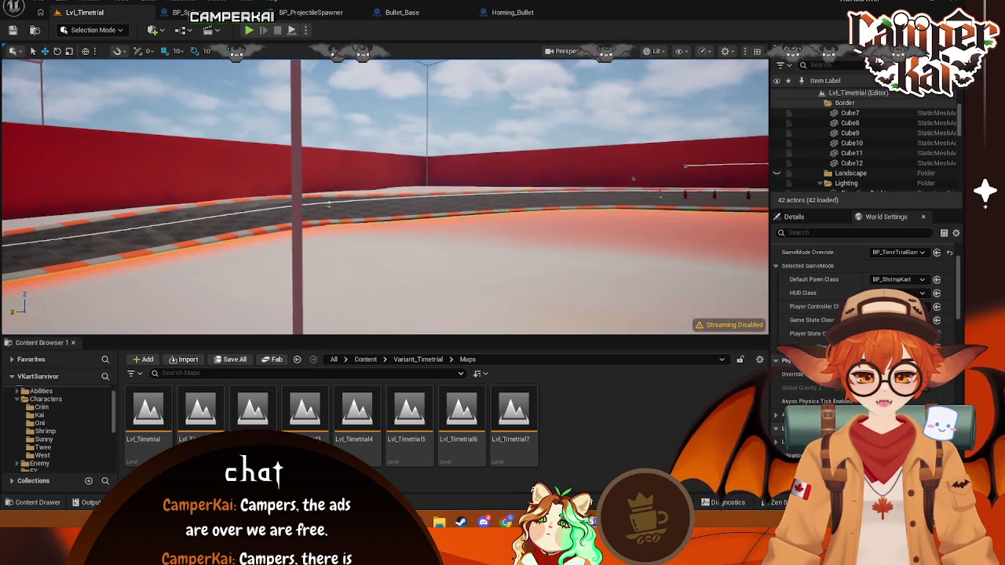
mouse_move(328, 204)
left_mouse_down()
mouse_move(488, 309)
mouse_move(420, 248)
left_mouse_up()
left_click(424, 249)
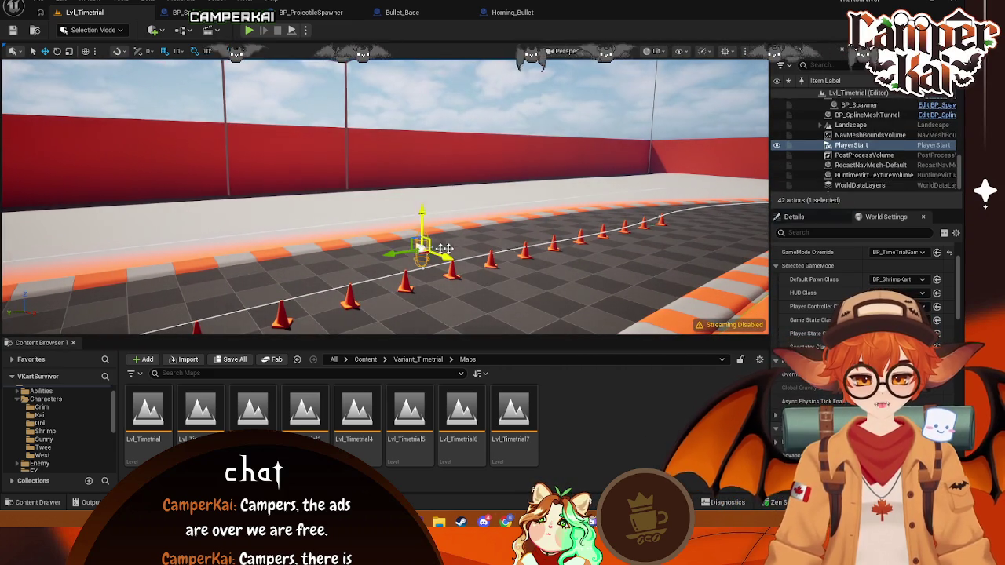
left_click(821, 223)
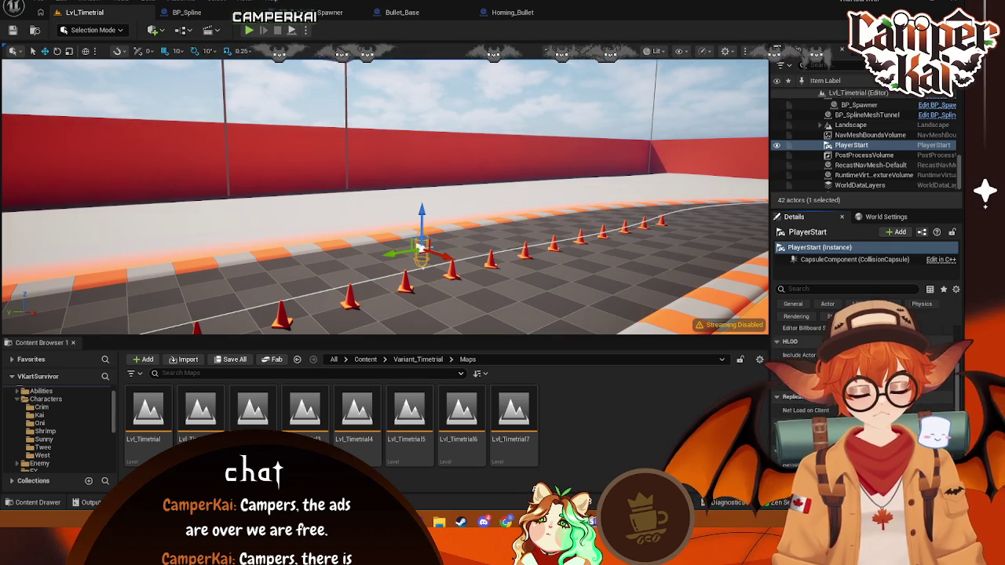
- Check the Default Pawn Class choices without changing them, then show the Crim character's assets
left_click(886, 216)
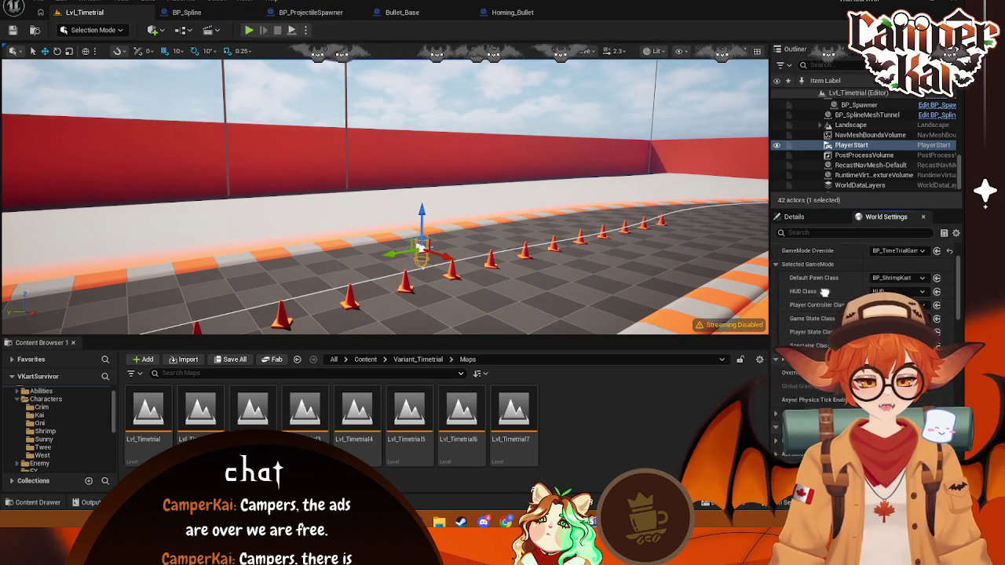
left_click(880, 343)
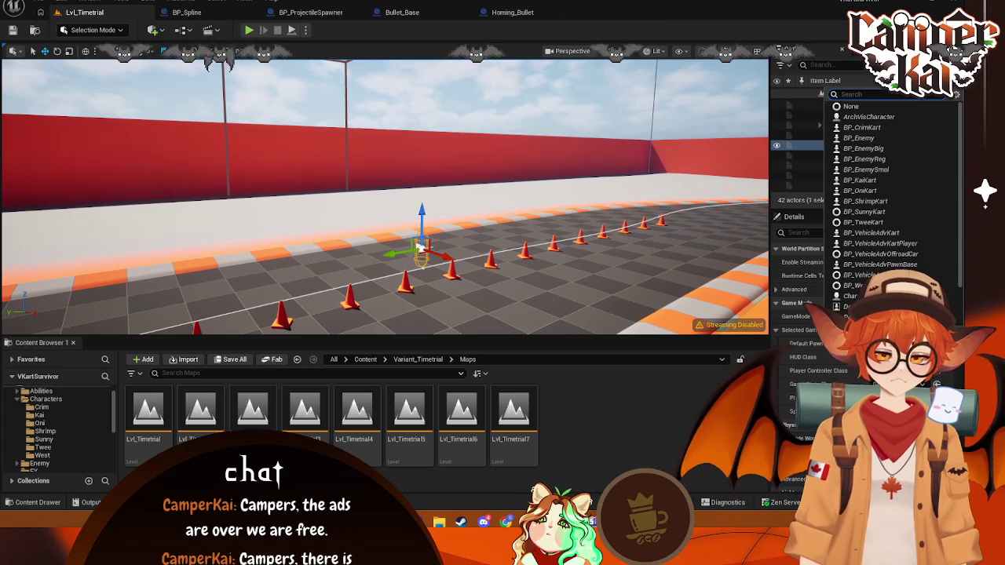
left_click(835, 320)
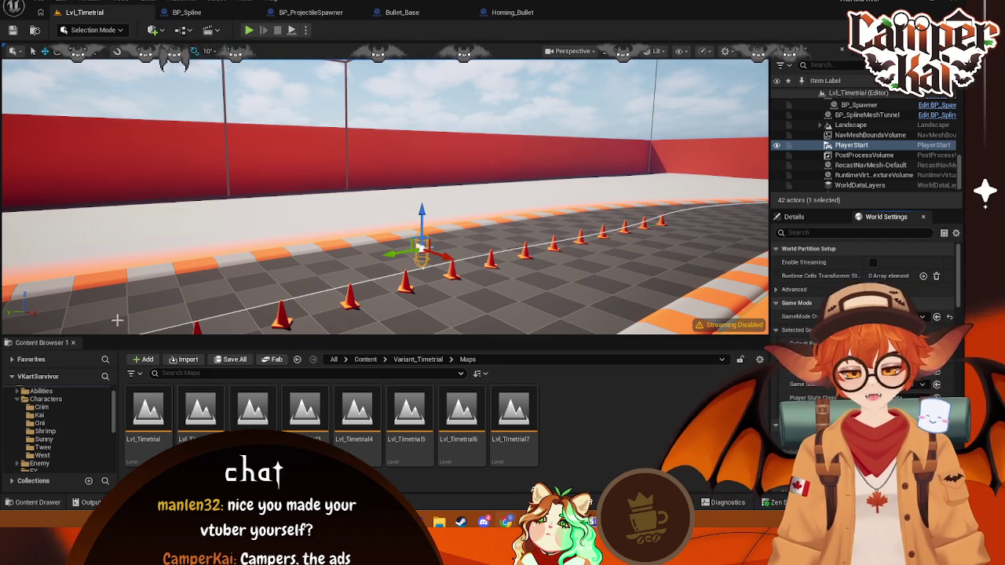
left_click(41, 407)
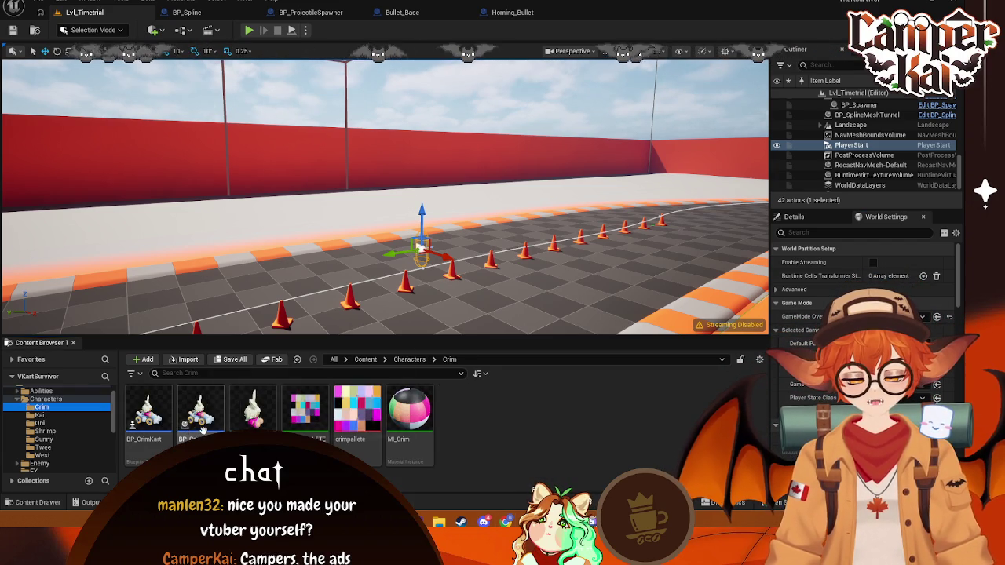
- Place BP_CrimKart on the track by the cones and rotate it 120° around its vertical axis
mouse_move(149, 413)
left_mouse_down()
mouse_move(236, 353)
mouse_move(435, 285)
mouse_move(439, 303)
left_mouse_up()
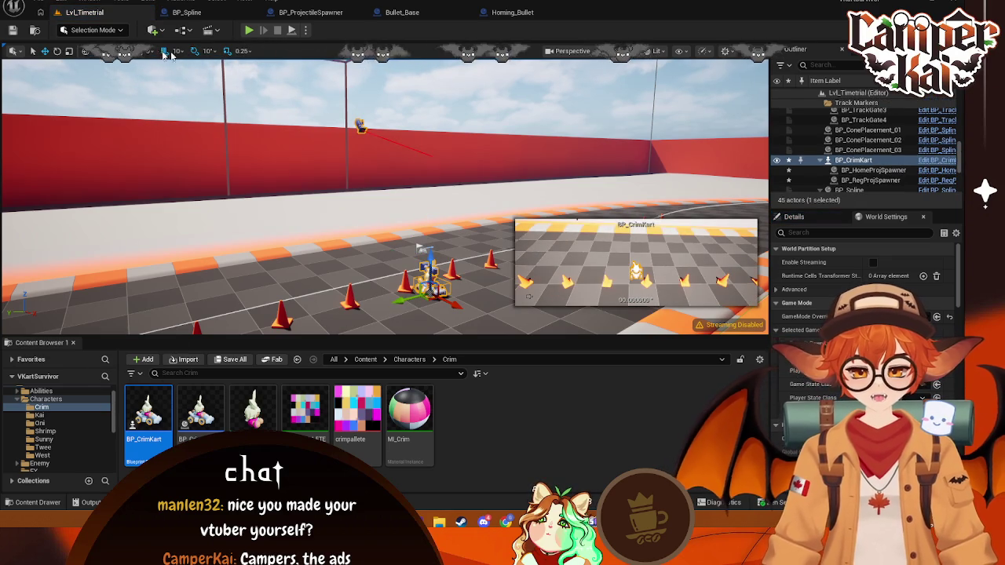
left_click(57, 50)
mouse_move(467, 308)
left_mouse_down()
mouse_move(479, 302)
mouse_move(471, 310)
left_mouse_up()
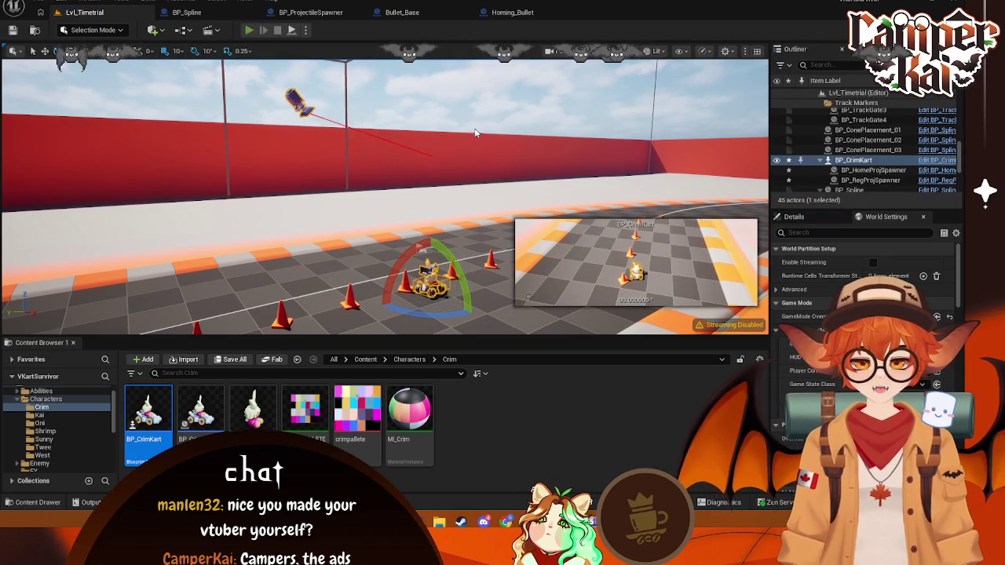
- Test-play the level with Alt+P, stop, then focus on the kart and delete it
key("alt+p")
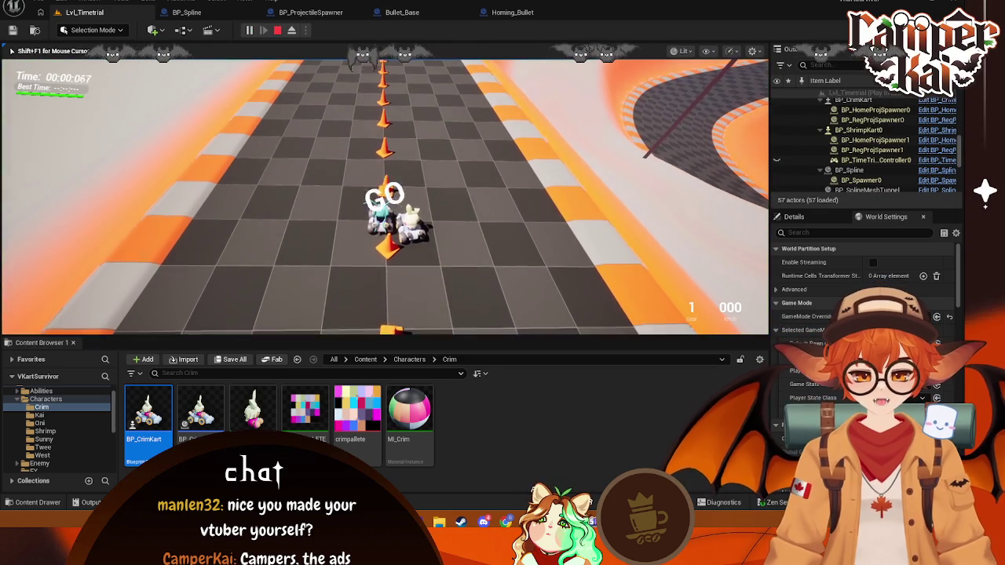
key("Escape")
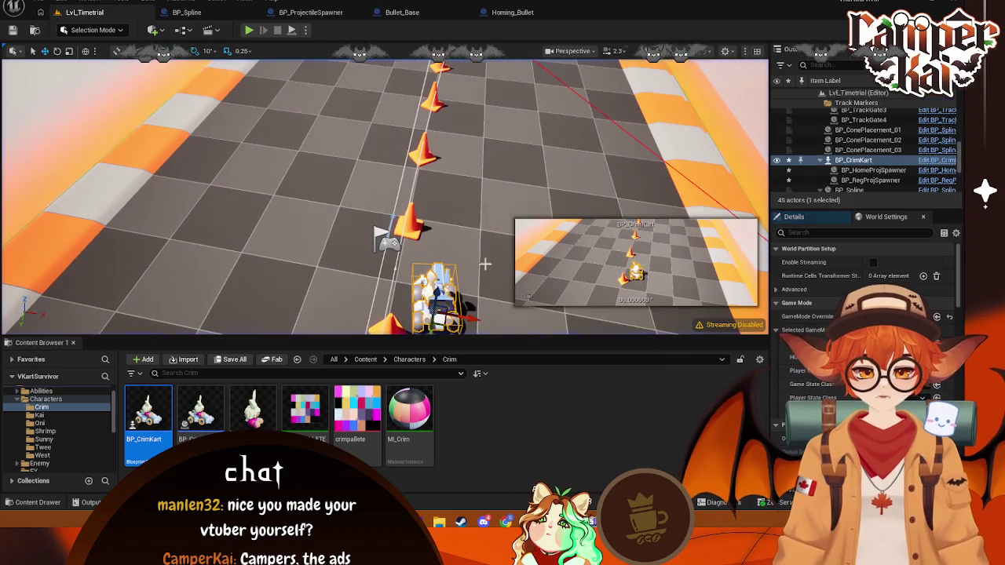
key("f")
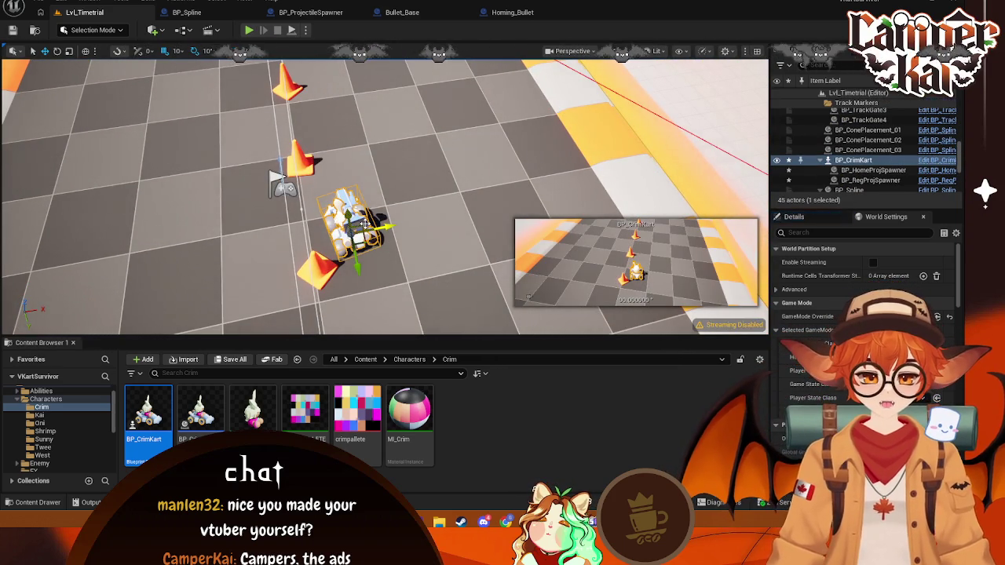
key("Delete")
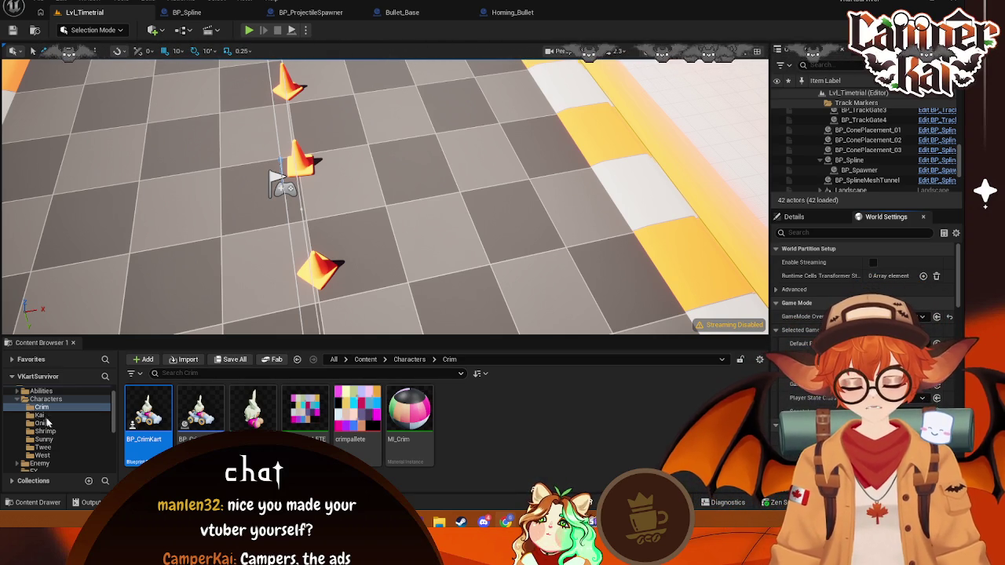
- Open Variant_Timetrial > Blueprints and select BP_TimeTrialGameMode
scroll(59, 428, "down", 3)
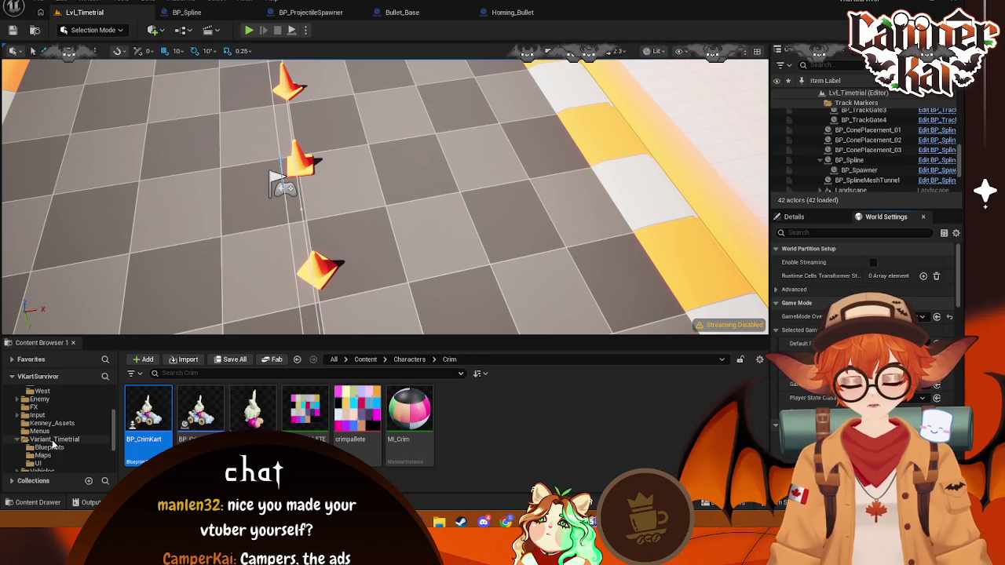
left_click(52, 440)
left_click(49, 447)
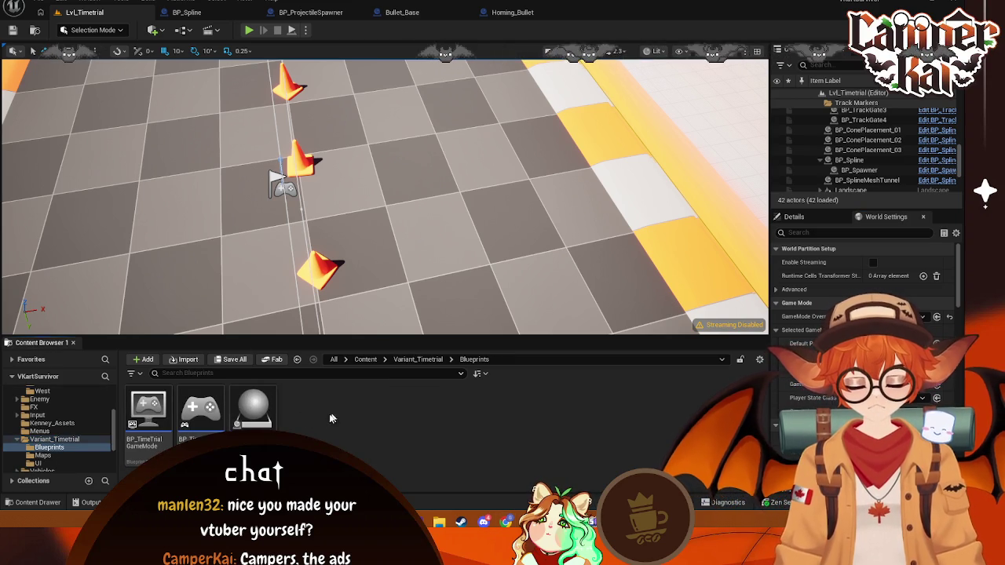
left_click(147, 434)
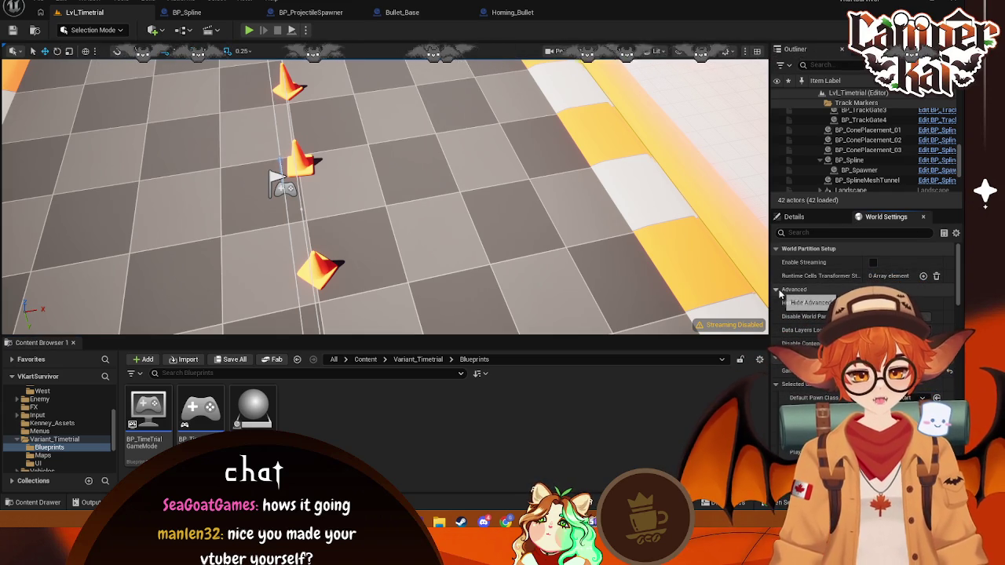
- Open the VehicleTemplate folder, showing Blueprints, Input, Maps, Materials, Meshes and UI subfolders
left_click(140, 442)
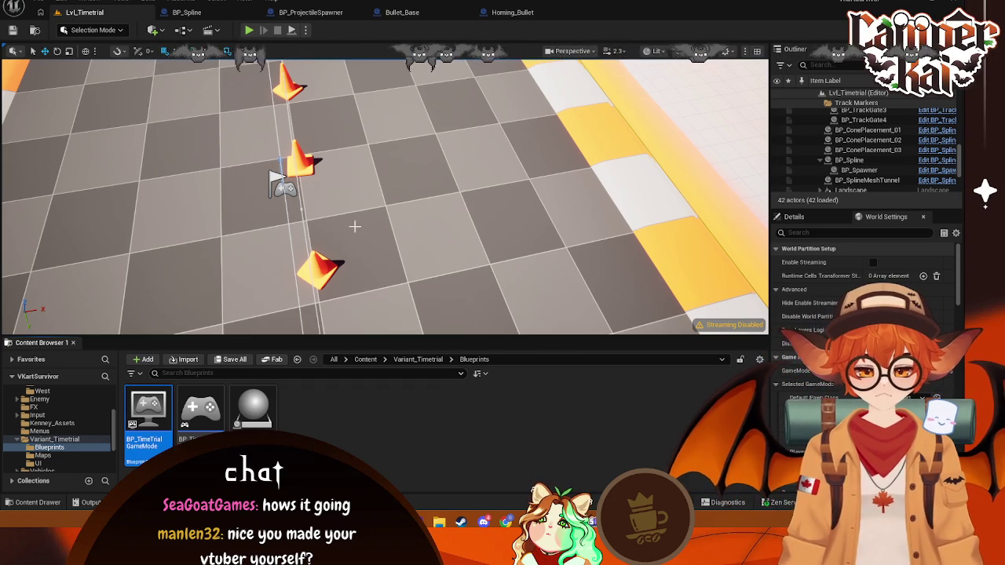
left_click_drag(490, 269, 480, 250)
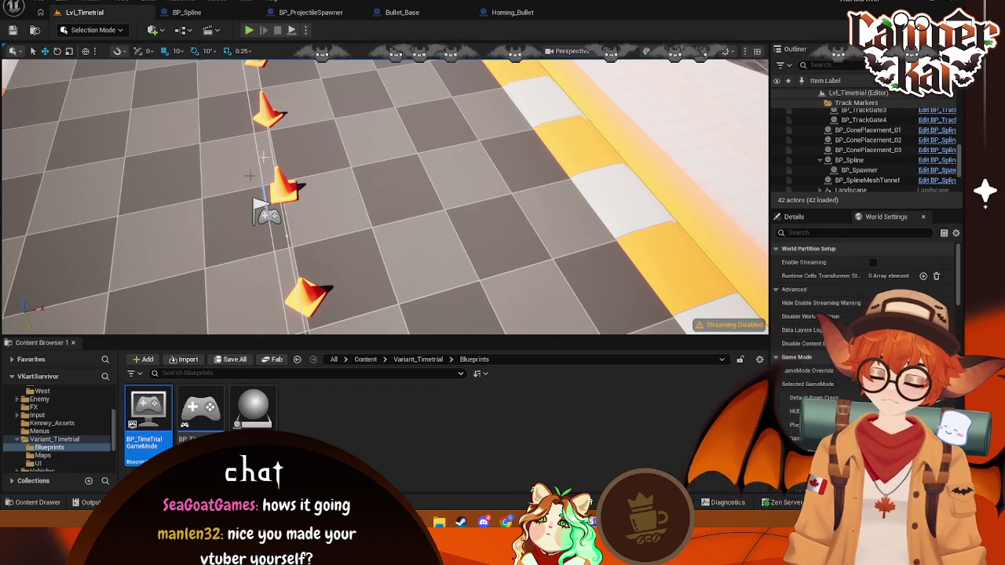
scroll(69, 421, "down", 3)
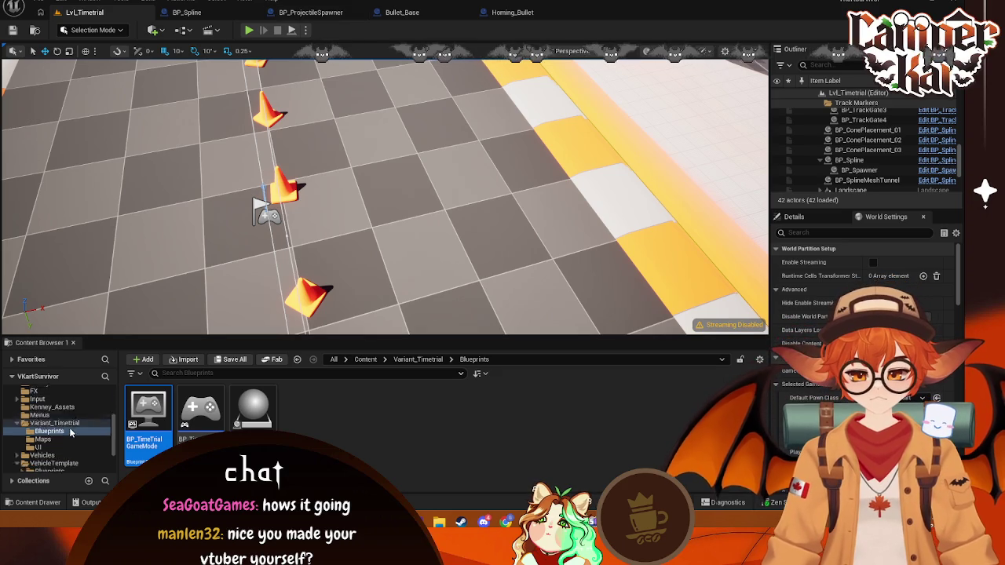
left_click(69, 415)
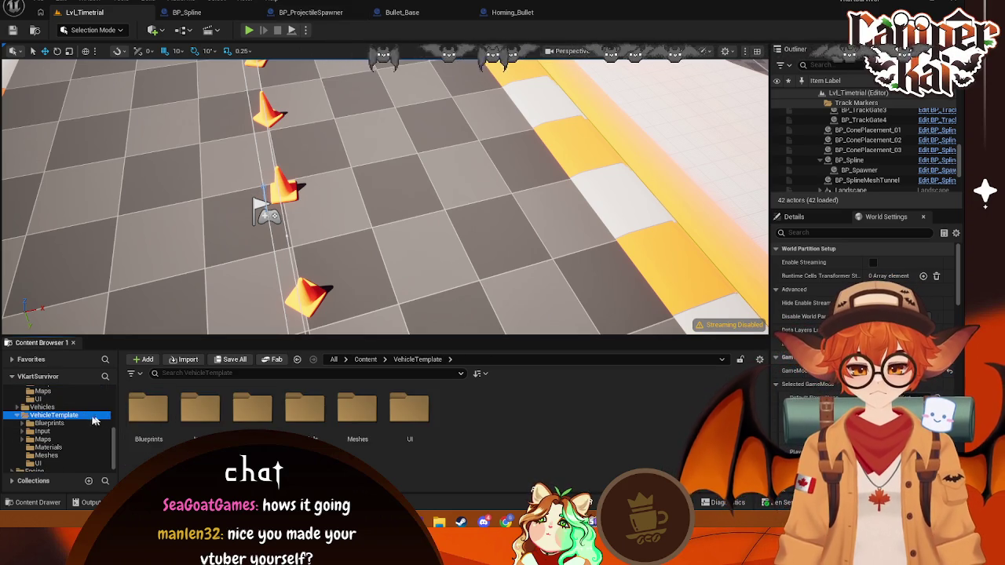
left_click(106, 407)
left_click(90, 415)
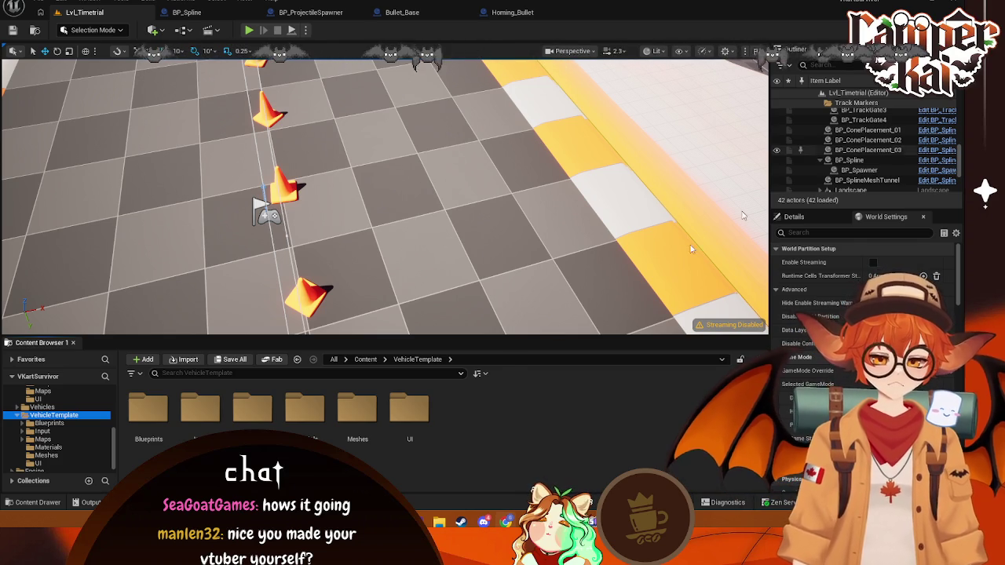
- Browse the Characters folder's kart assets, then open the Default Pawn Class list in World Settings
scroll(43, 408, "up", 5)
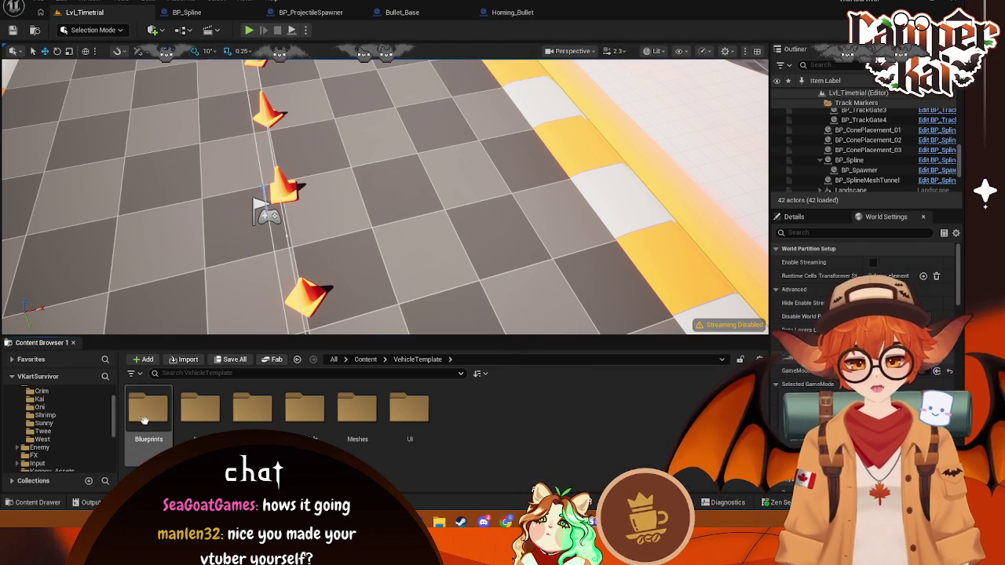
scroll(56, 416, "up", 2)
left_click(57, 417)
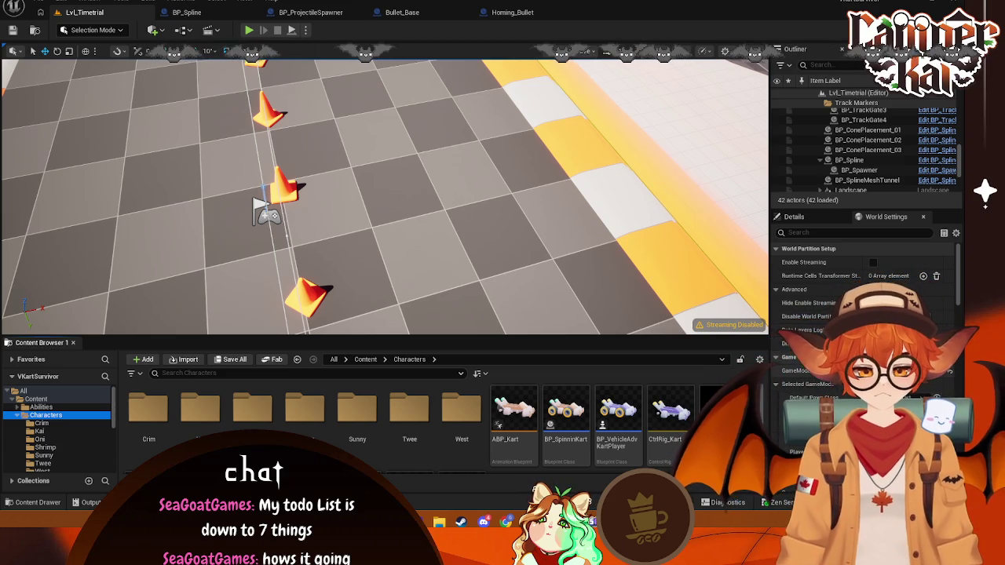
scroll(38, 417, "down", 3)
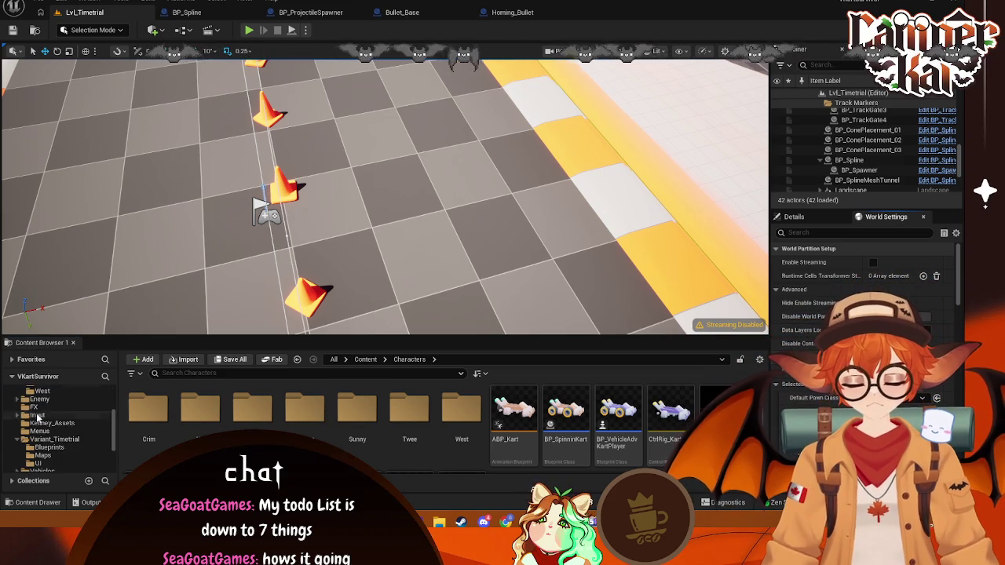
scroll(37, 417, "up", 5)
left_click(52, 408)
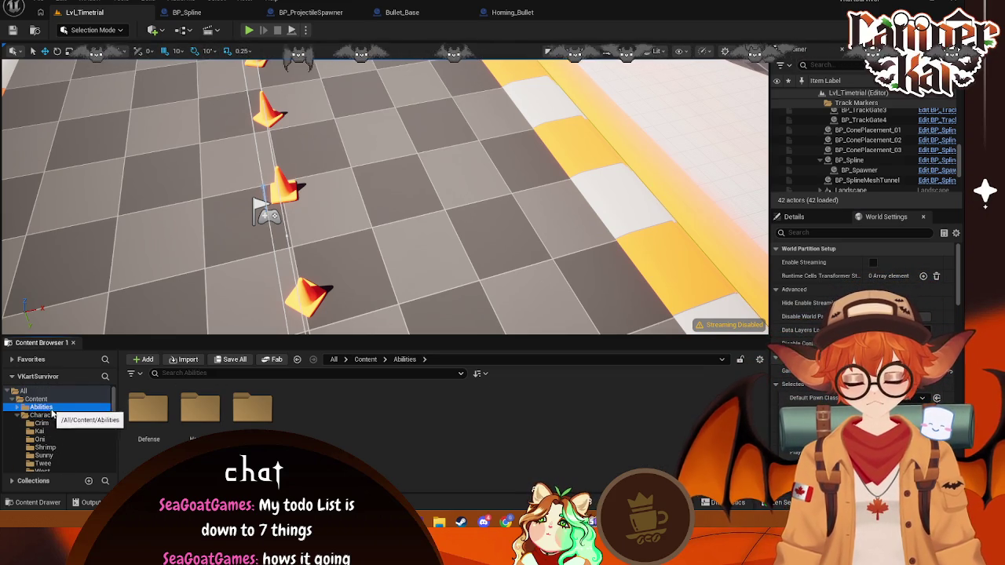
left_click(45, 414)
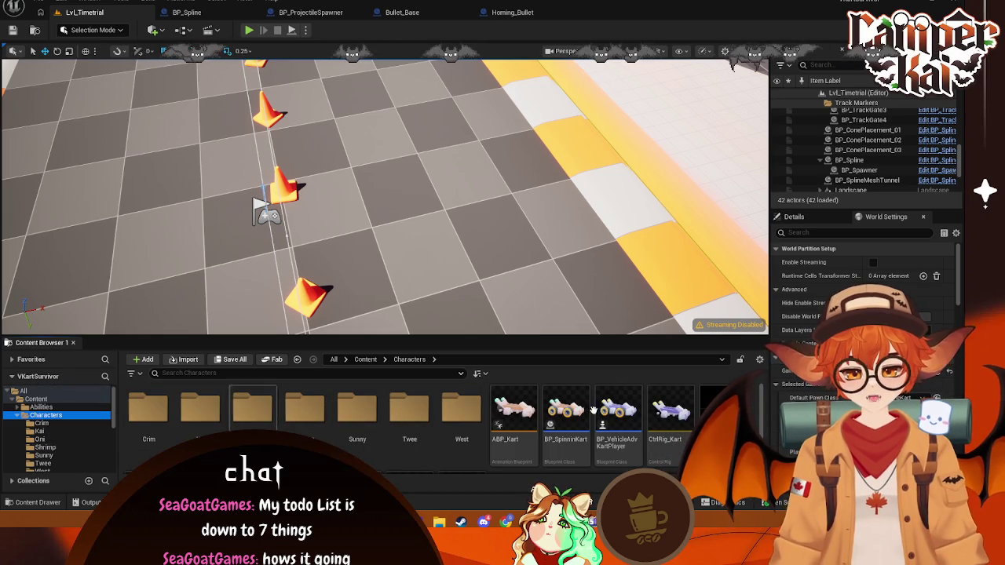
left_click(899, 398)
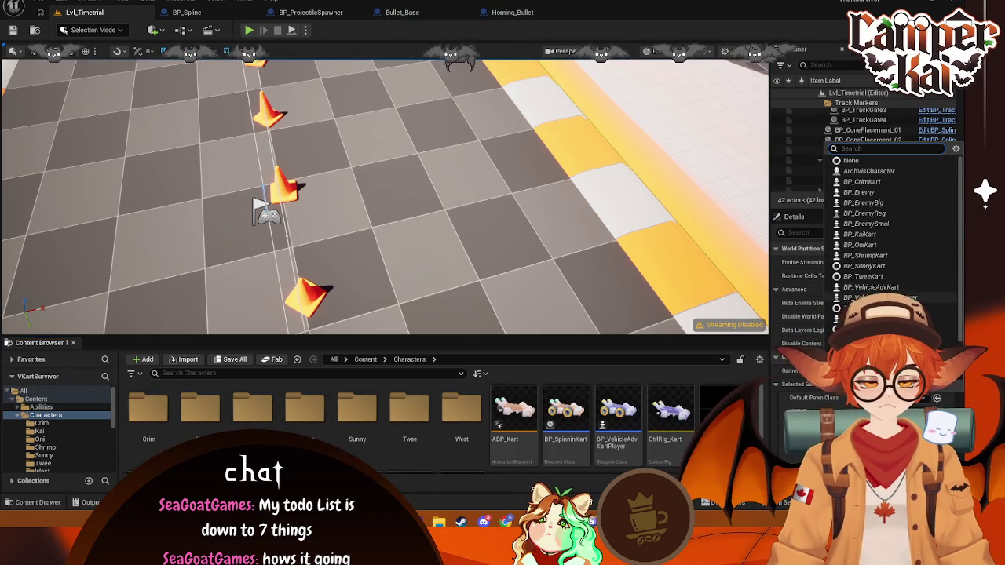
- Choose the level's default pawn class and browse to the Variant_Timetrial Maps folder
left_click(879, 297)
scroll(71, 424, "down", 3)
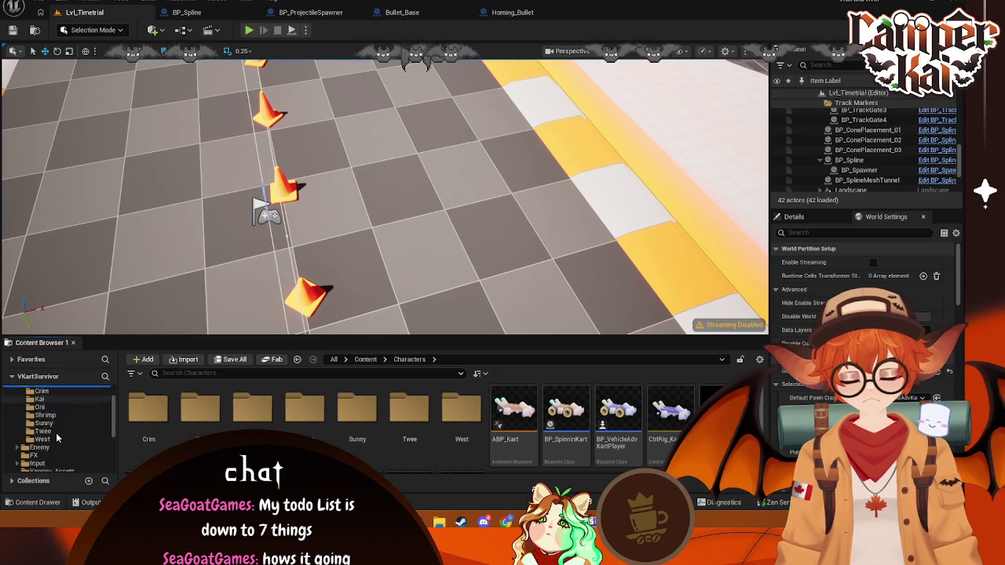
left_click(60, 416)
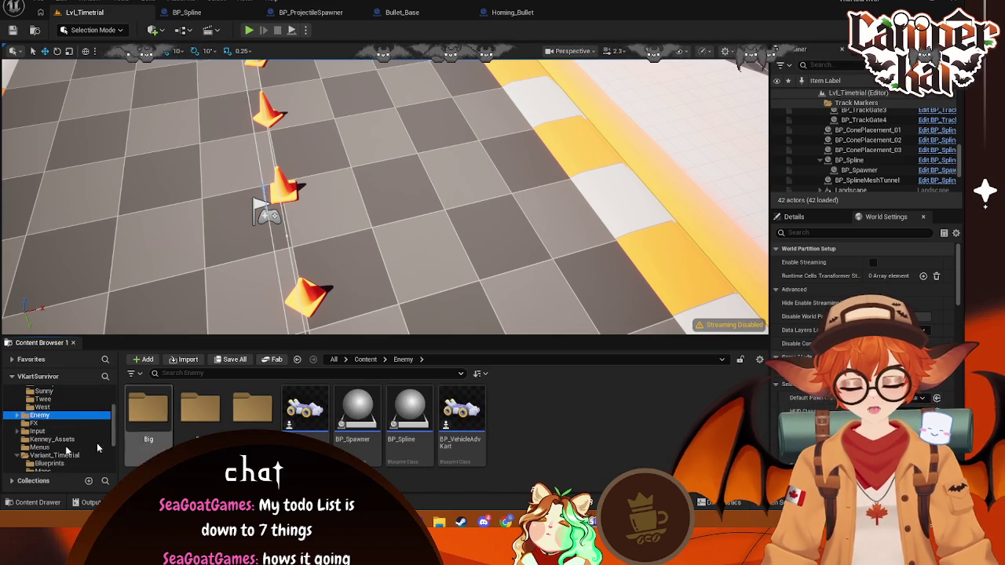
left_click(55, 457)
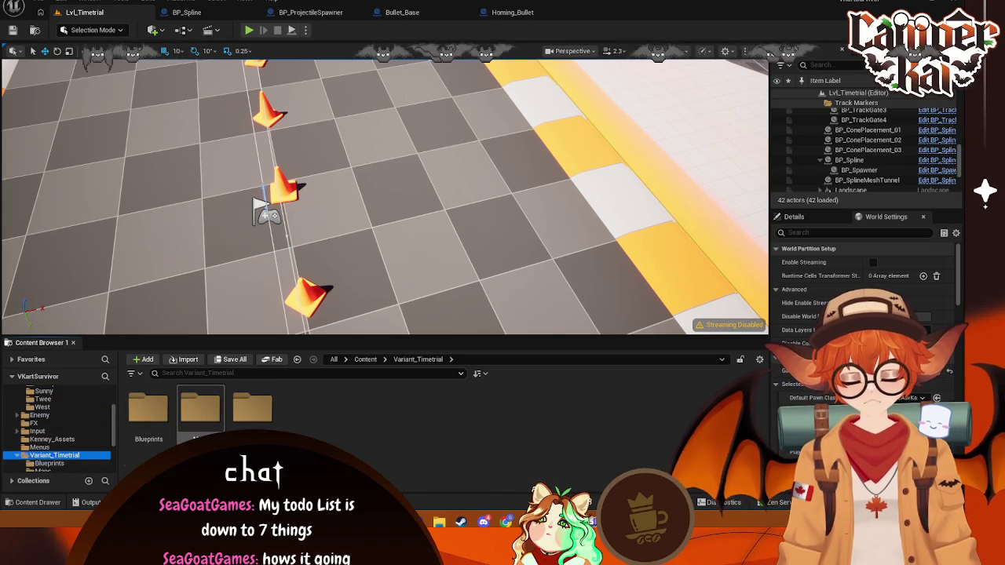
double_click(197, 424)
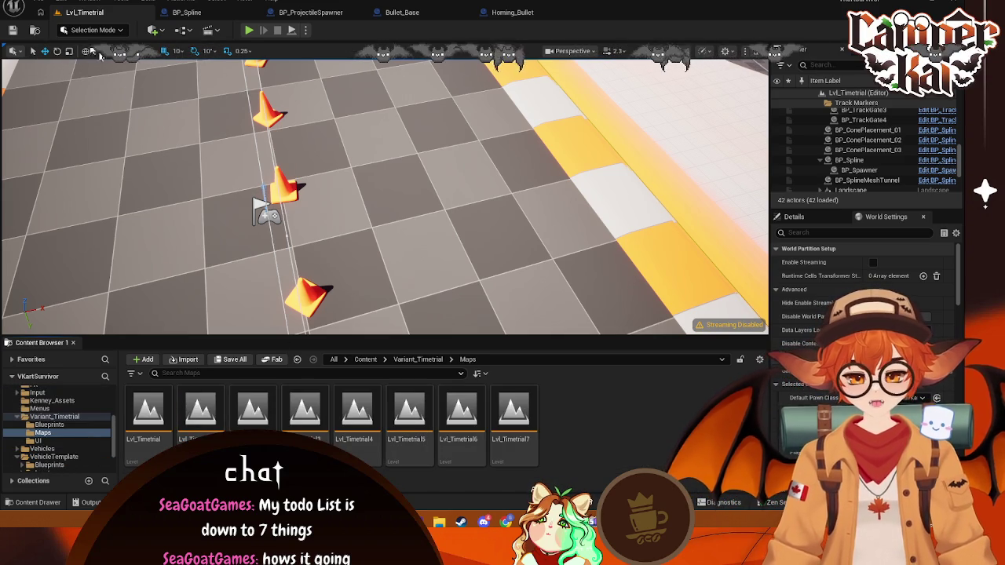
- Reopen the Lvl_Timetrial level from the Maps folder
left_click(35, 4)
left_click(70, 148)
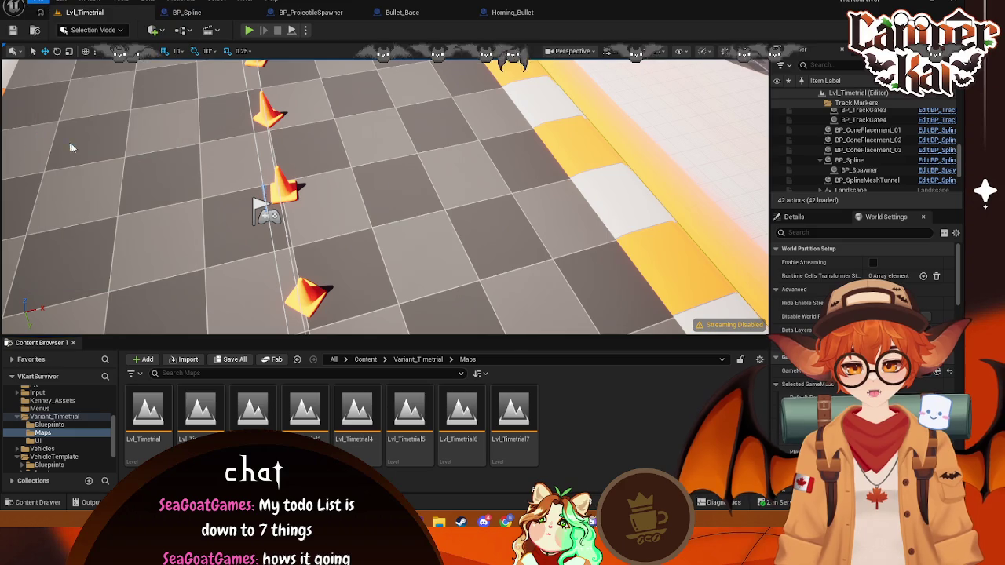
key("shift+End")
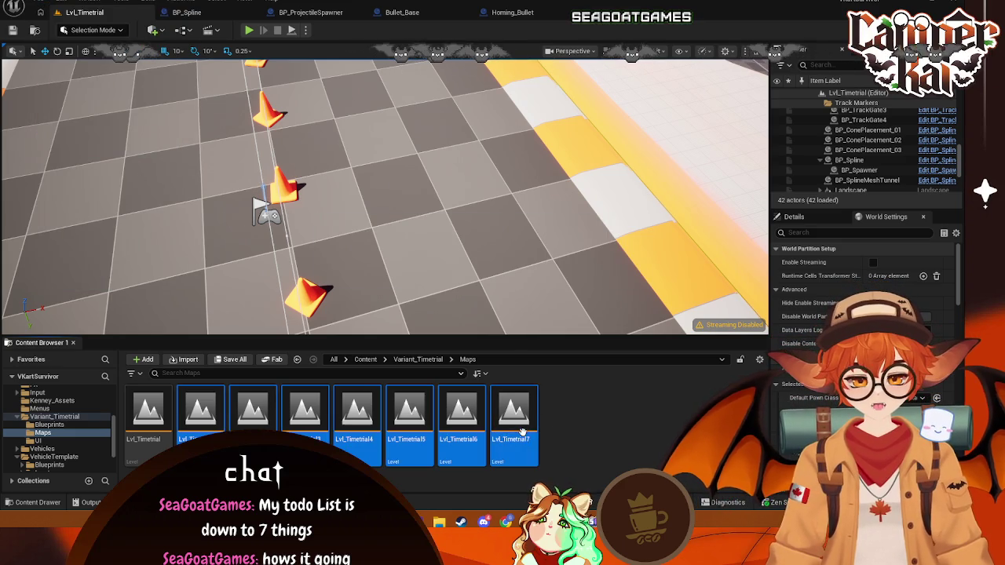
left_click(253, 422)
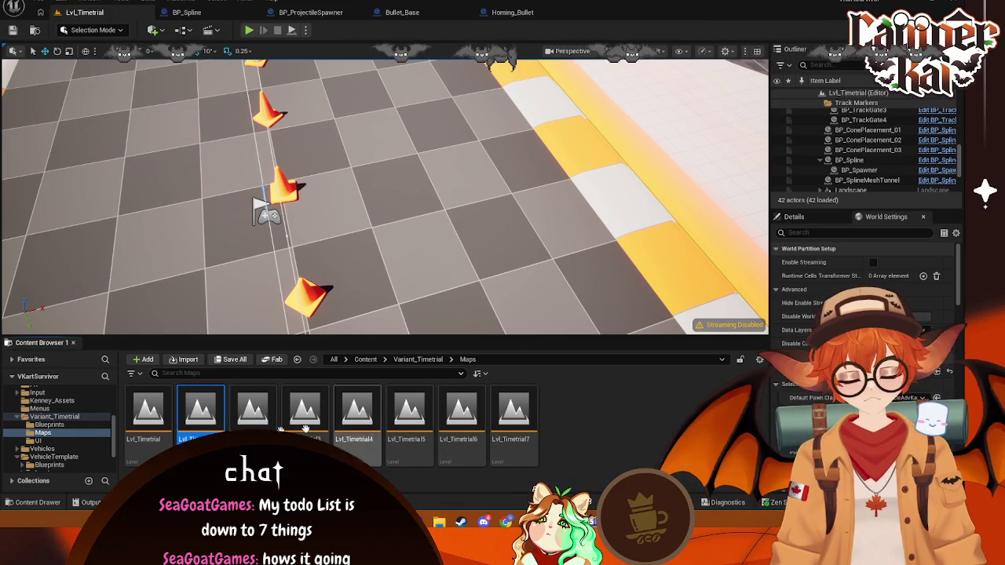
double_click(148, 409)
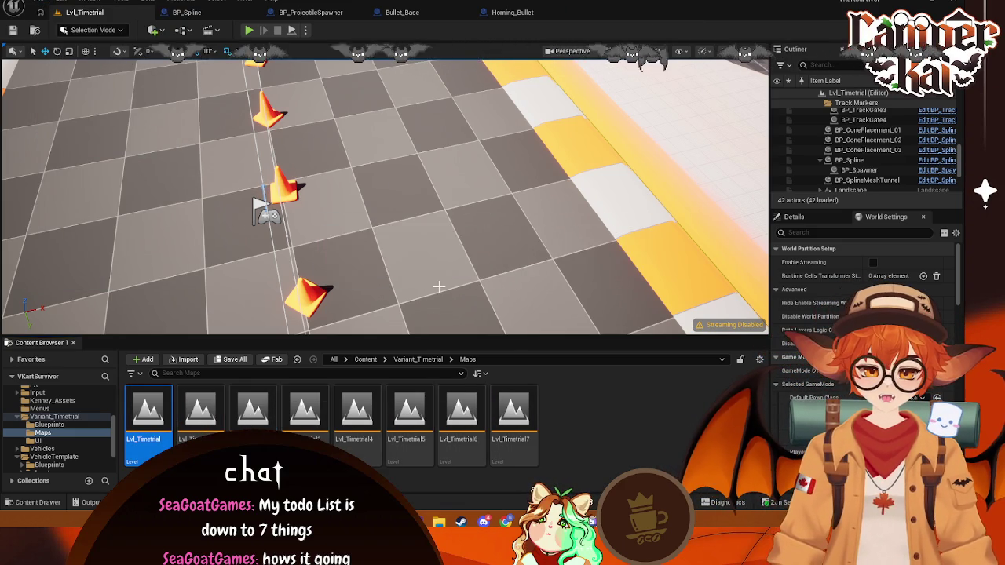
scroll(439, 288, "down", 10)
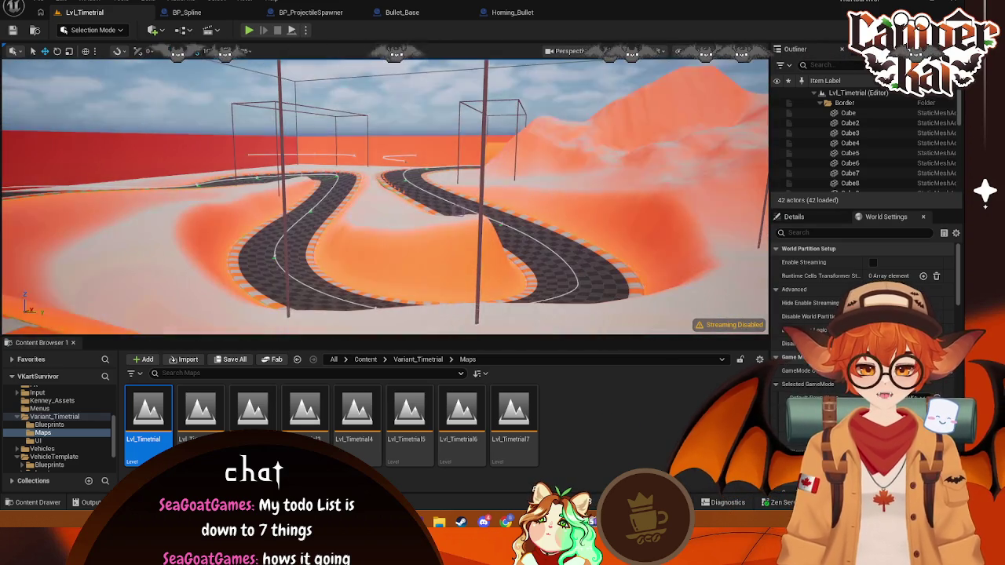
- Select Lvl_Timetrial3 through Lvl_Timetrial7 and delete them, reaching the still-referenced warning
scroll(59, 428, "down", 2)
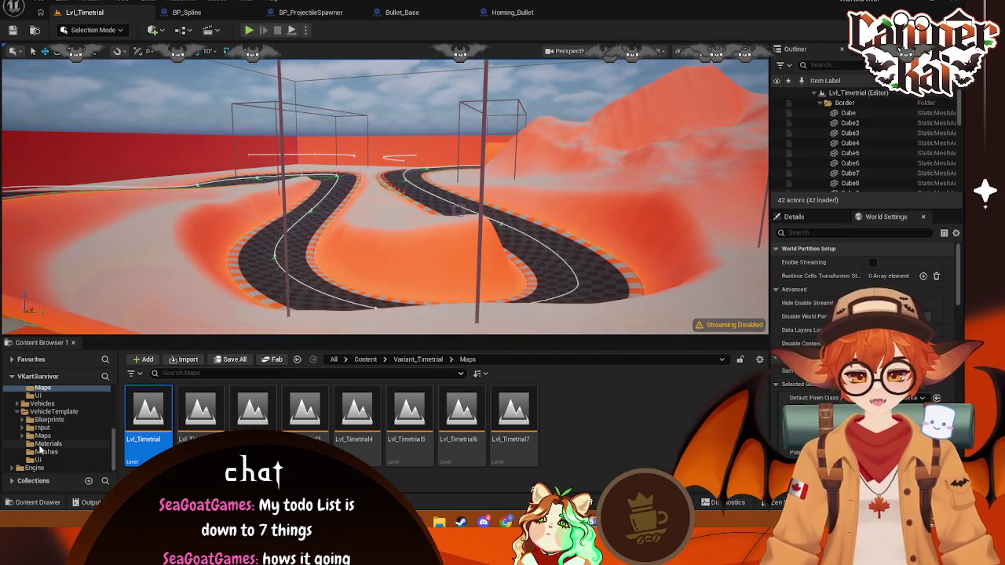
left_click(514, 424, "shift")
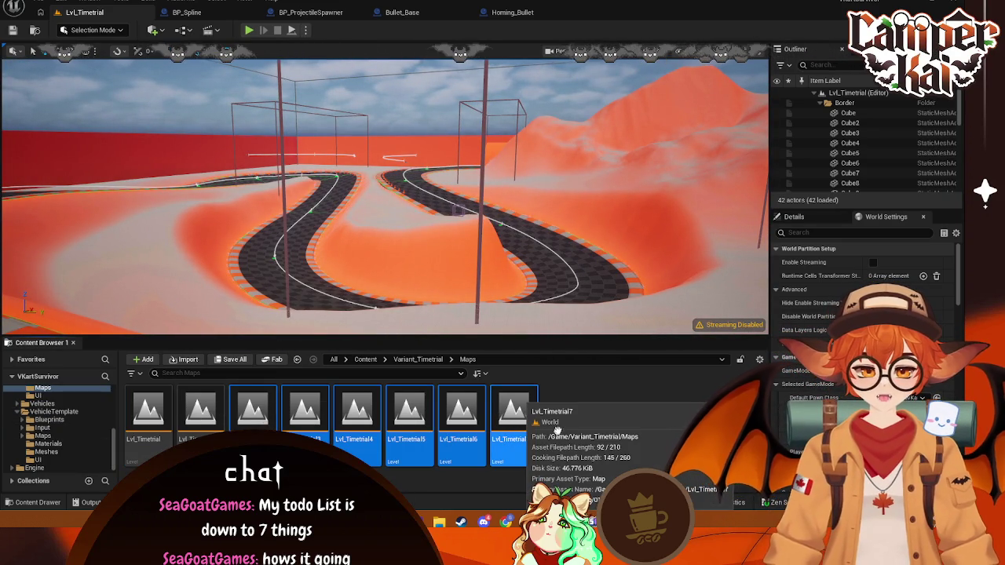
key("Delete")
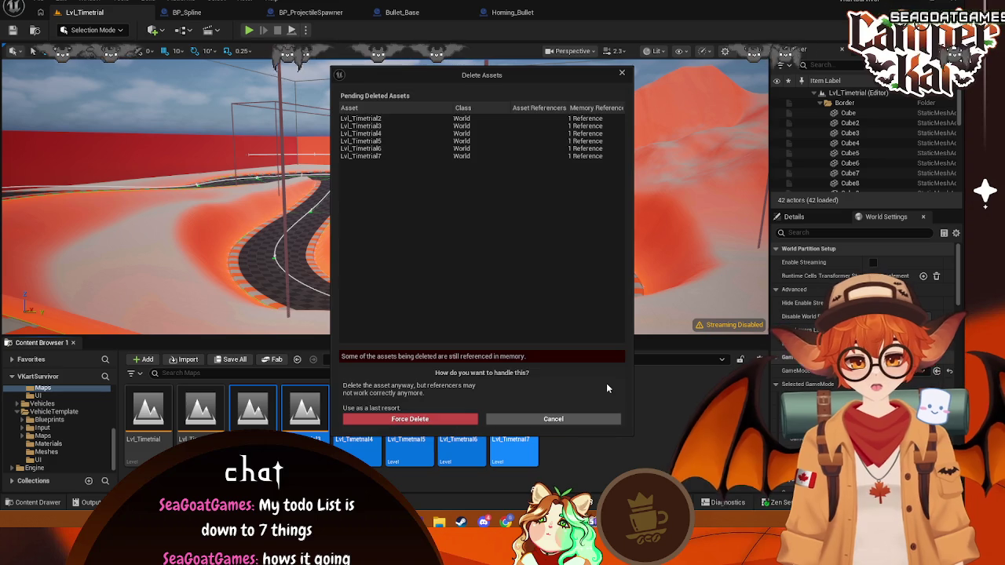
- Force-delete the spare maps and confirm, leaving only Lvl_Timetrial and Lvl_Timetrial1
left_click(410, 419)
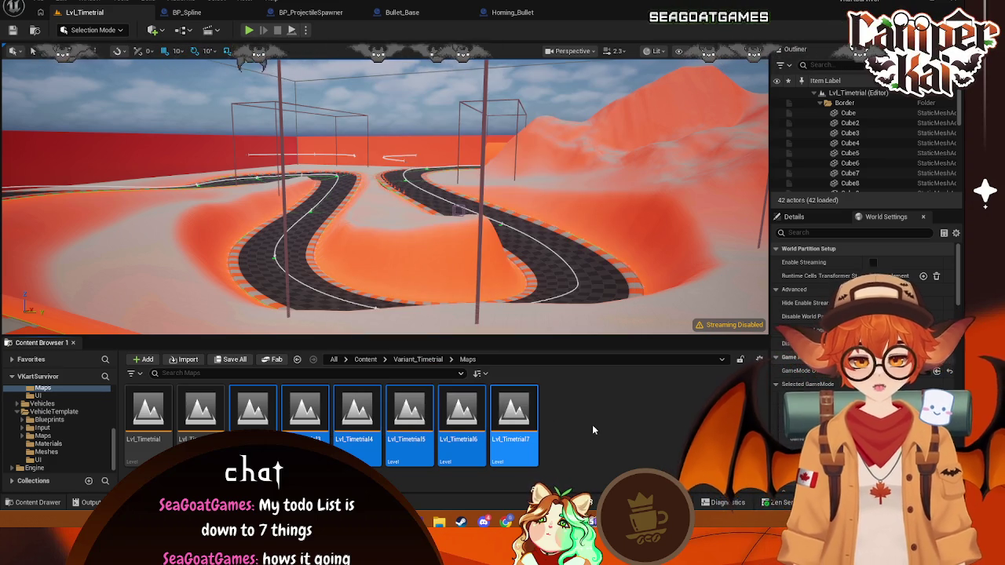
key("Delete")
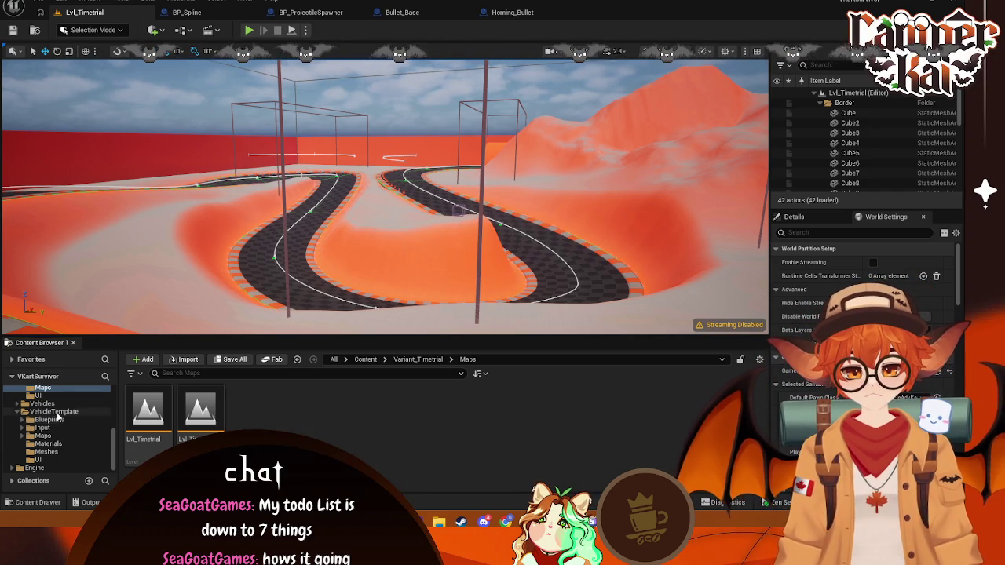
- Close the BP_Spline, BP_ProjectileSpawner, Bullet_Base and Homing_Bullet blueprint tabs
left_click(54, 411)
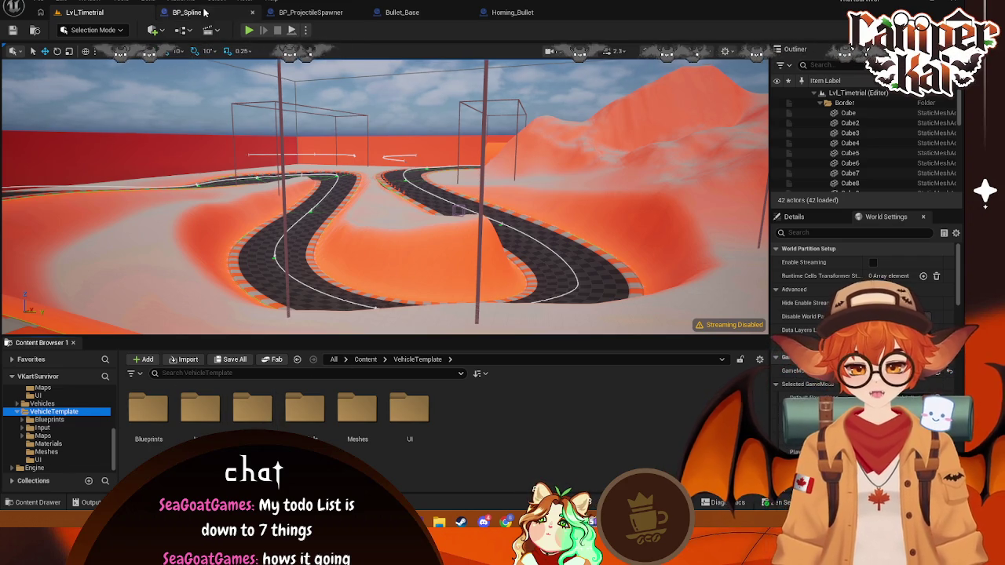
left_click(231, 12)
left_click(253, 12)
left_click(254, 12)
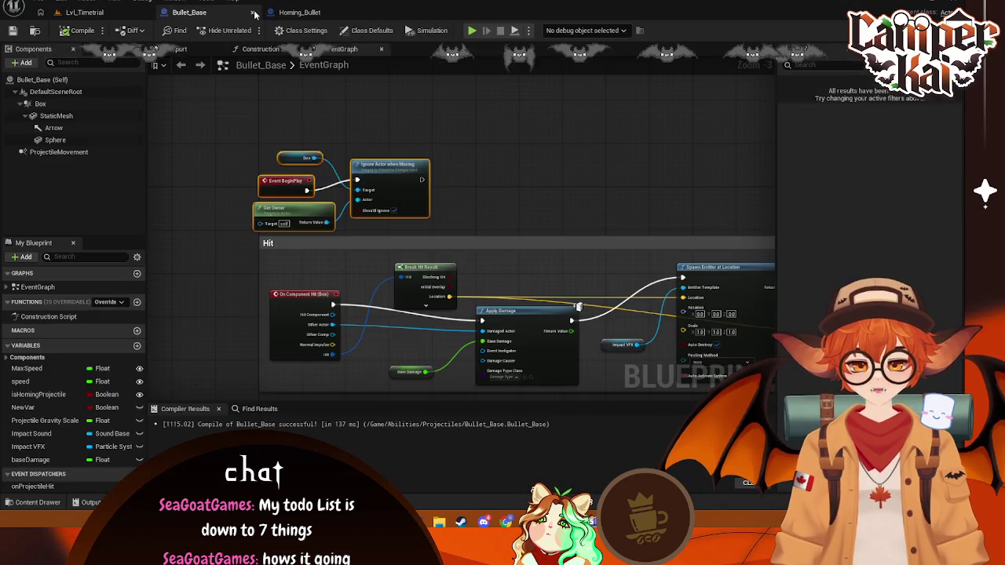
left_click(254, 12)
left_click(253, 13)
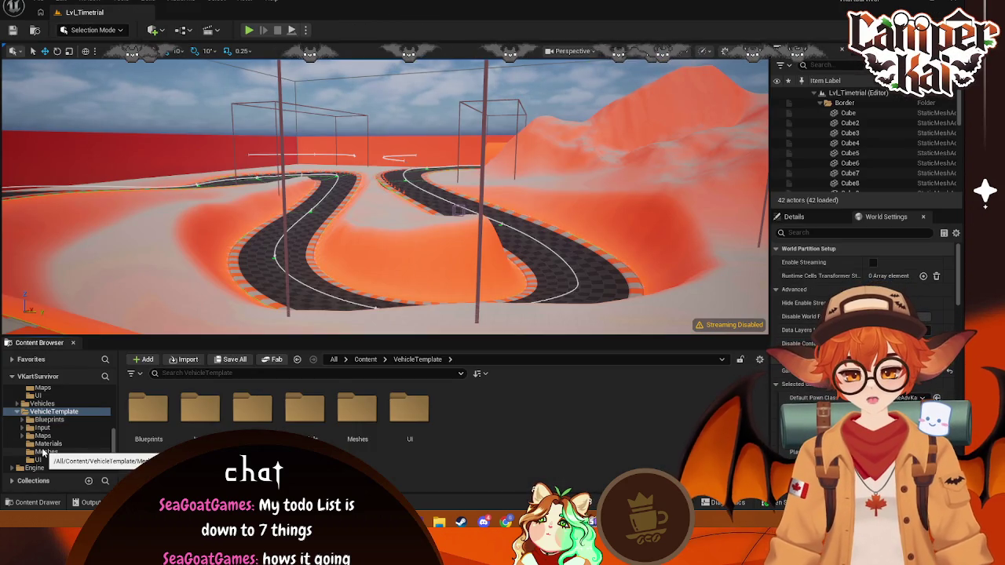
- Browse to the Content/Menus folder and open the Lvl_CharSelect level
left_click(44, 436)
scroll(52, 427, "up", 2)
left_click(43, 420)
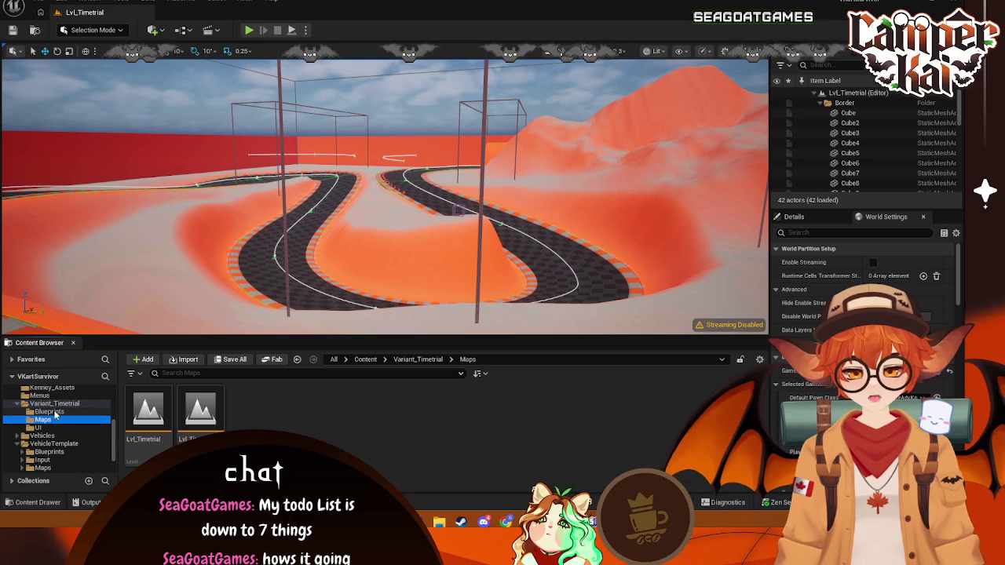
left_click(40, 396)
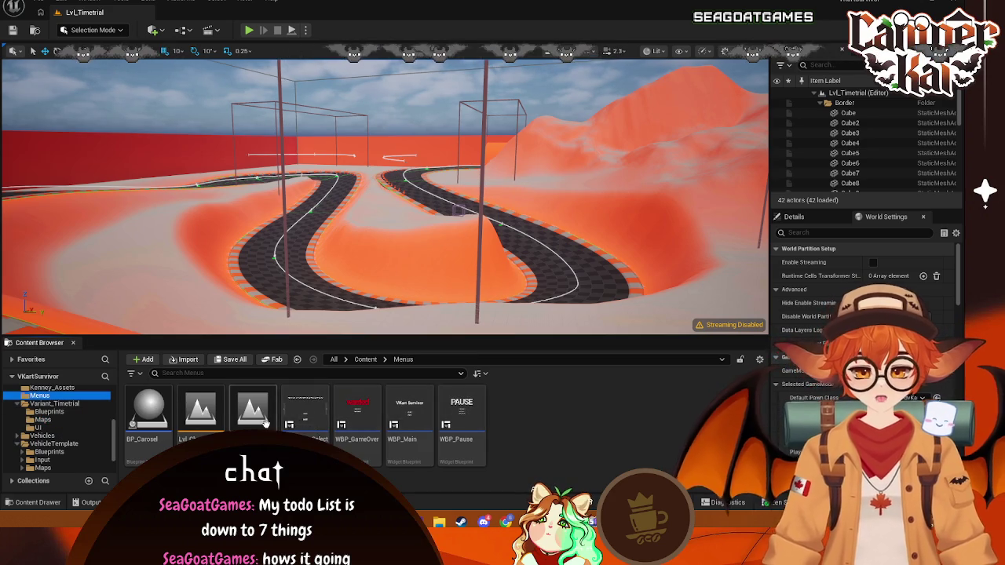
double_click(265, 421)
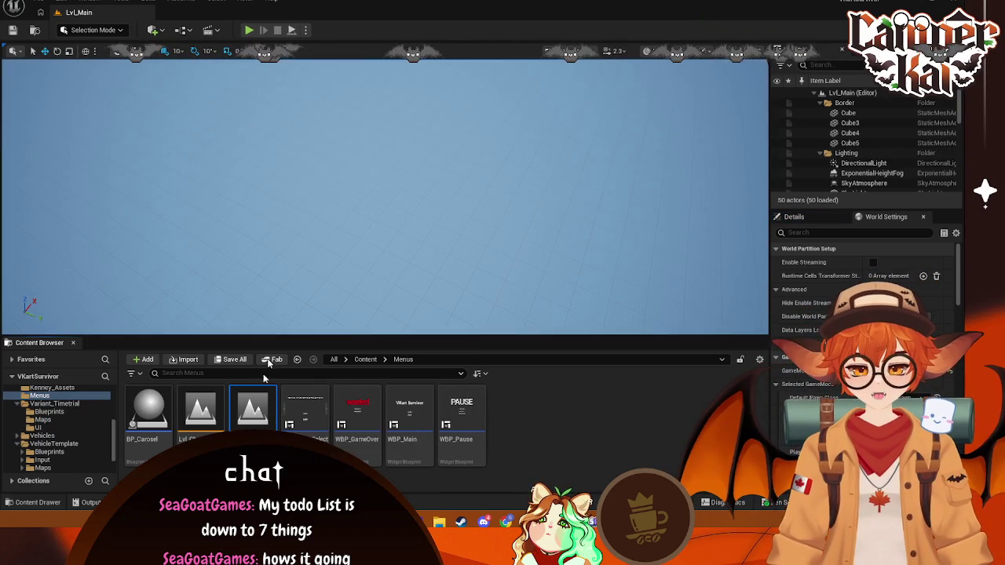
double_click(201, 408)
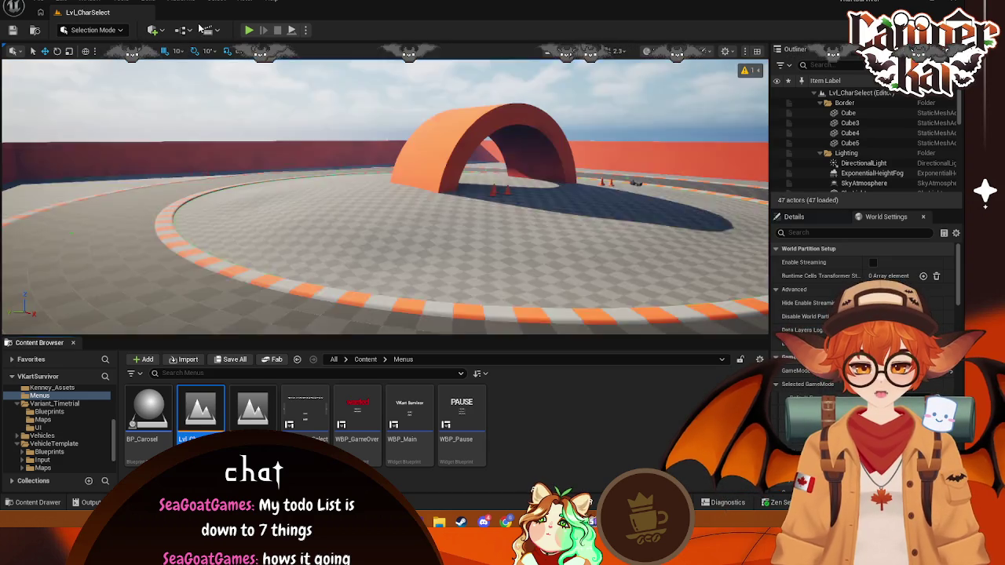
- Open WBP_CharSelect's event graph and inspect which level its Open Level node loads
left_click(181, 29)
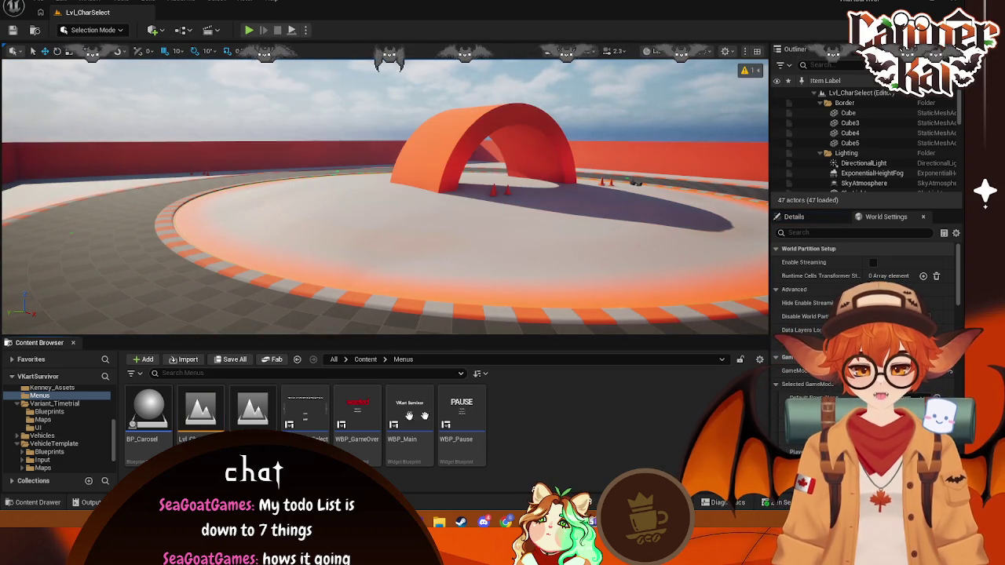
left_click(321, 422)
double_click(321, 421)
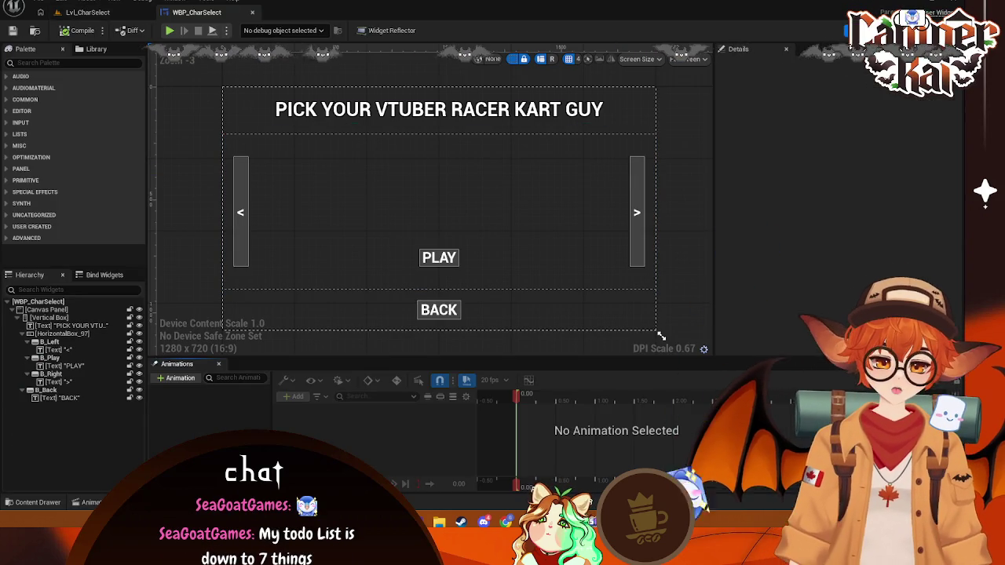
left_click(946, 30)
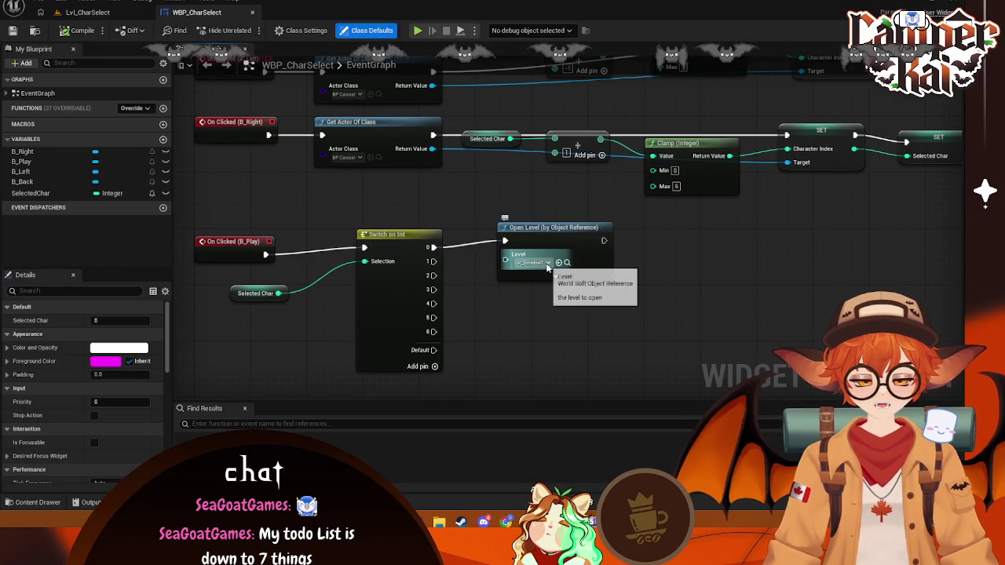
left_click(542, 263)
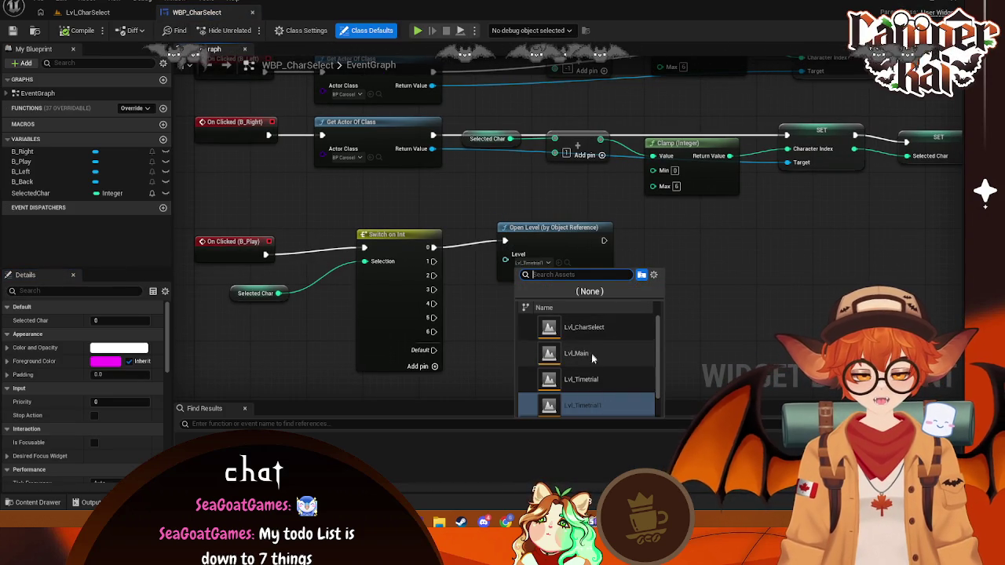
left_click(593, 328)
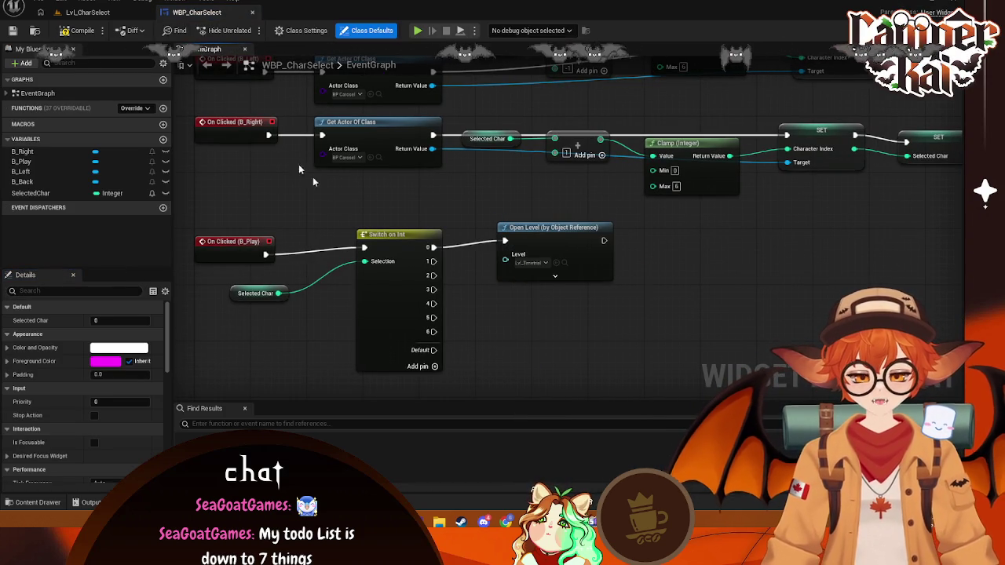
- Open Lvl_Main and test-play from the main menu through character select into the race
left_click(88, 13)
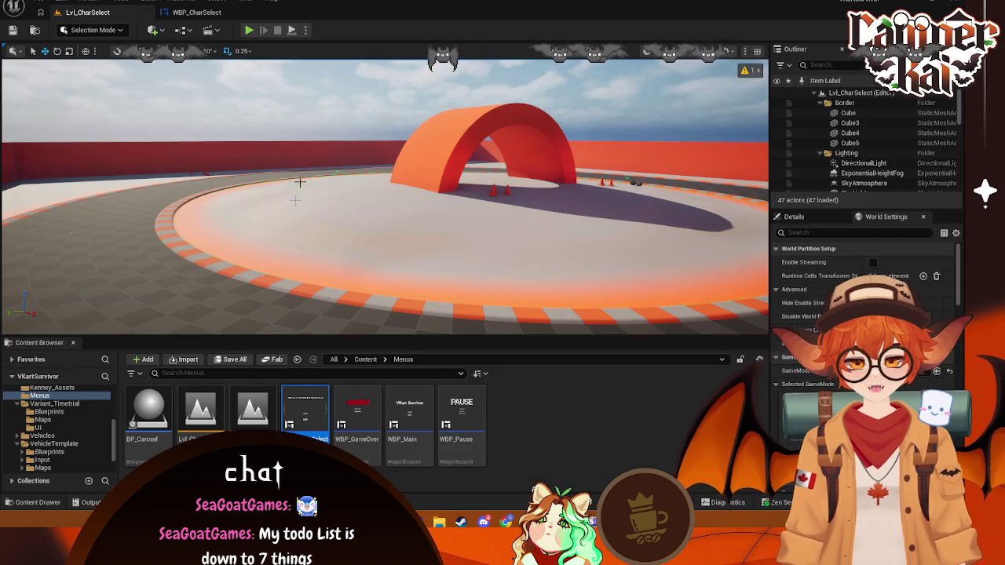
double_click(252, 409)
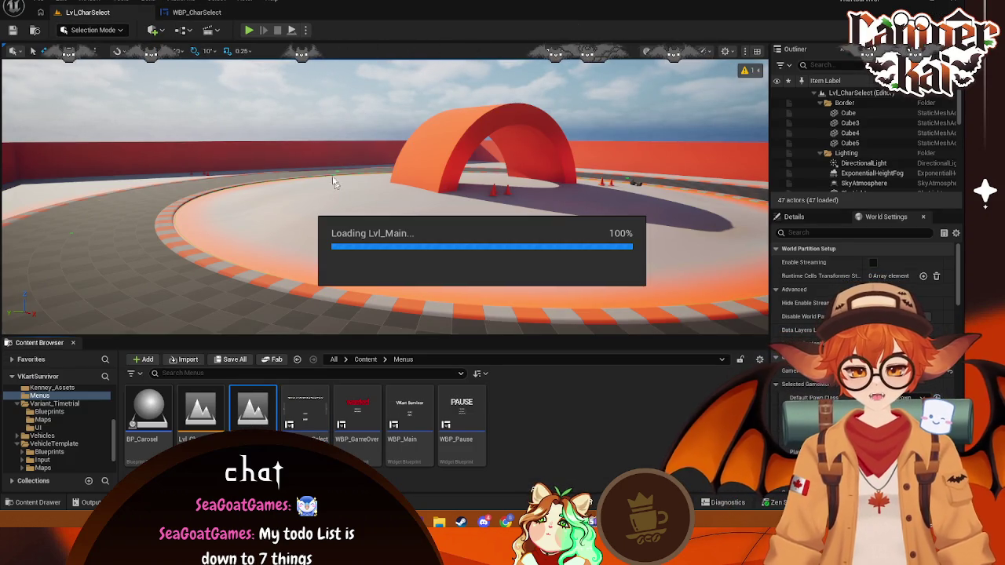
key("alt+p")
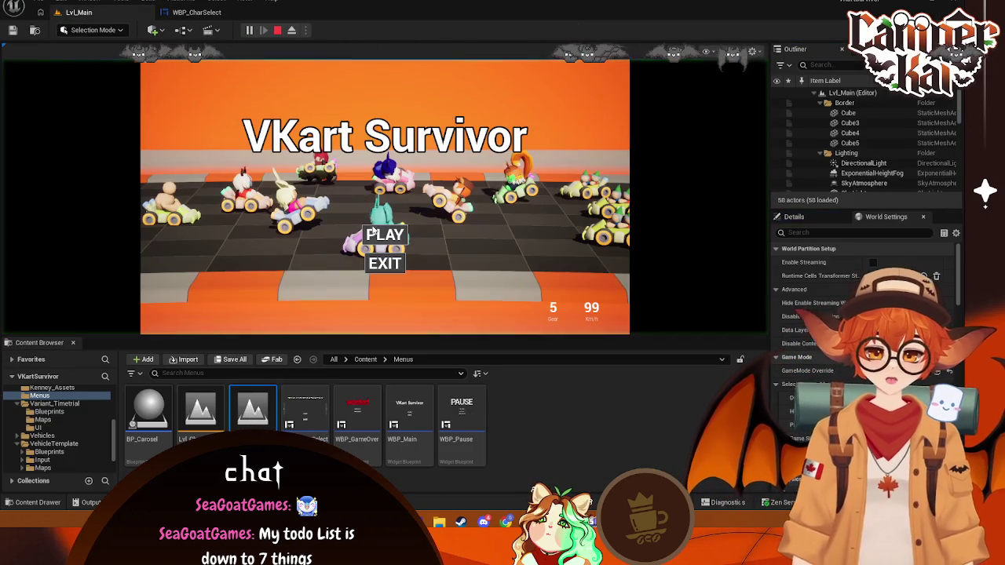
left_click(387, 235)
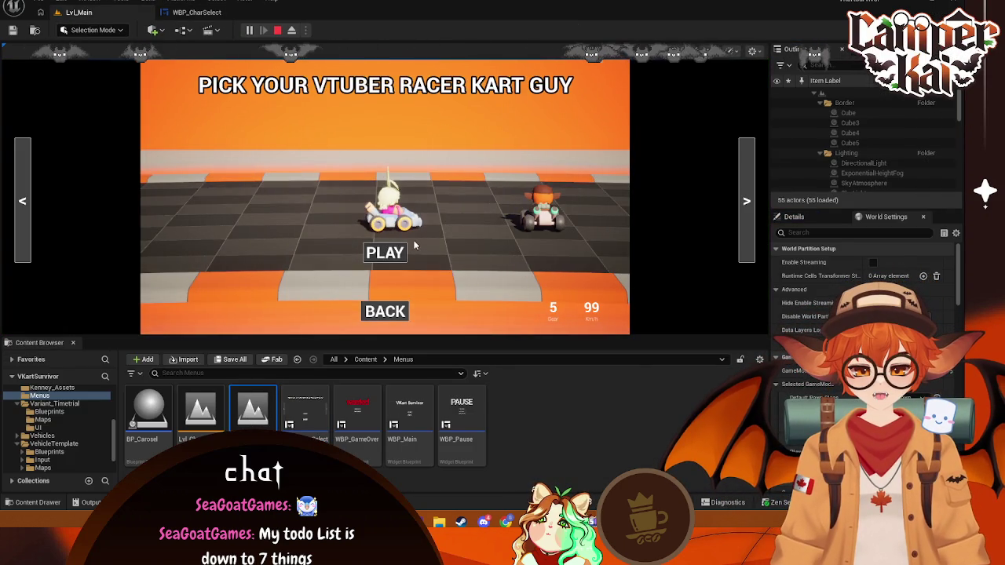
left_click(386, 252)
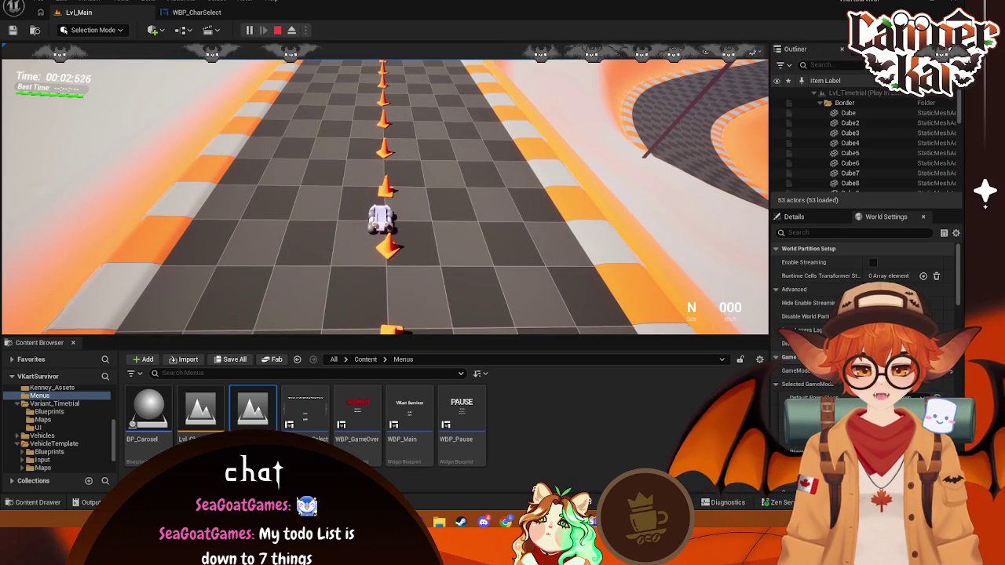
key("Escape")
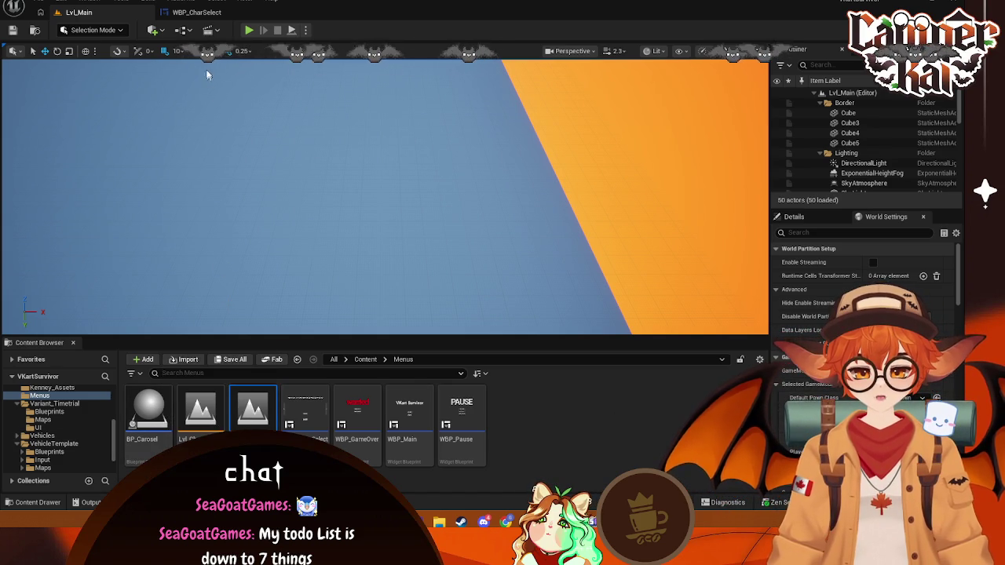
- Set the Open Level node's Level to Lvl_Timetrial1 in WBP_CharSelect's graph
left_click(196, 12)
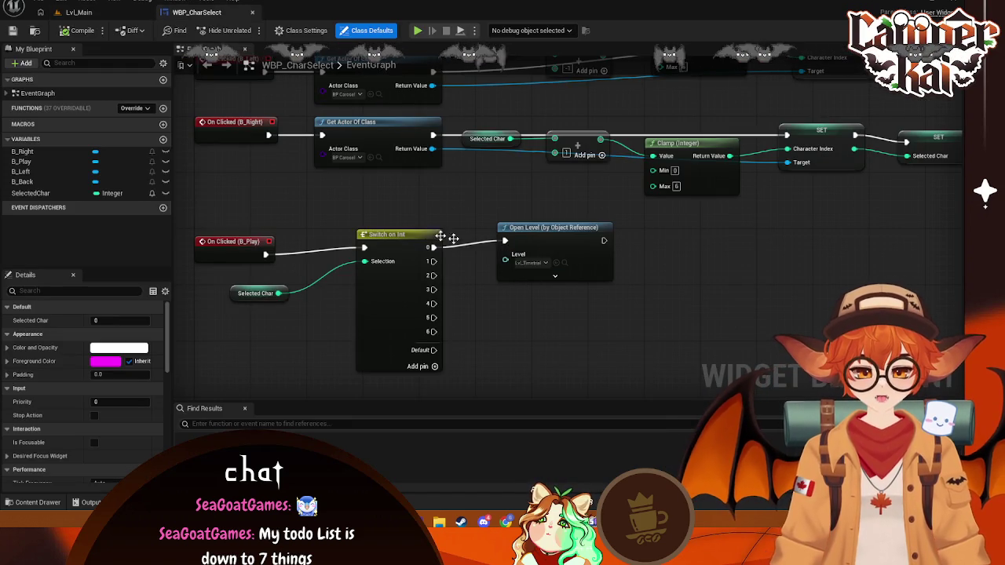
left_click(79, 12)
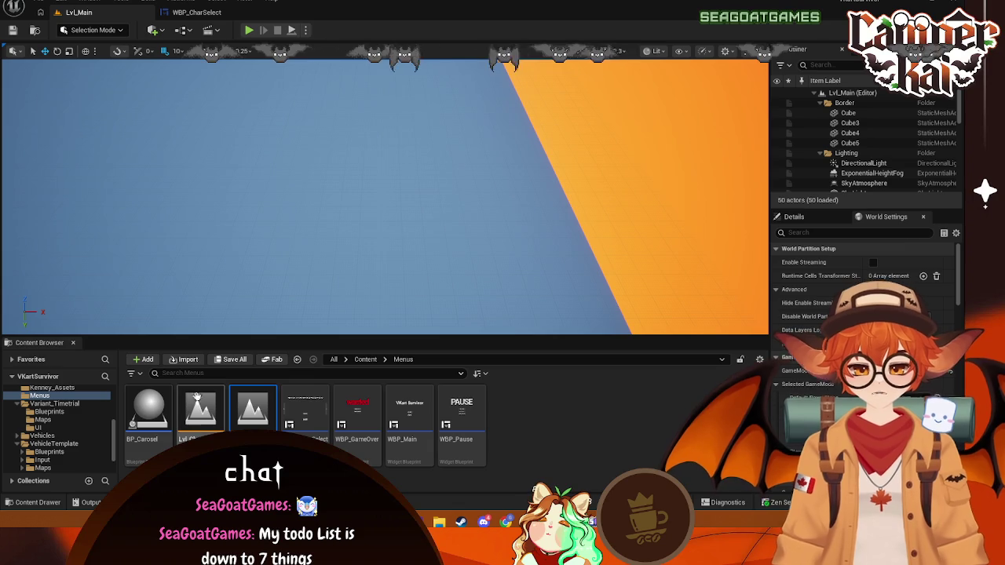
left_click(197, 12)
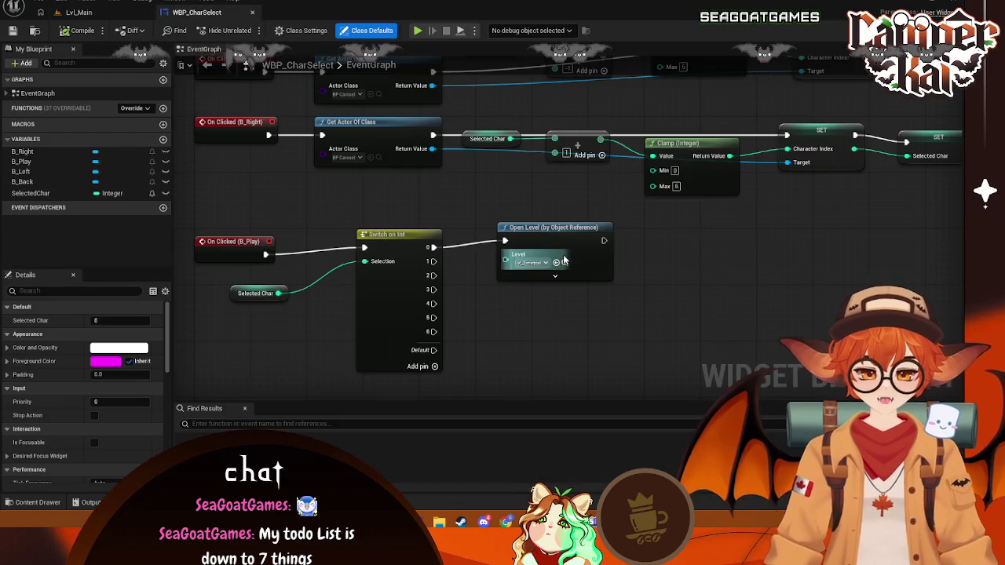
left_click(542, 262)
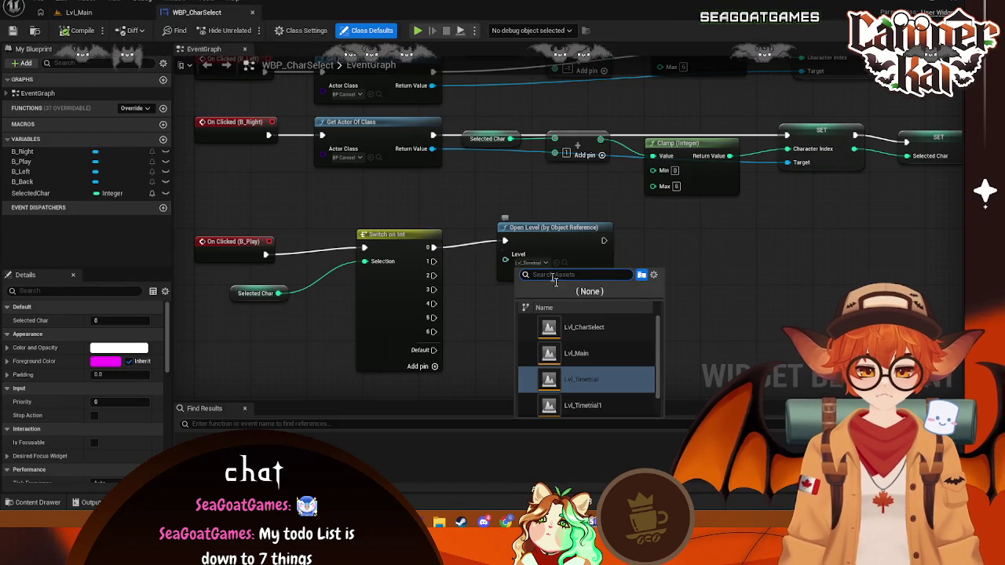
left_click(595, 402)
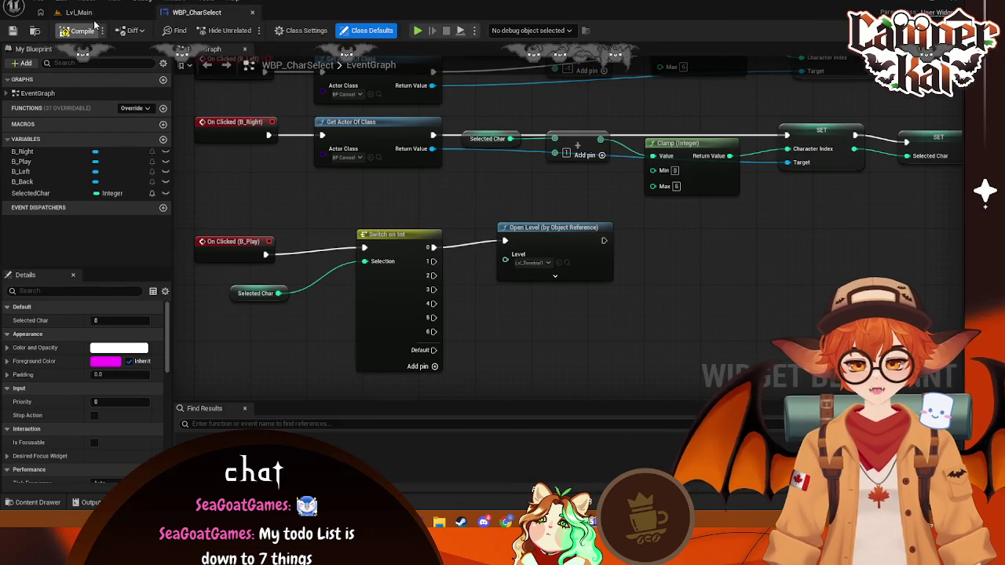
- Test-play Lvl_Main through the menu and character select into the Lvl_Timetrial1 race
left_click(78, 12)
left_click(250, 31)
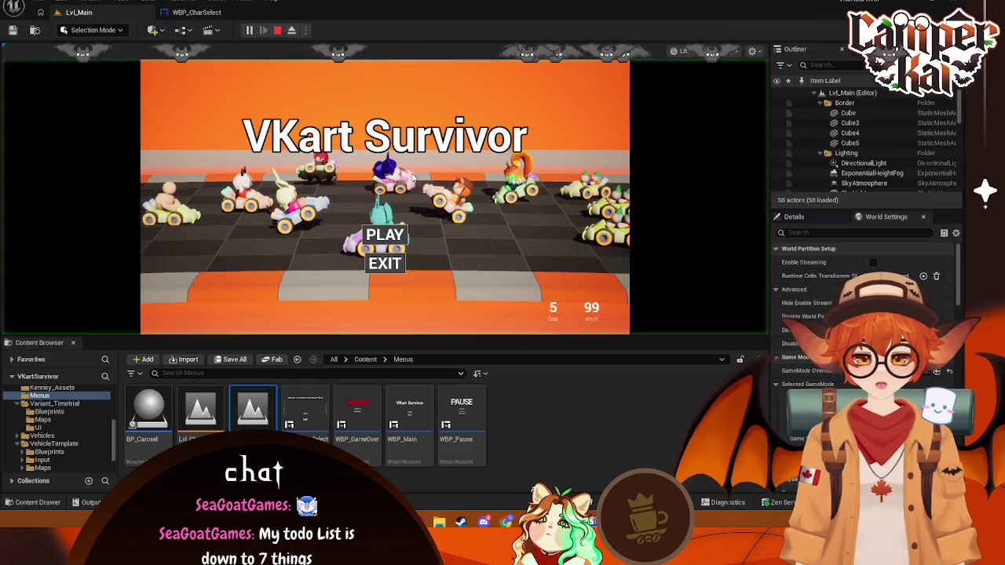
left_click(384, 236)
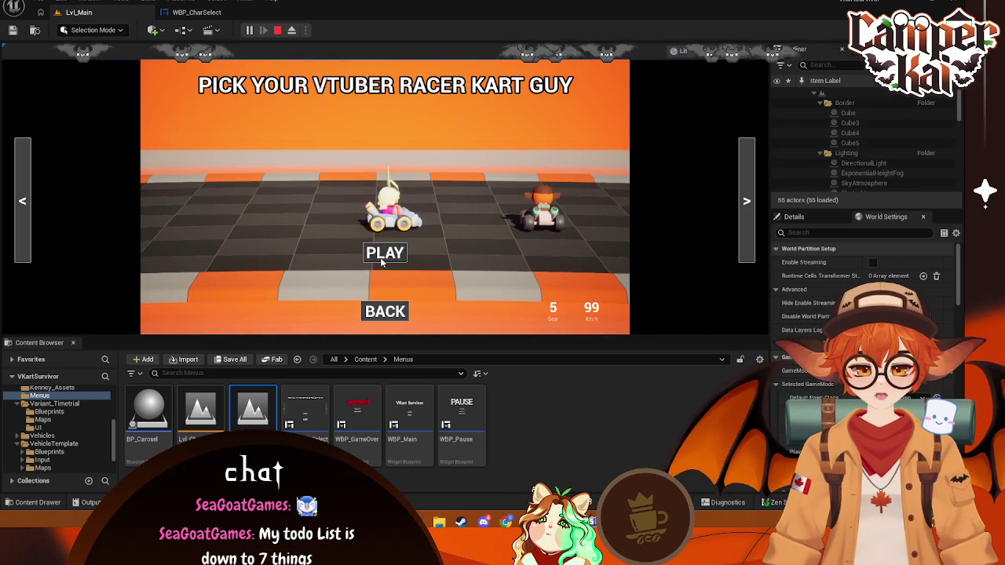
left_click(382, 259)
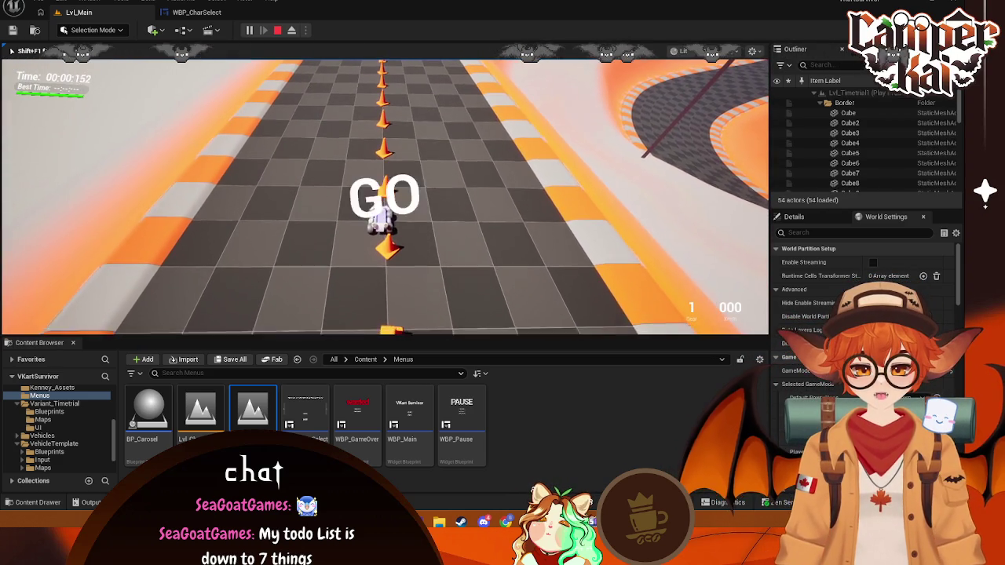
key("Escape")
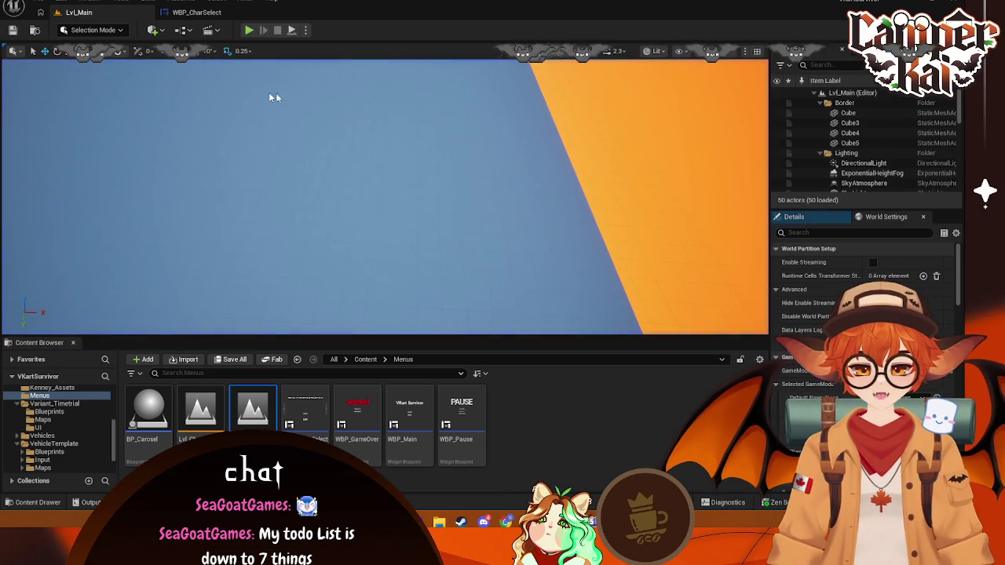
- Force-delete the old Lvl_Timetrial level from Variant_Timetrial/Maps
scroll(59, 424, "up", 2)
left_click(54, 435)
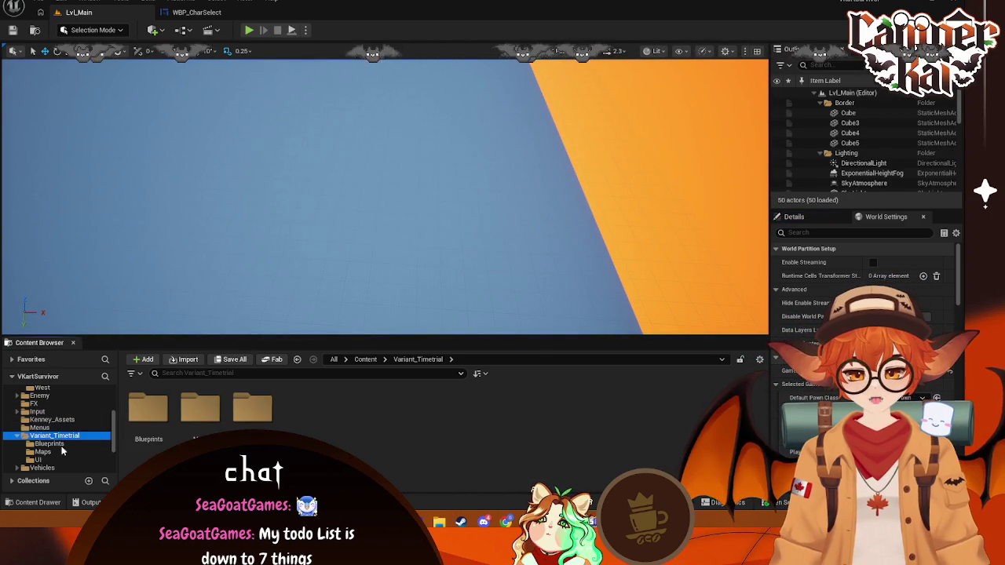
left_click(50, 443)
left_click(43, 452)
left_click(148, 409)
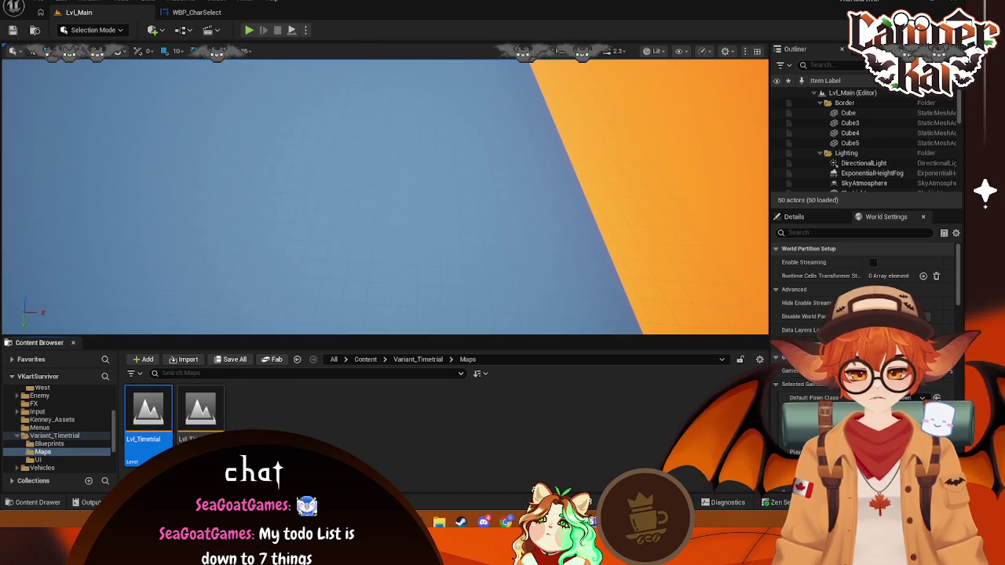
key("Delete")
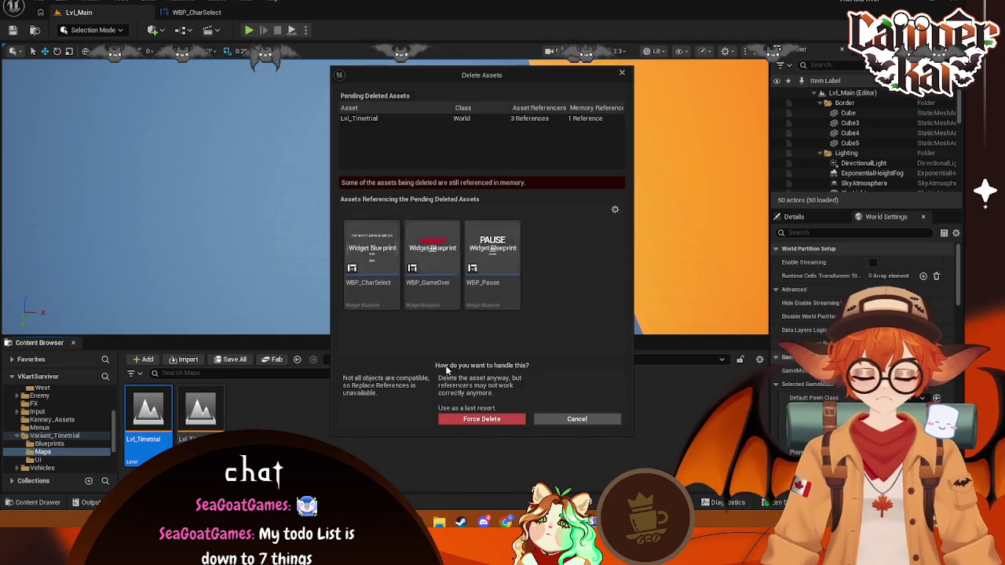
left_click(514, 418)
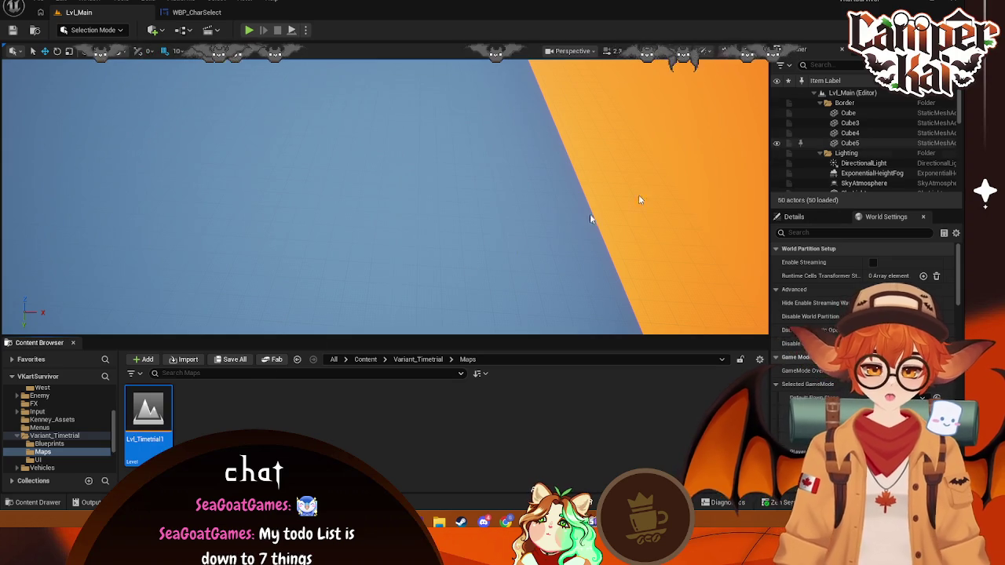
- Rename Lvl_Timetrial1 to Lvl_Timetrial and confirm
right_click(160, 420)
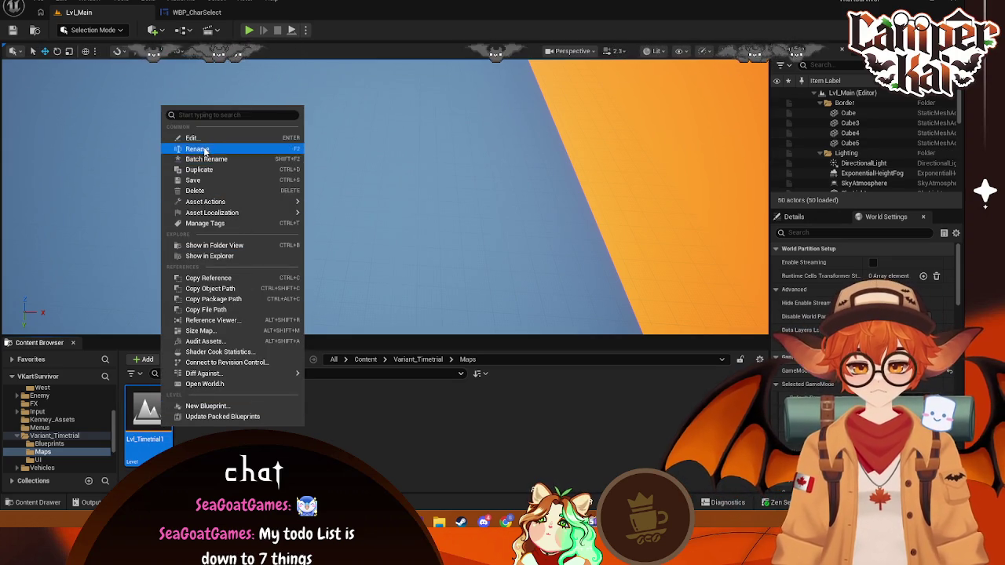
left_click(205, 149)
key("BackSpace")
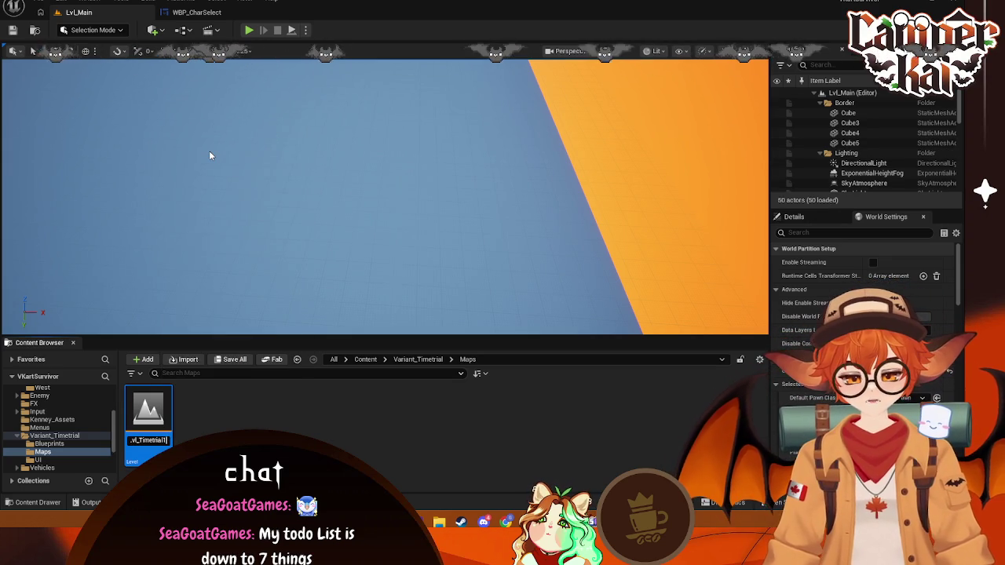
key("Return")
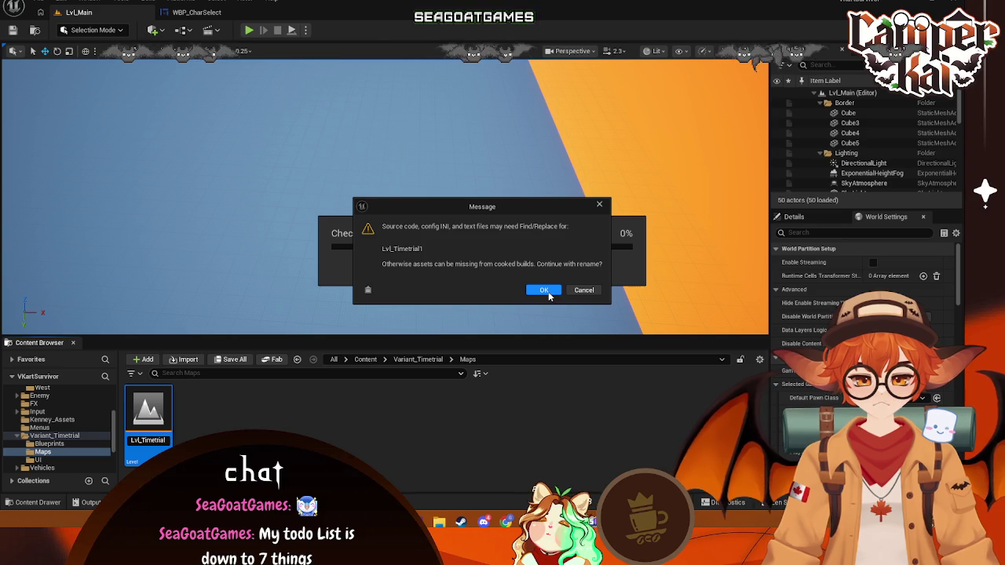
left_click(544, 291)
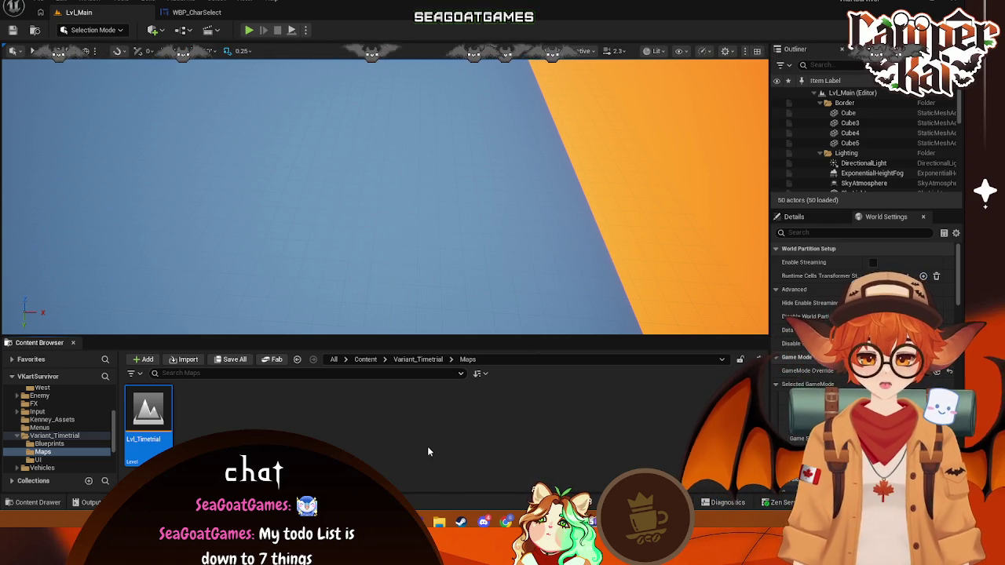
- Reopen the Lvl_Main level from the Menus folder
scroll(65, 436, "down", 4)
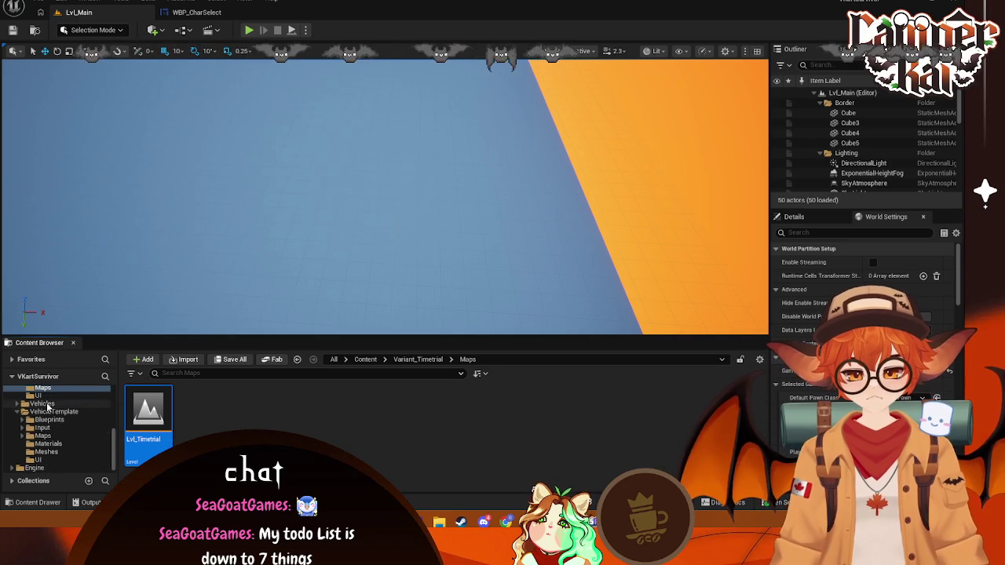
scroll(55, 436, "up", 3)
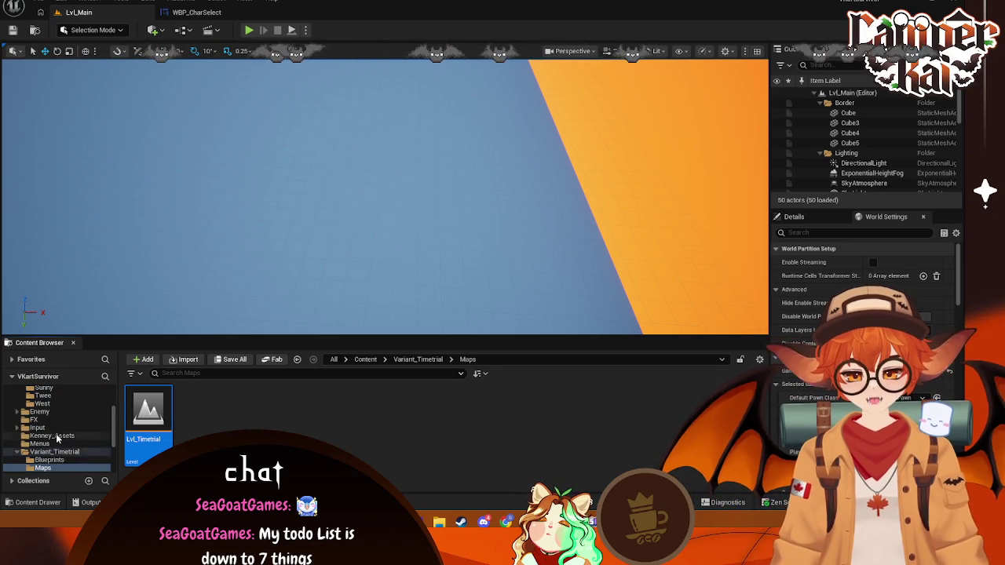
left_click(39, 443)
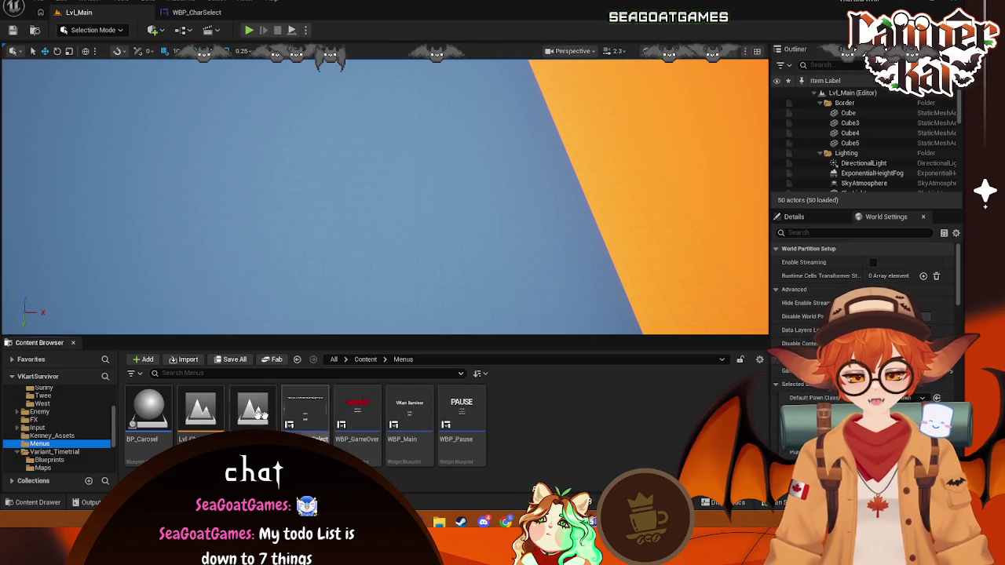
left_click_drag(461, 295, 455, 291)
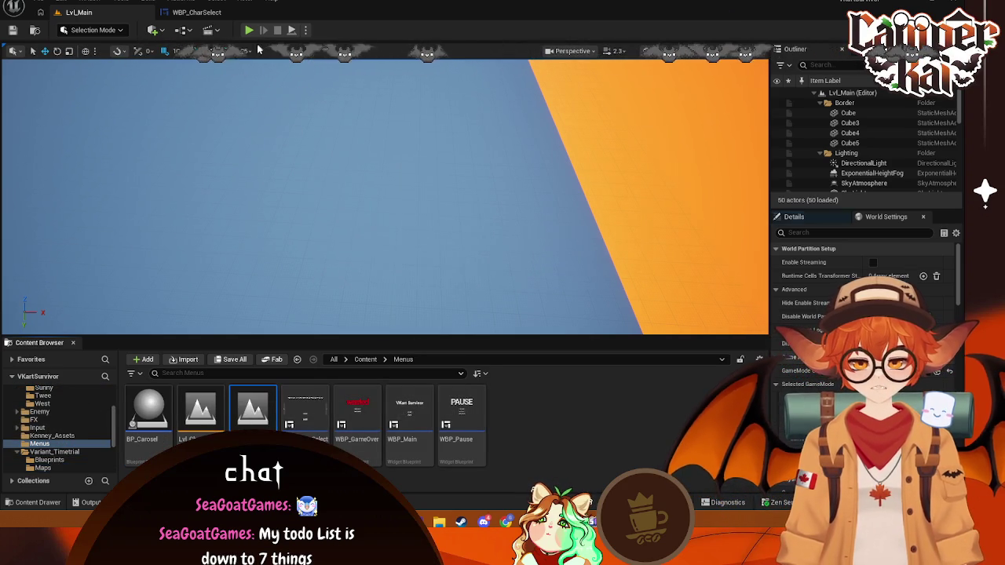
- Confirm WBP_CharSelect's Open Level node targets Lvl_Timetrial, then return to Lvl_Main
left_click(196, 12)
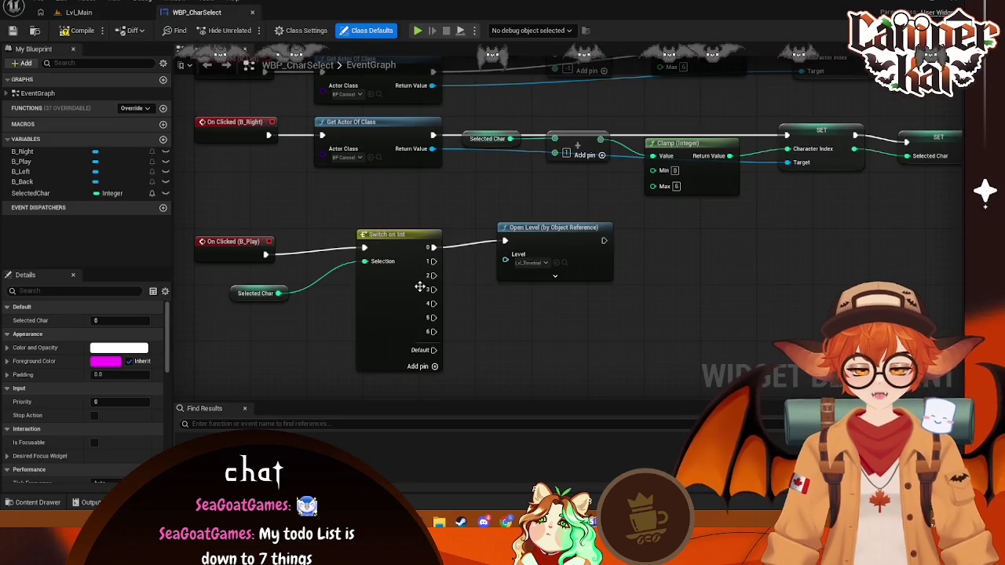
left_click(541, 264)
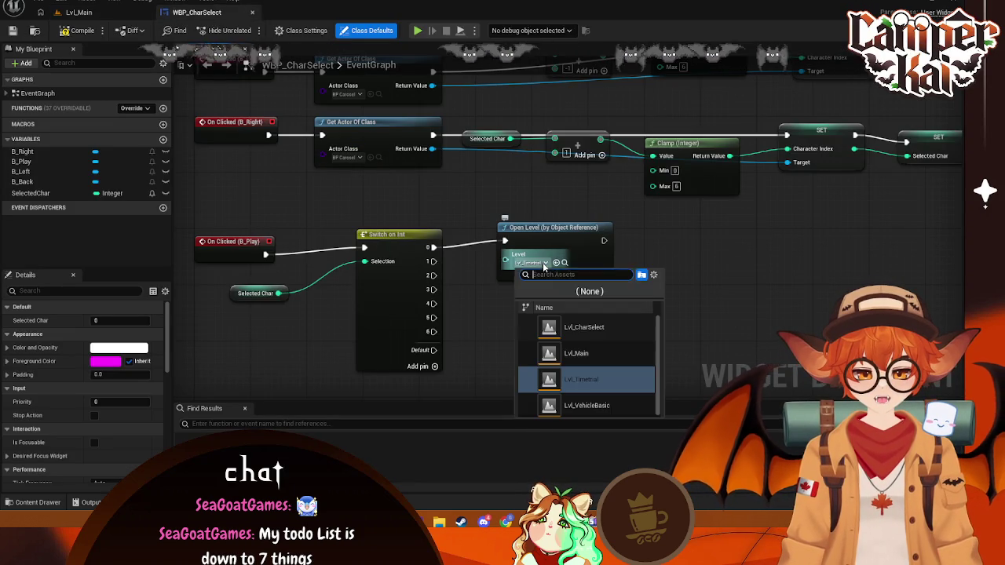
left_click(763, 309)
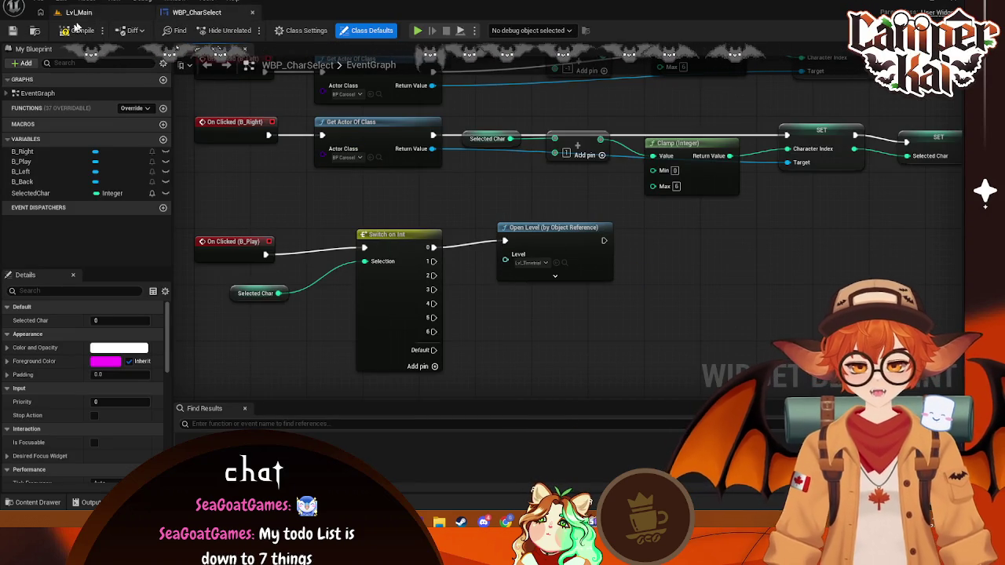
left_click(77, 13)
- Test-play through kart select into the Lvl_Timetrial track, drive forward briefly, then stop
left_click(252, 32)
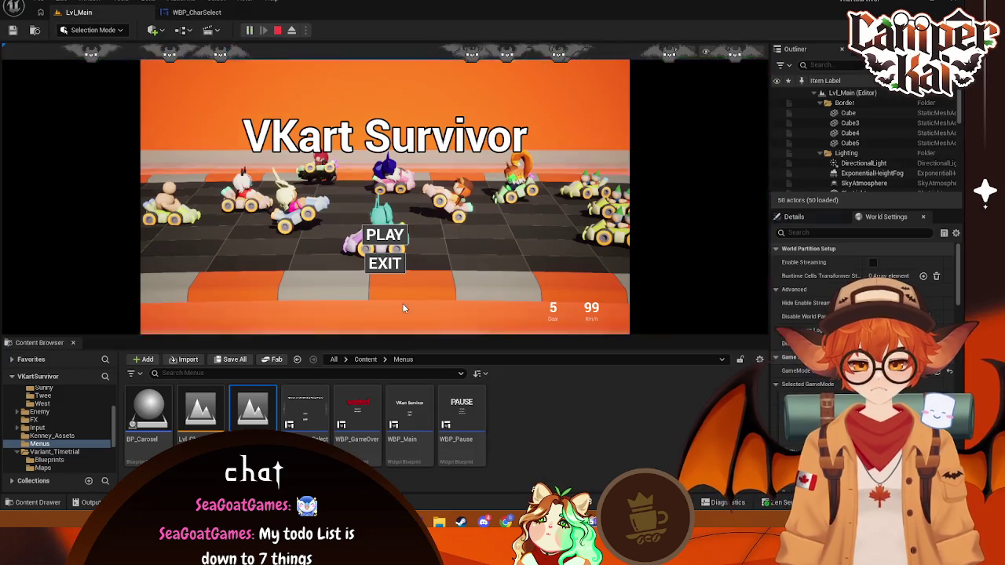
left_click(388, 234)
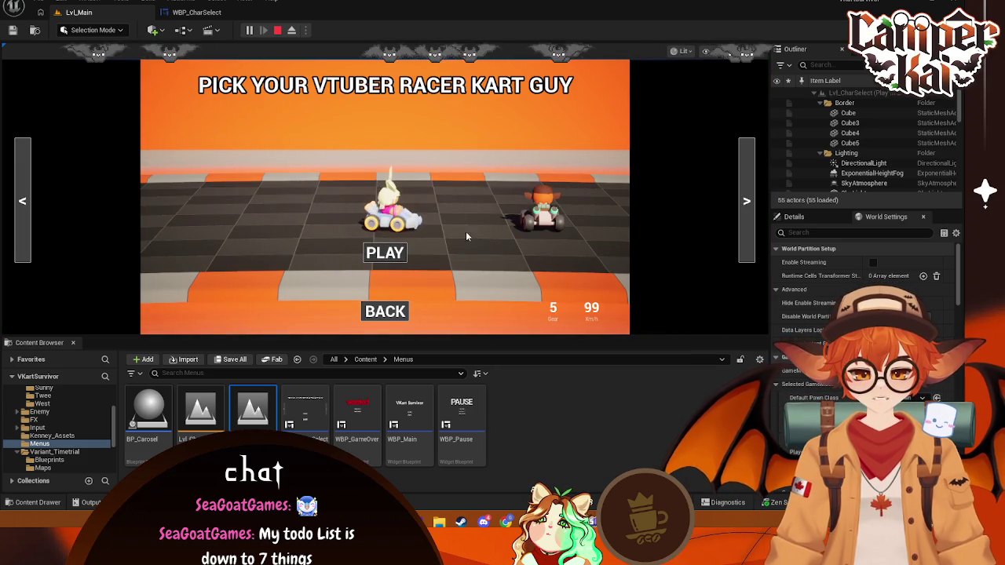
left_click(385, 252)
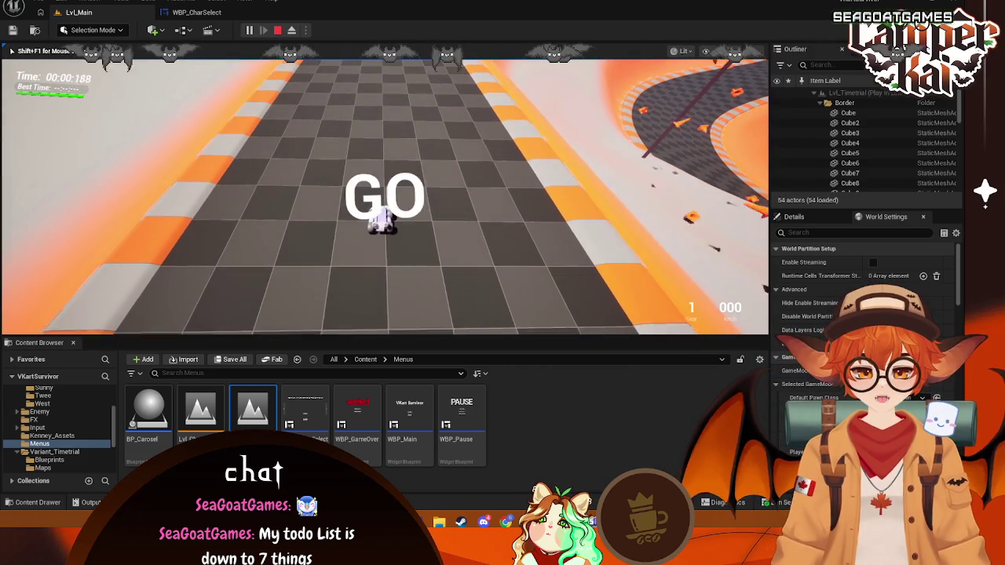
key("w")
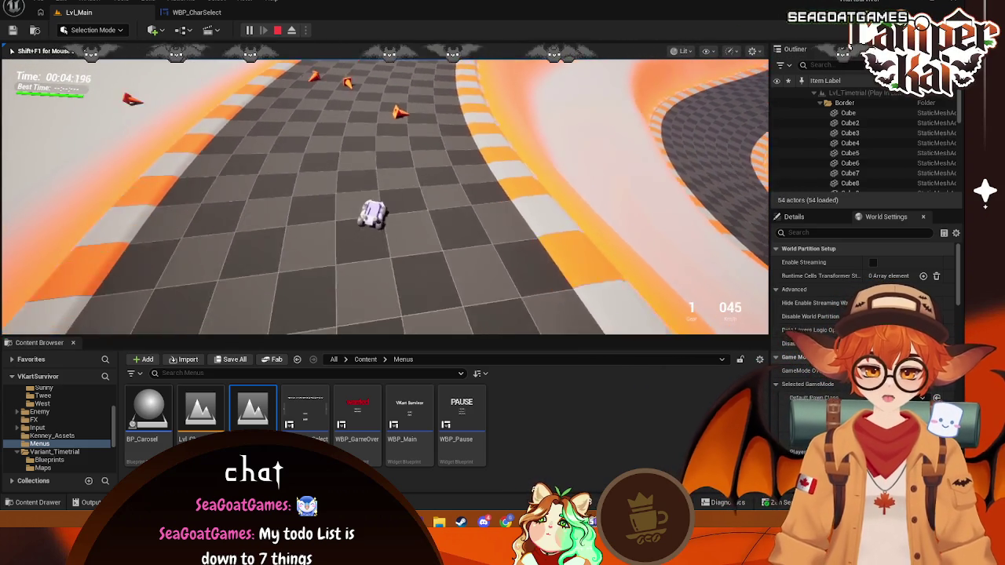
key("Escape")
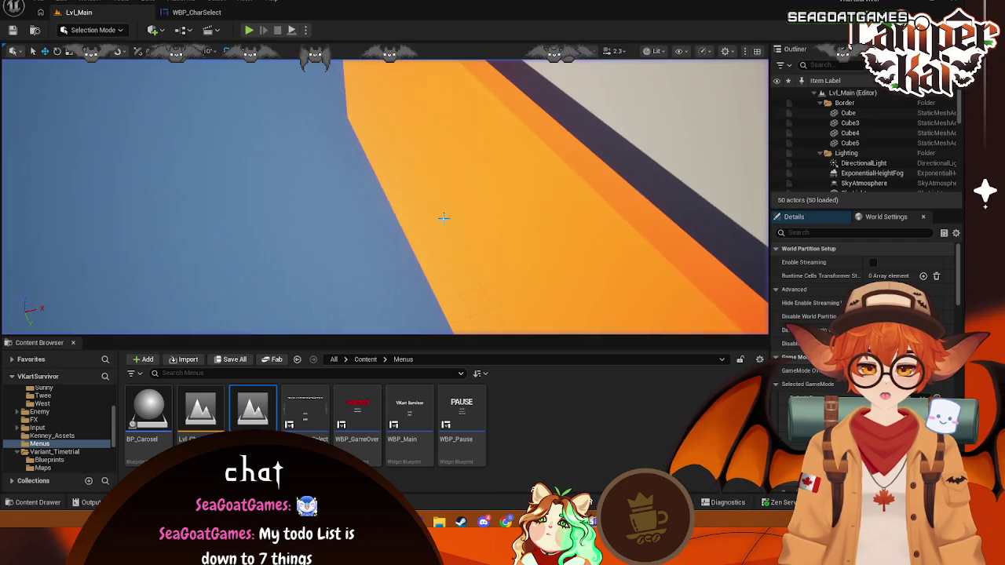
scroll(864, 157, "down", 5)
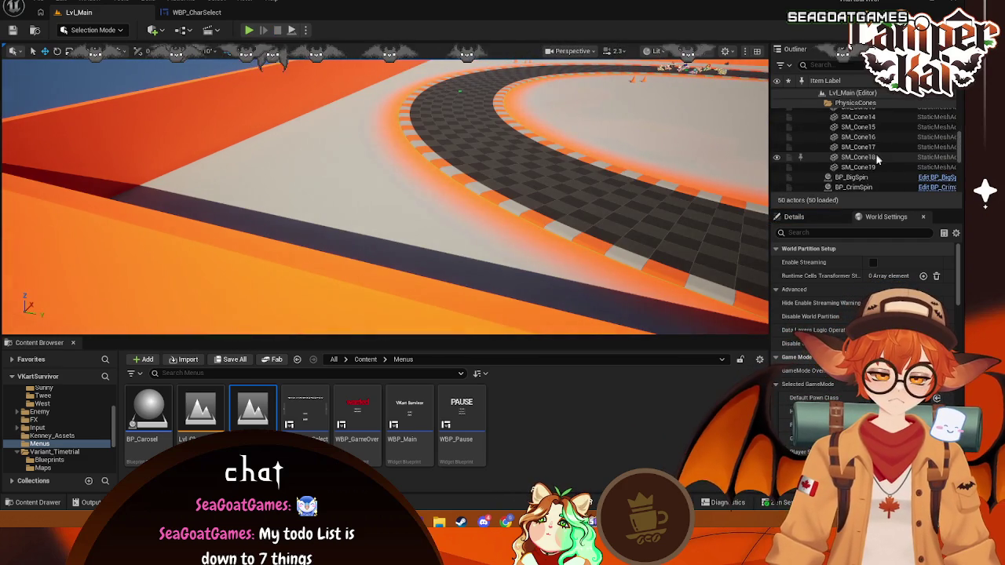
- Show the Variant_Timetrial/Maps folder holding Lvl_Timetrial in the Content Browser
scroll(866, 165, "up", 5)
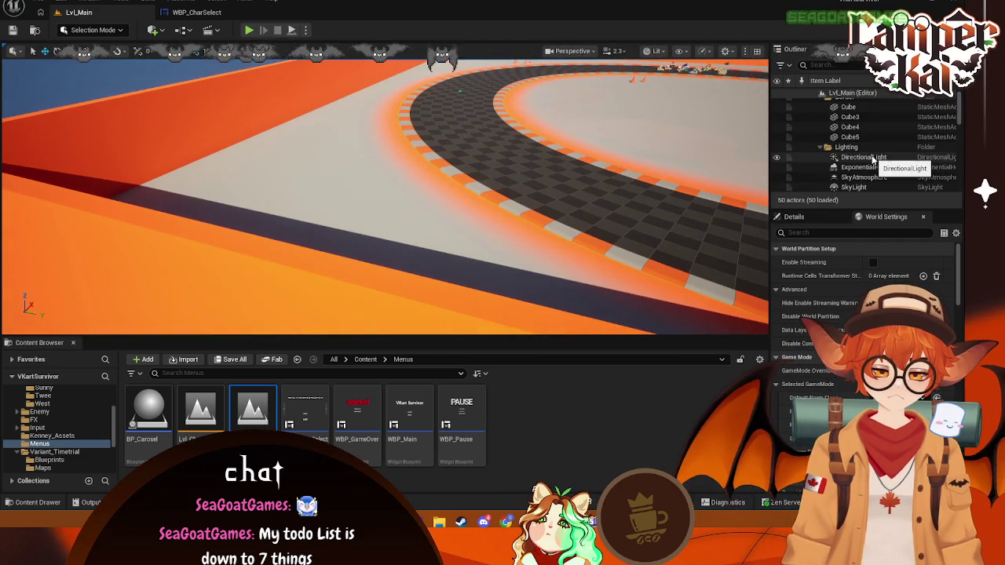
scroll(870, 157, "down", 5)
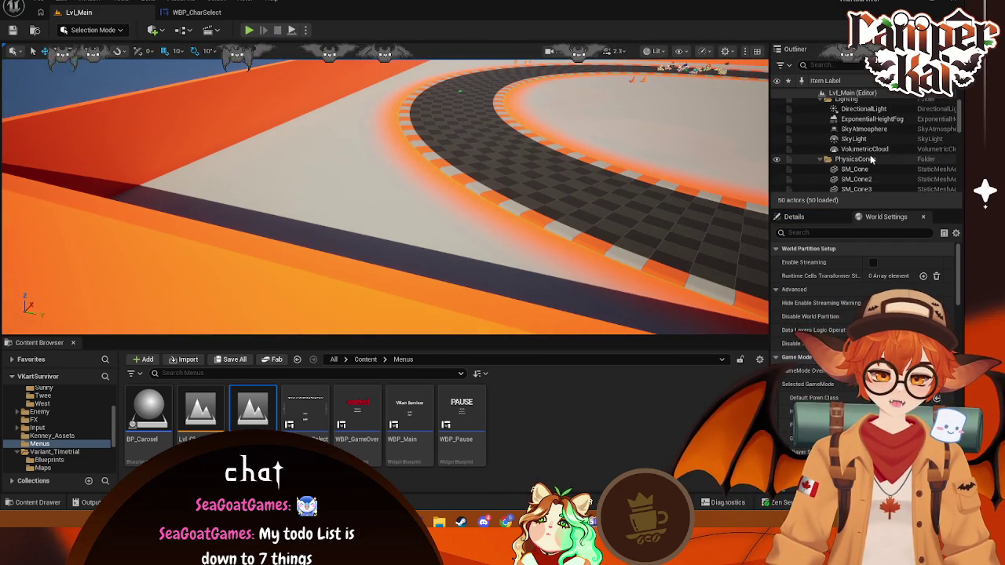
scroll(875, 145, "up", 2)
left_click(857, 130)
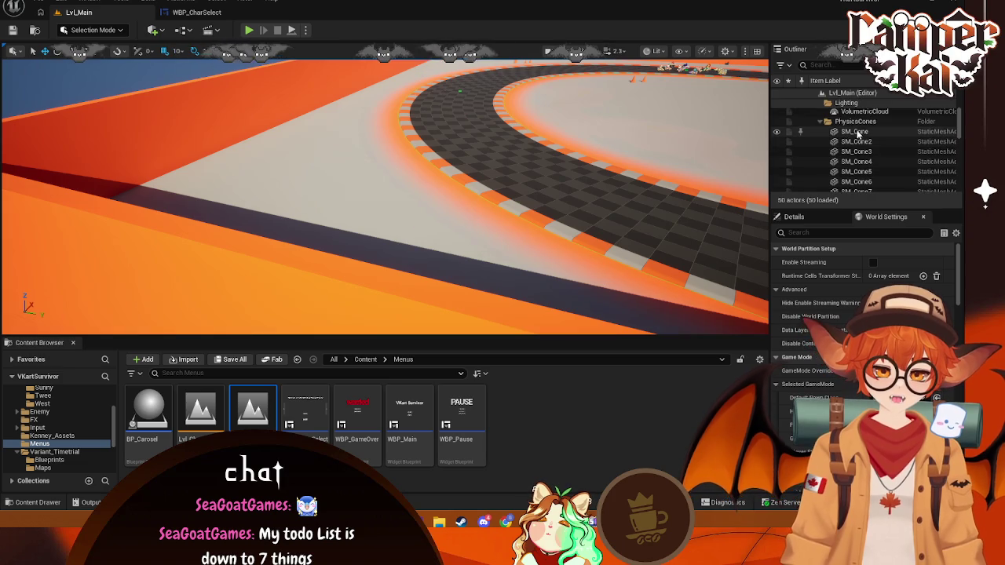
left_click(858, 126)
scroll(878, 149, "down", 3)
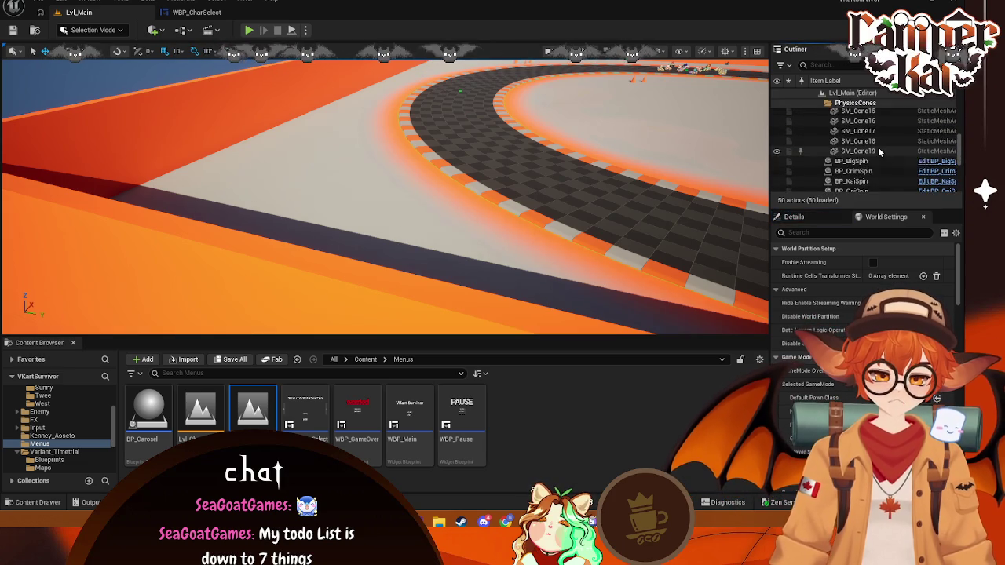
scroll(878, 147, "down", 5)
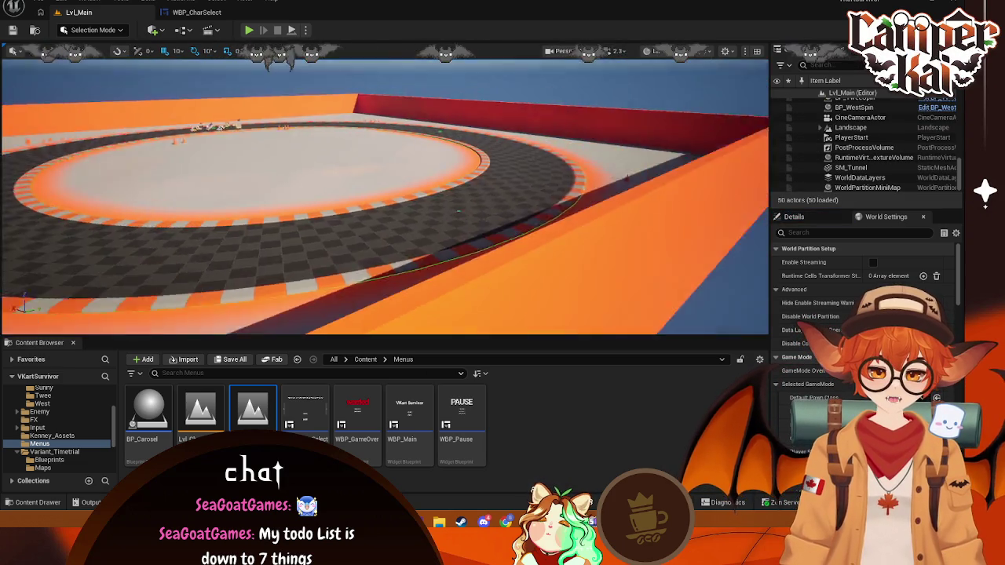
left_click_drag(431, 294, 431, 293)
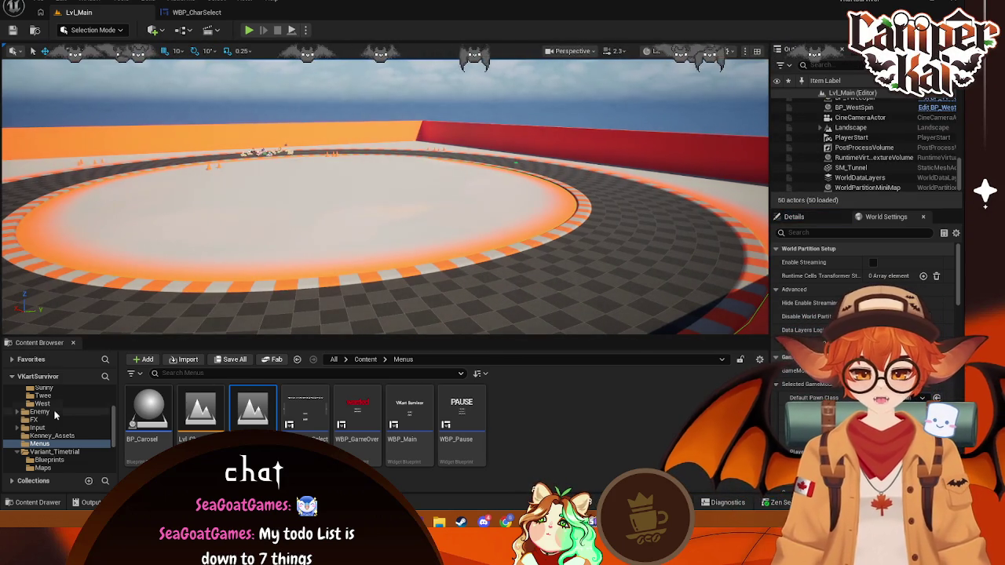
scroll(55, 415, "down", 2)
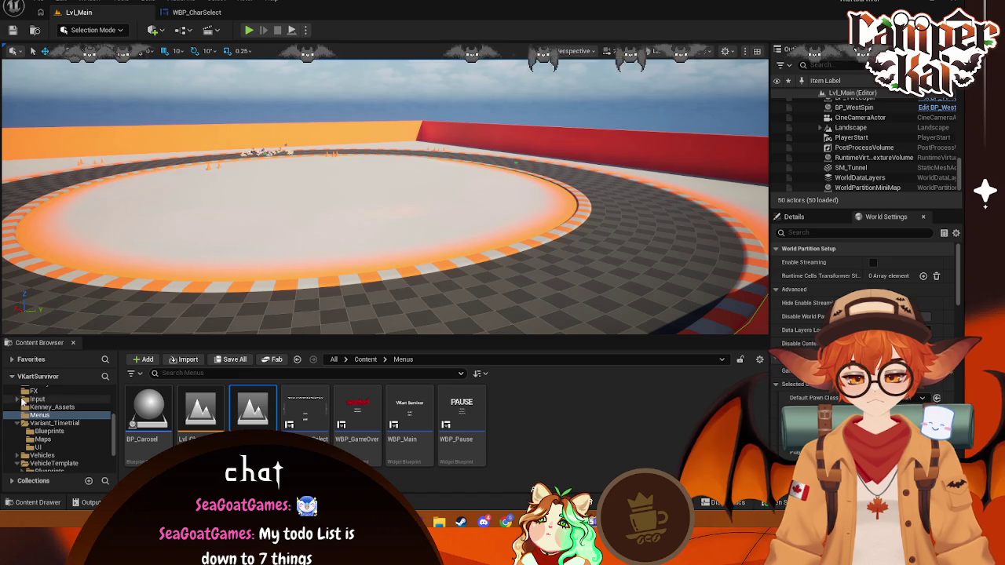
left_click(43, 439)
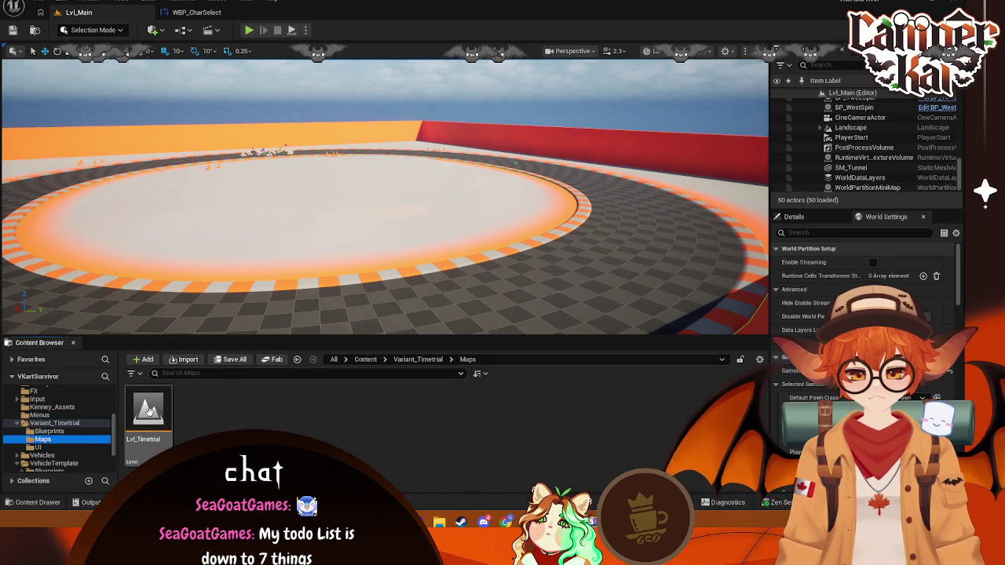
- Open Lvl_Timetrial and frame the track near the tunnel
double_click(148, 413)
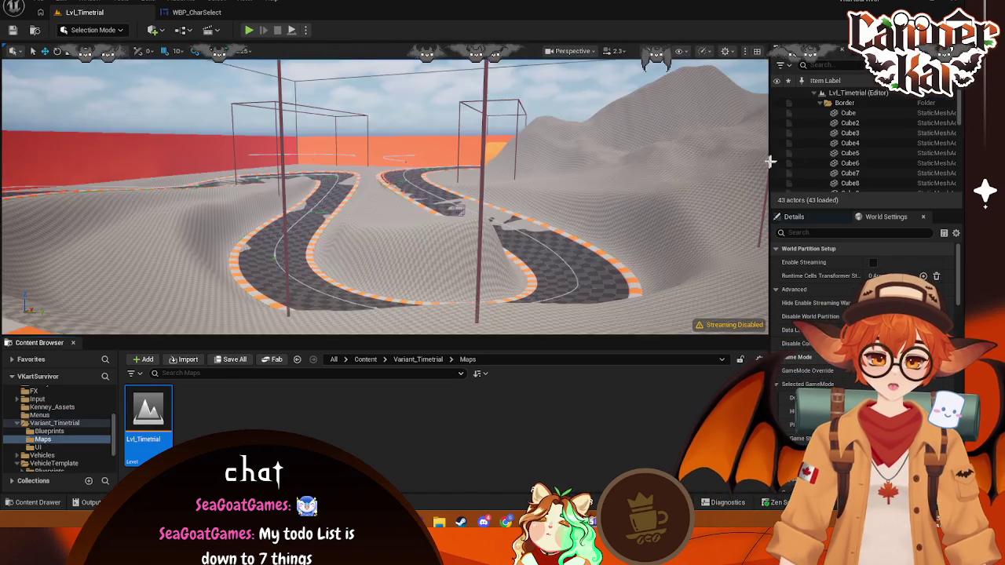
scroll(863, 157, "down", 5)
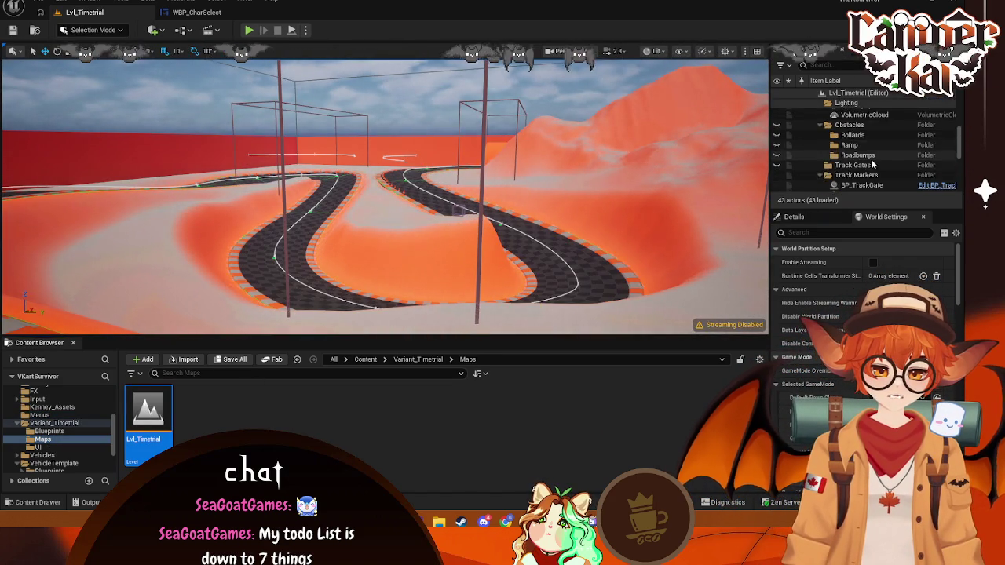
double_click(848, 181)
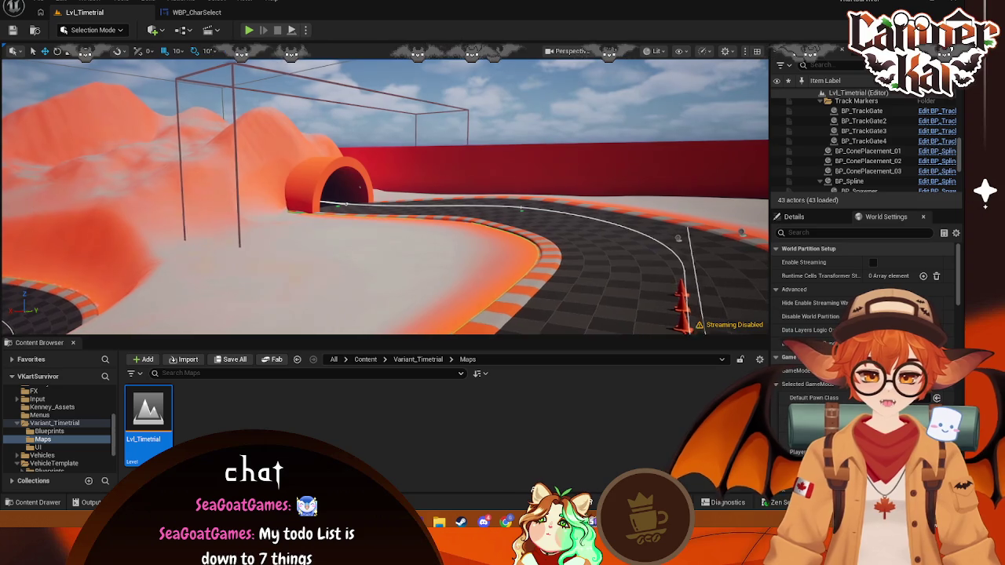
scroll(863, 165, "down", 3)
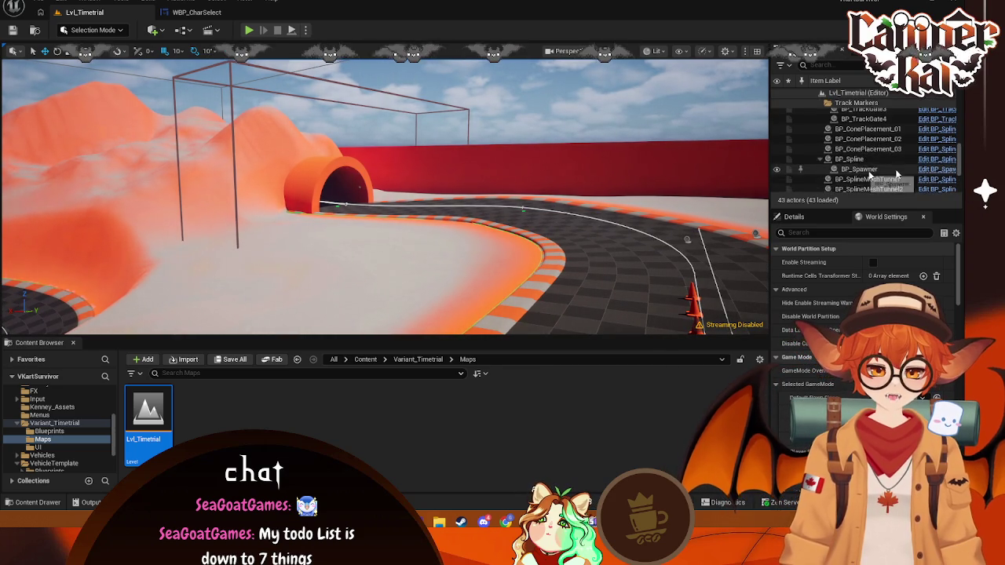
scroll(881, 152, "down", 2)
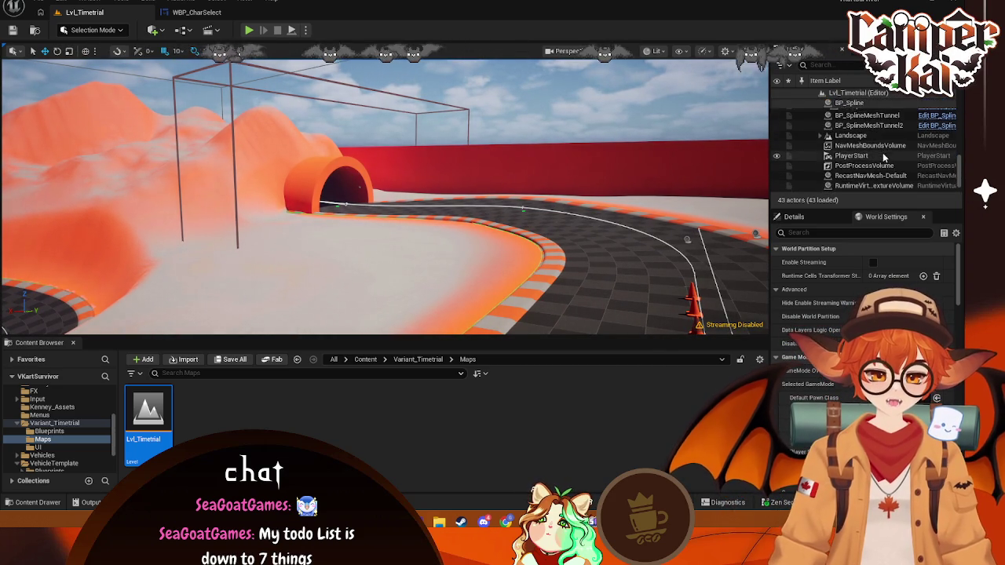
left_click(705, 252)
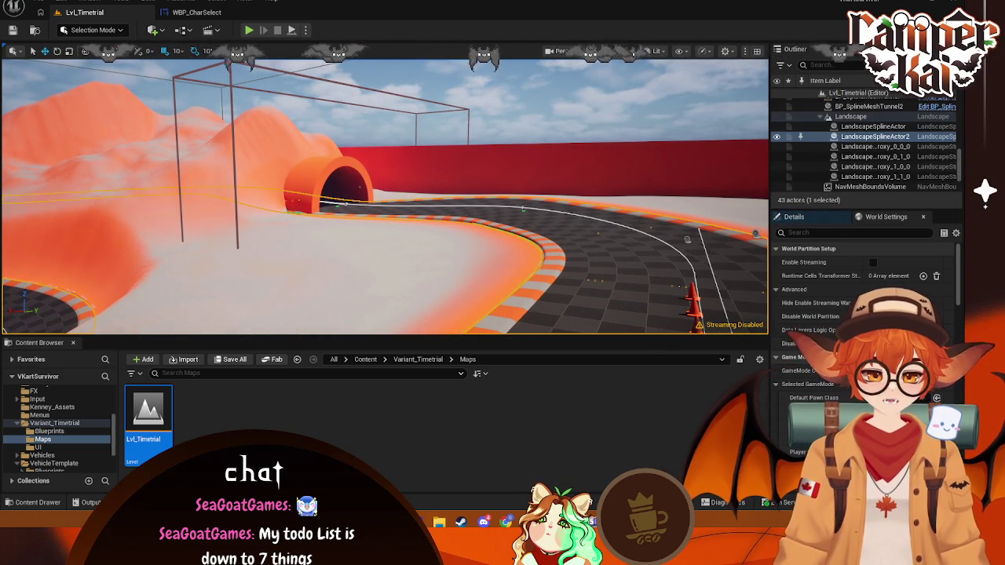
- Select the cone placement spline BP_ConePlacement_01 and open its BP_SplineSpawn blueprint
mouse_move(696, 246)
left_mouse_down()
mouse_move(695, 196)
mouse_move(730, 193)
left_mouse_up()
left_click_drag(307, 219, 312, 217)
left_click(290, 190)
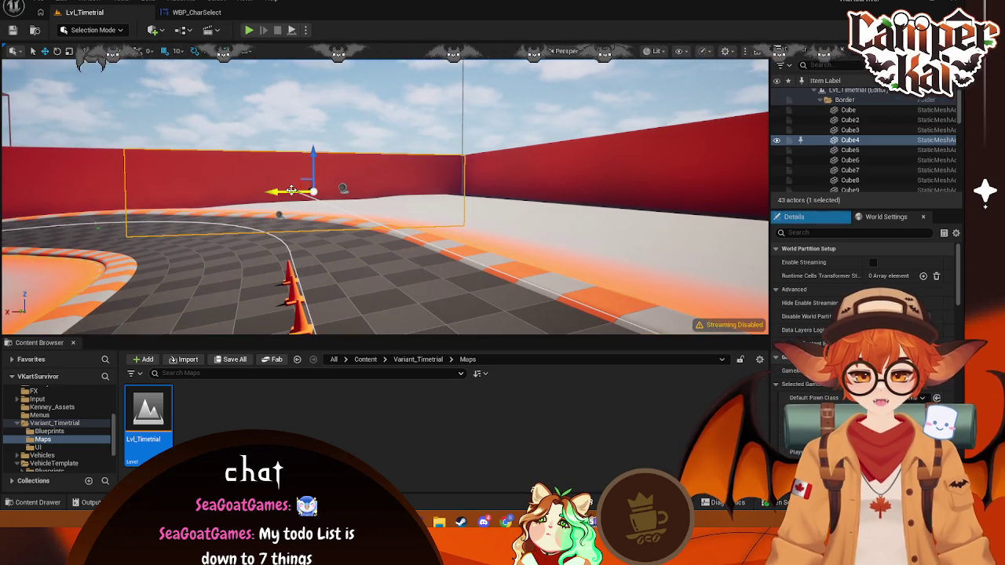
mouse_move(445, 210)
left_mouse_down()
mouse_move(463, 201)
mouse_move(386, 186)
left_mouse_up()
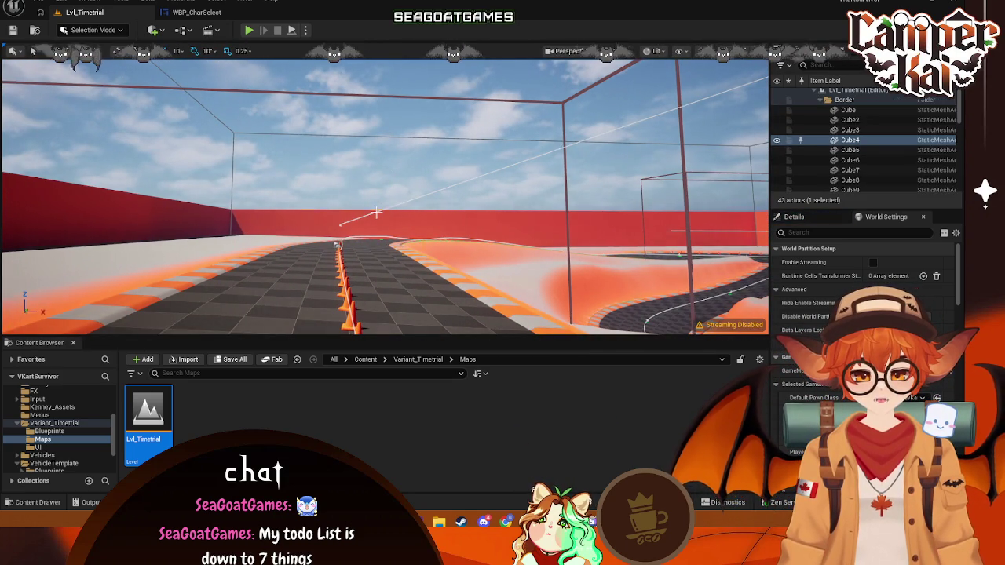
left_click(376, 212)
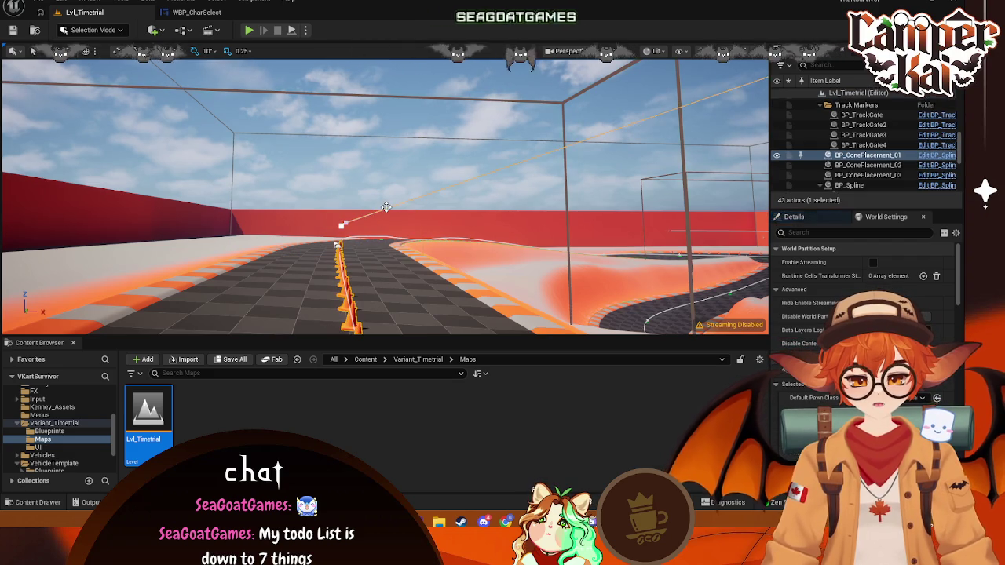
left_click(927, 155)
mouse_move(509, 65)
left_mouse_down()
mouse_move(403, 52)
mouse_move(314, 13)
left_mouse_up()
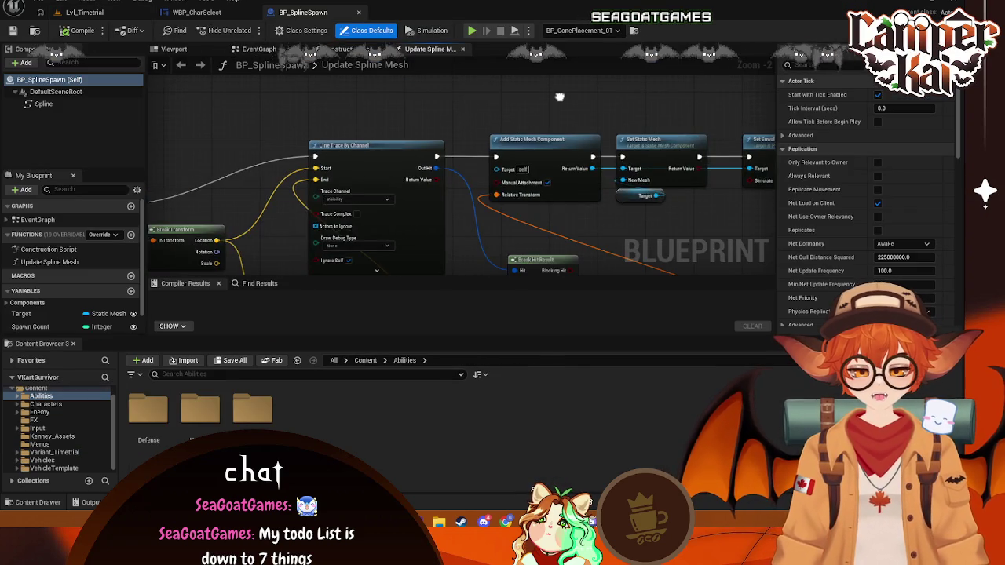
scroll(560, 97, "down", 1)
mouse_move(560, 97)
left_mouse_down()
mouse_move(572, 139)
mouse_move(710, 162)
left_mouse_up()
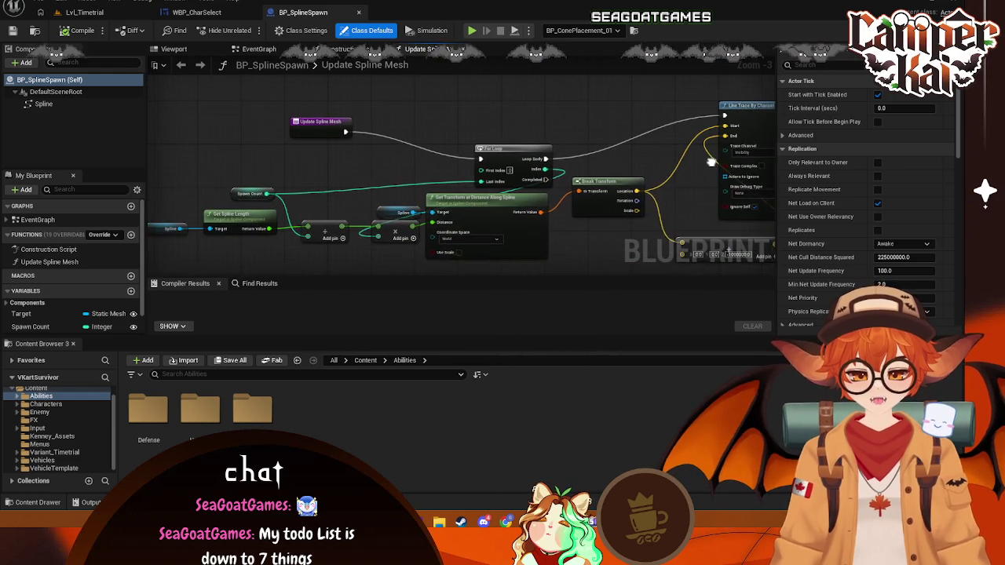
left_click(359, 12)
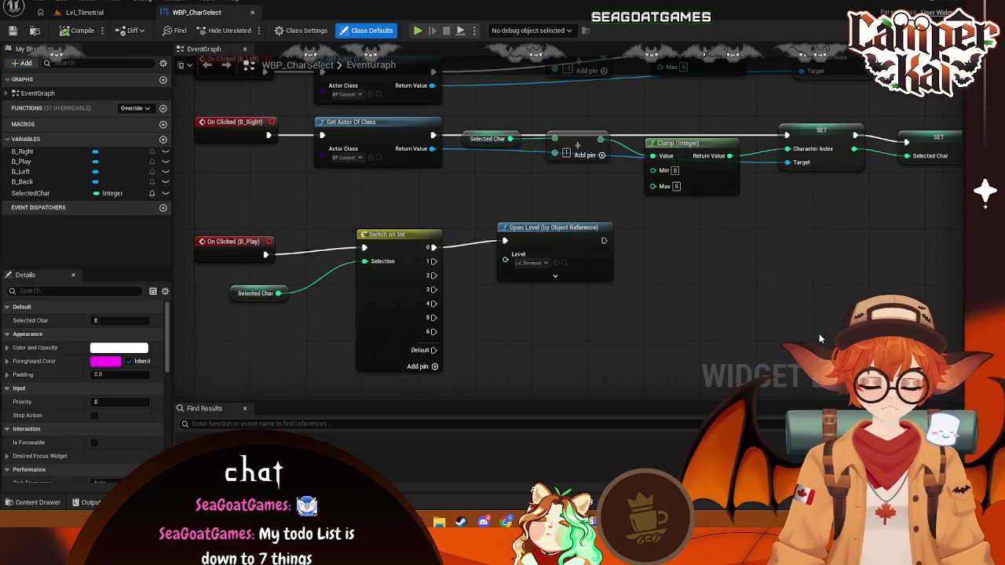
left_click(84, 11)
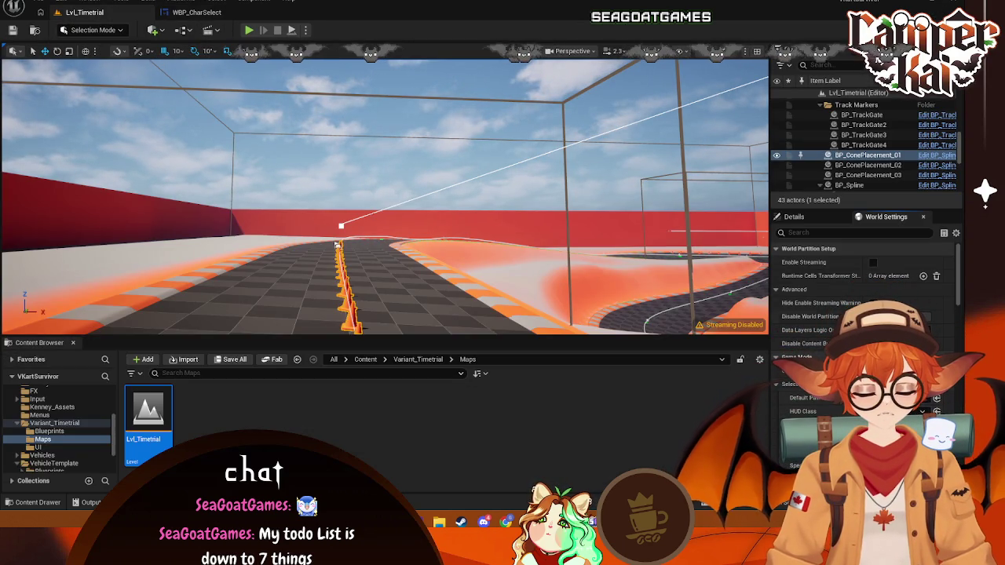
left_click(794, 216)
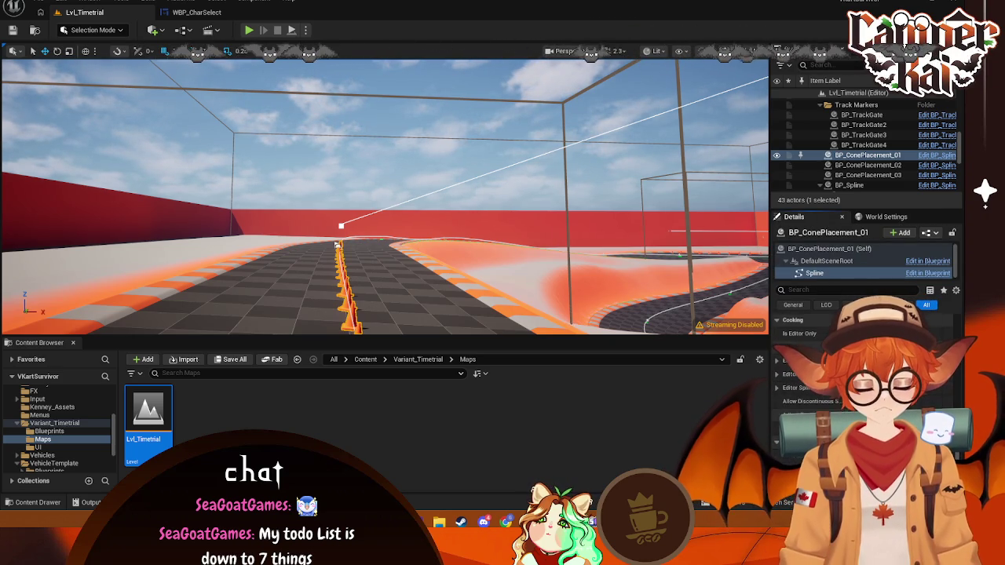
left_click(421, 258)
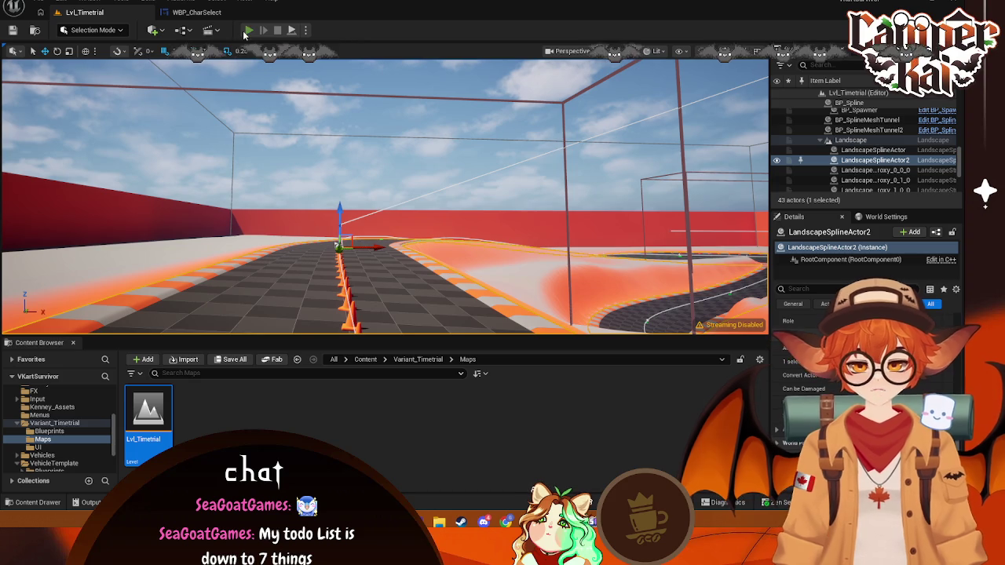
- Briefly test-drive Lvl_Timetrial, look down the cone-lined track, then return to WBP_CharSelect's graph
key("alt+p")
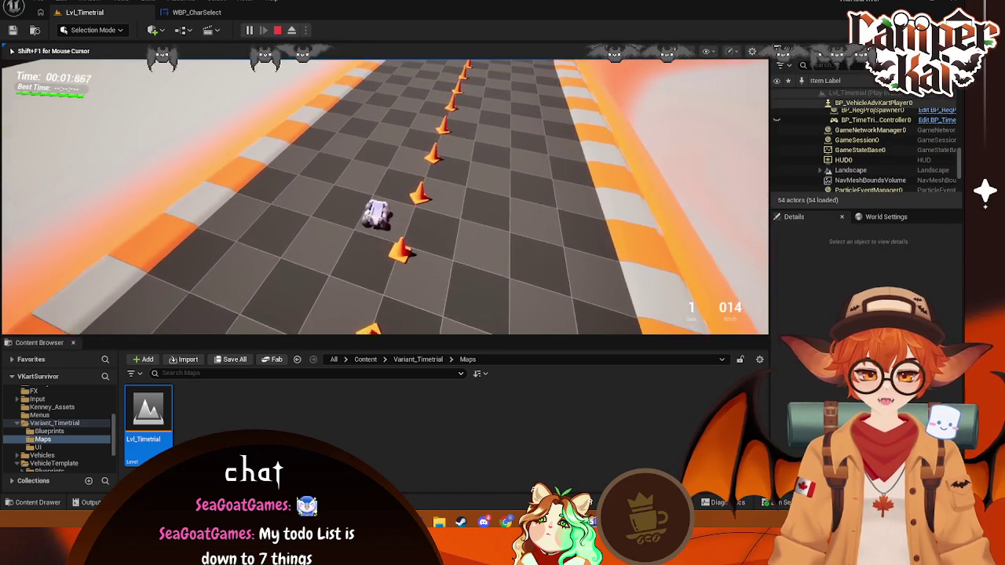
key("Escape")
mouse_move(336, 203)
left_mouse_down()
mouse_move(318, 263)
mouse_move(298, 270)
left_mouse_up()
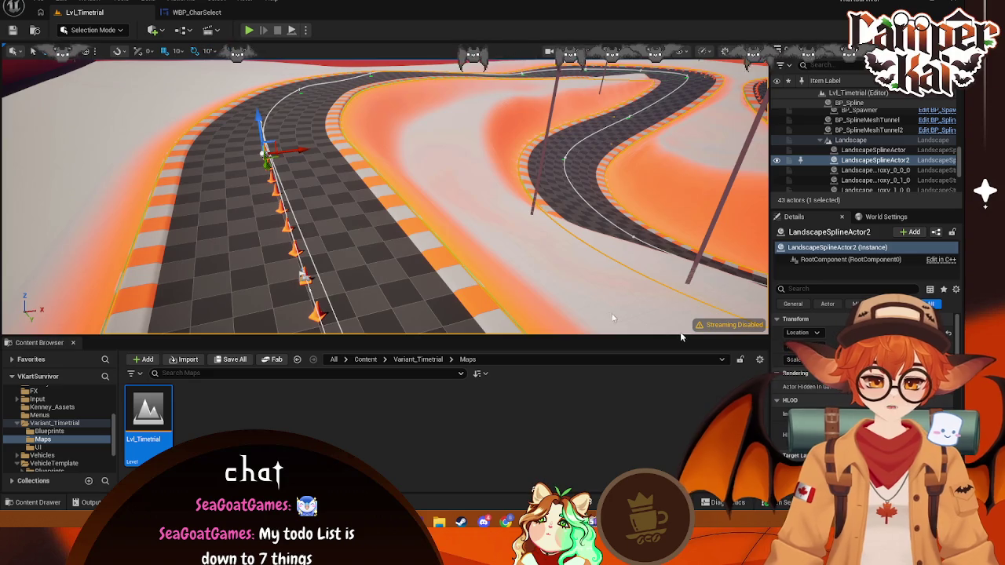
left_click_drag(613, 318, 177, 141)
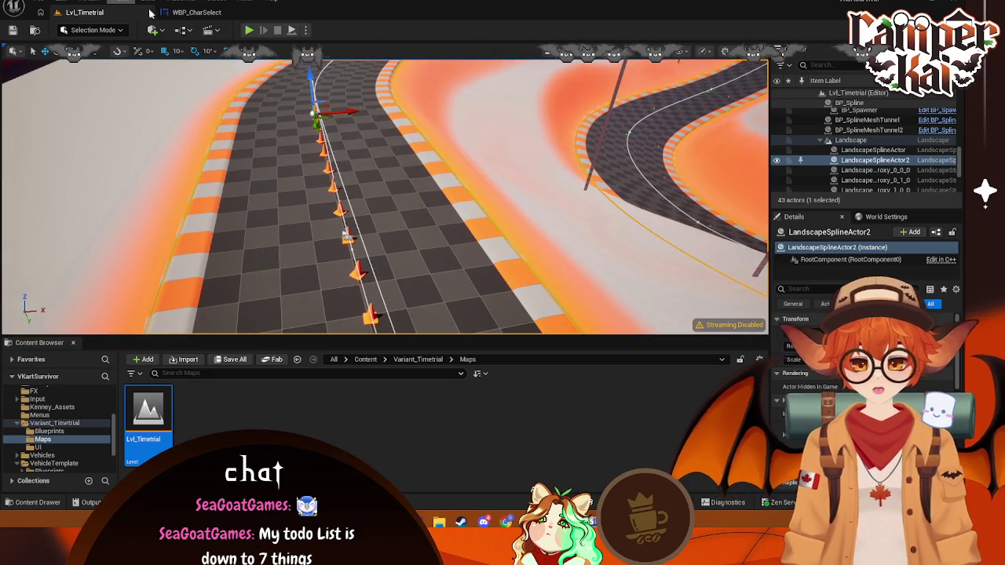
left_click(182, 12)
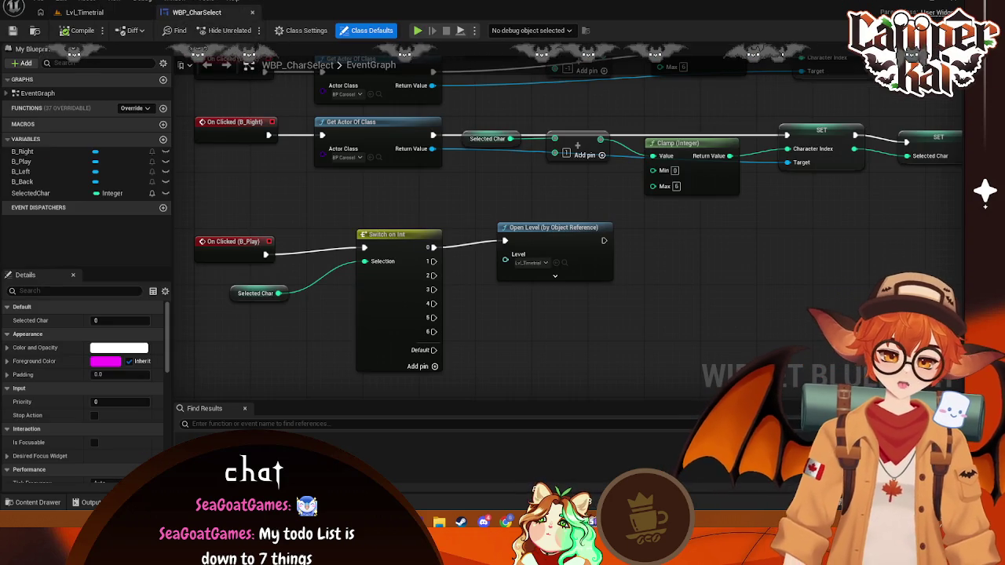
left_click(104, 12)
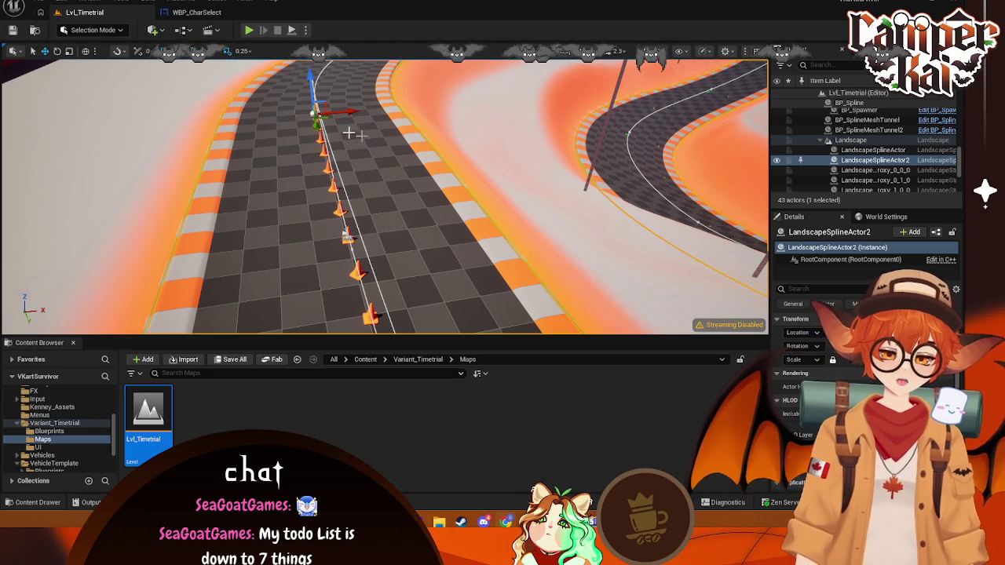
left_click(41, 415)
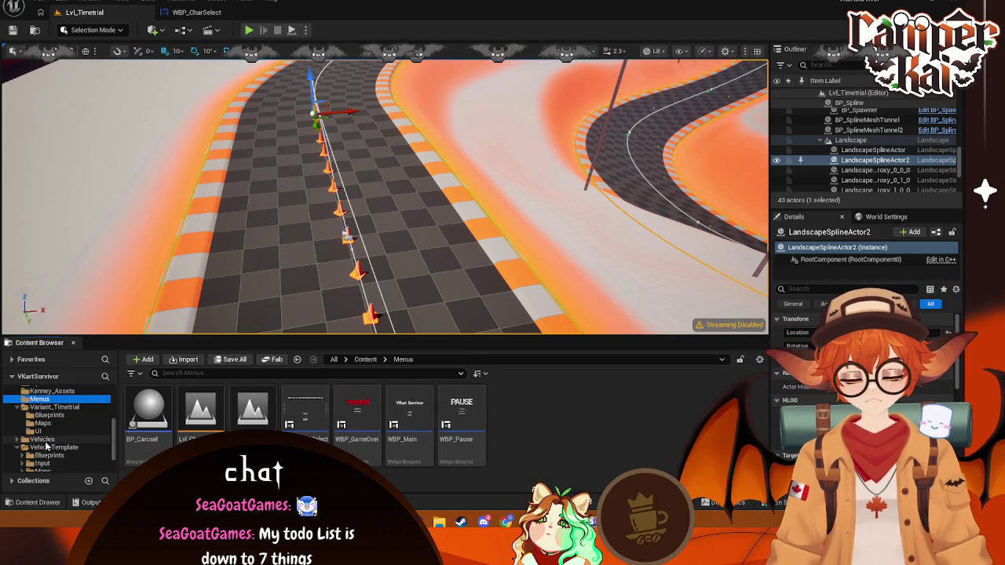
double_click(304, 414)
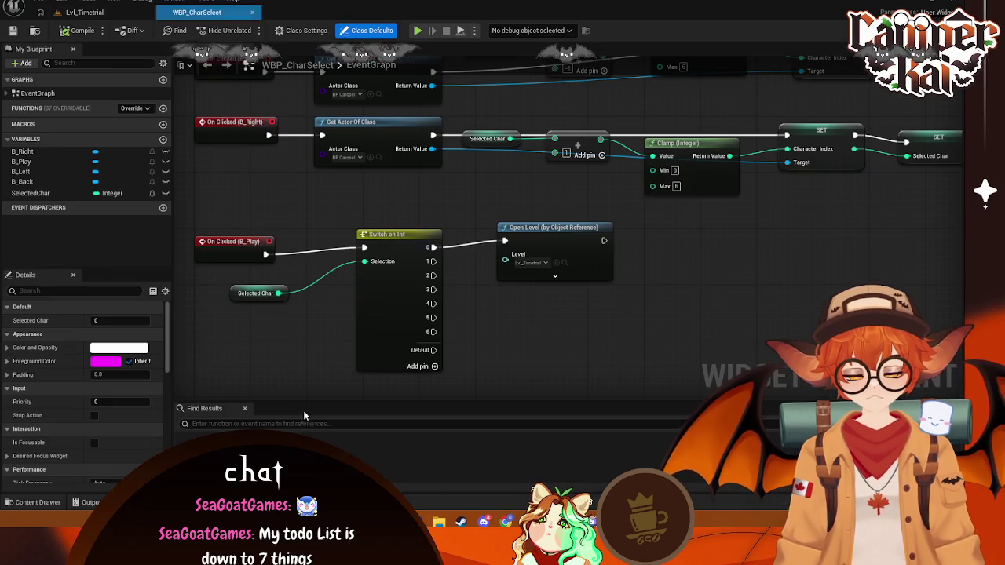
left_click(537, 237)
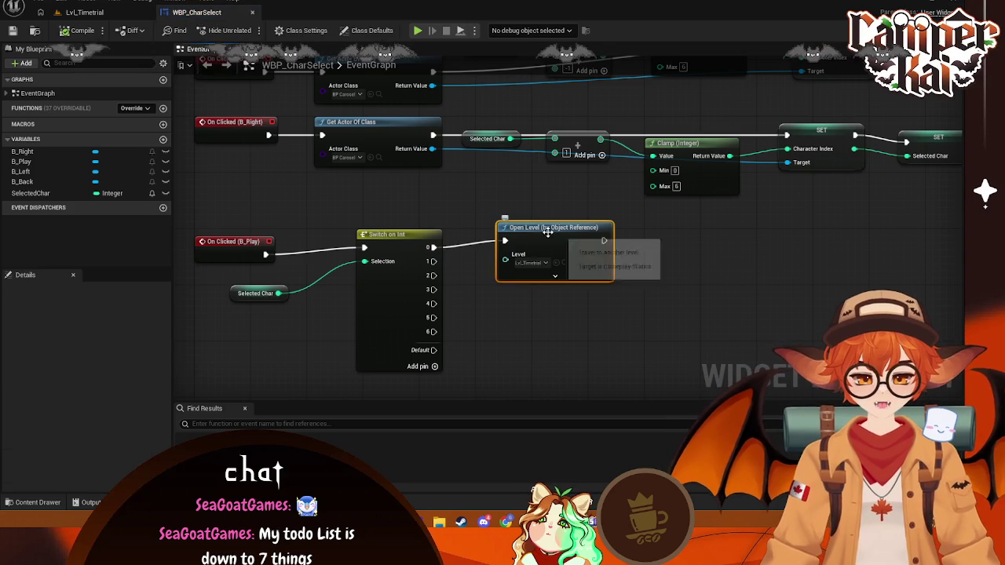
left_click(414, 269)
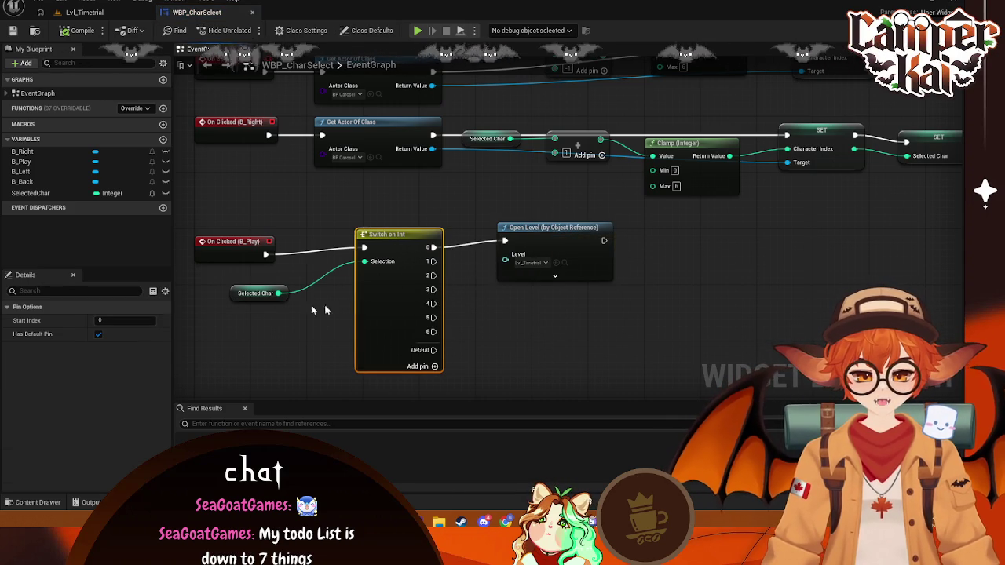
key("Delete")
- Delete the Selected Char node from the Play button logic
left_click(256, 293)
key("Delete")
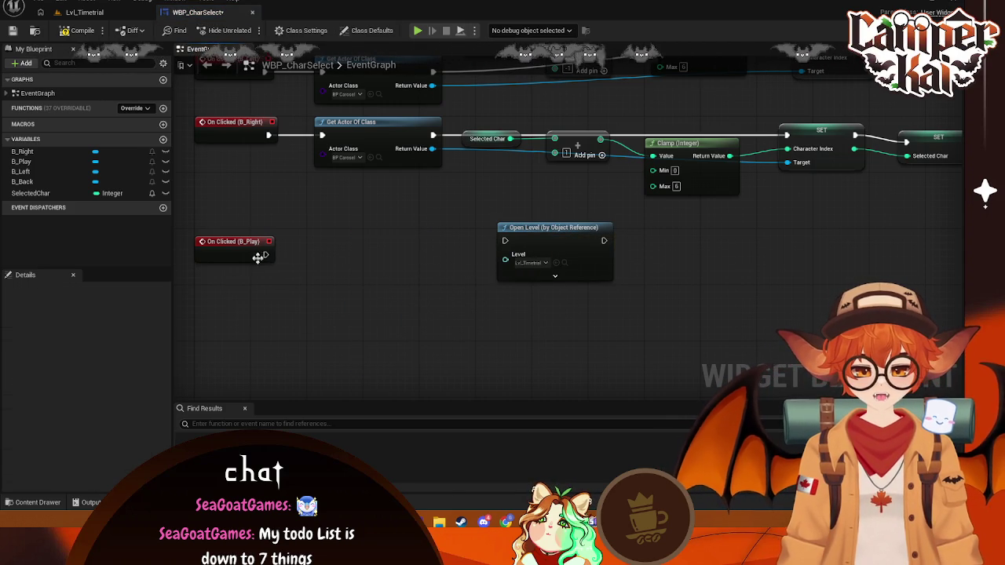
left_click_drag(266, 254, 527, 228)
left_click_drag(313, 251, 314, 252)
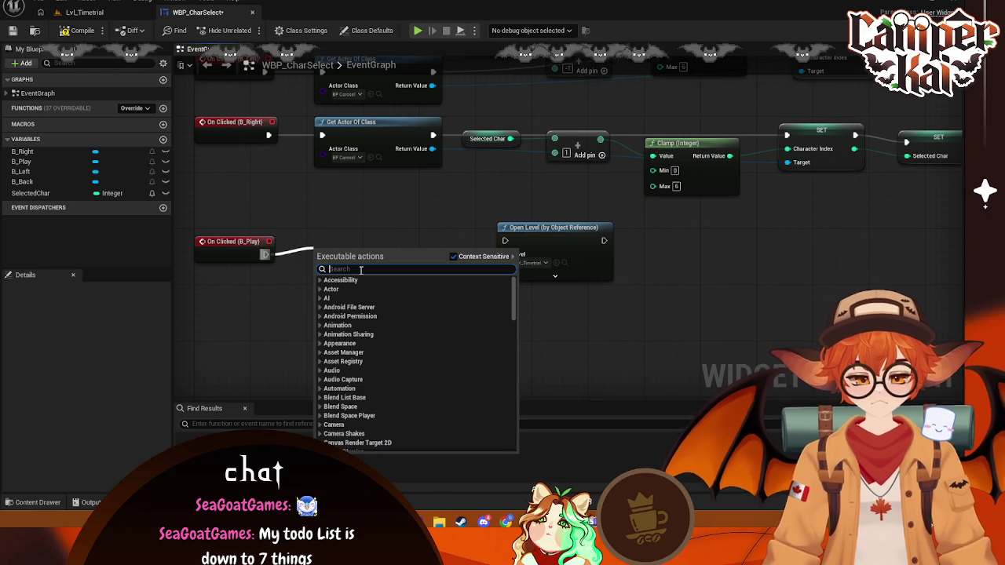
type("get")
key("Escape")
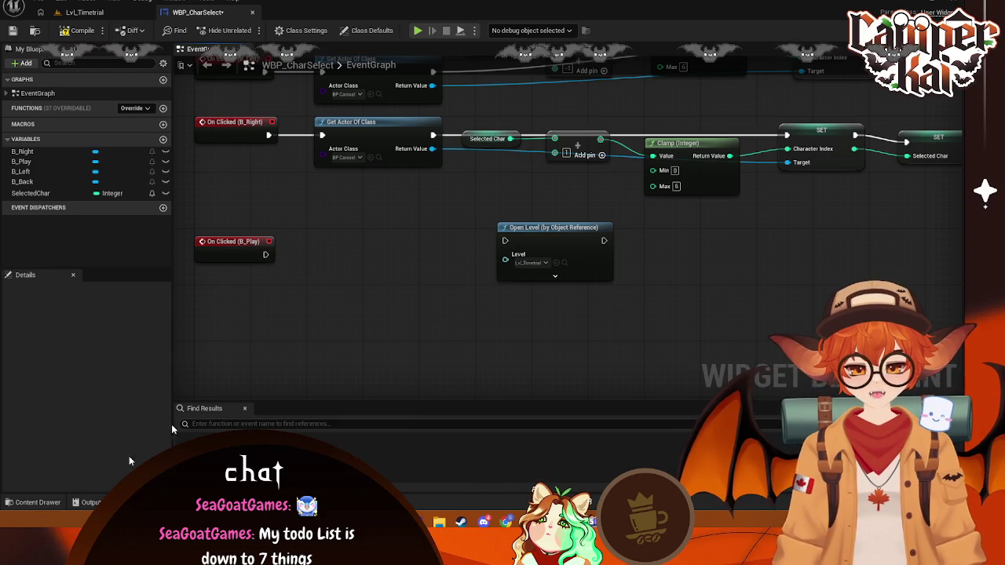
- Add a Get Game Instance node below the Play click event
right_click(339, 310)
type("get game")
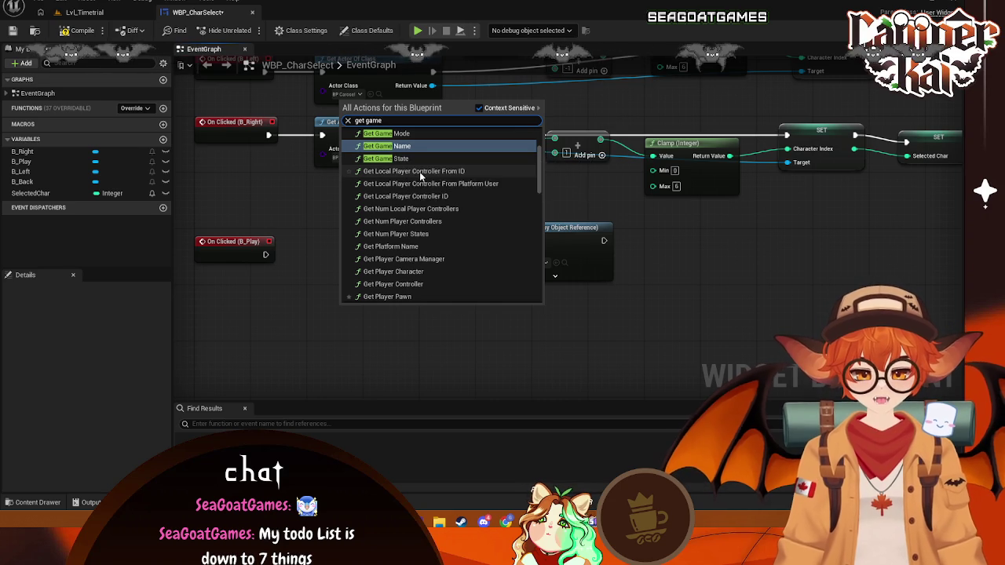
type(" inst")
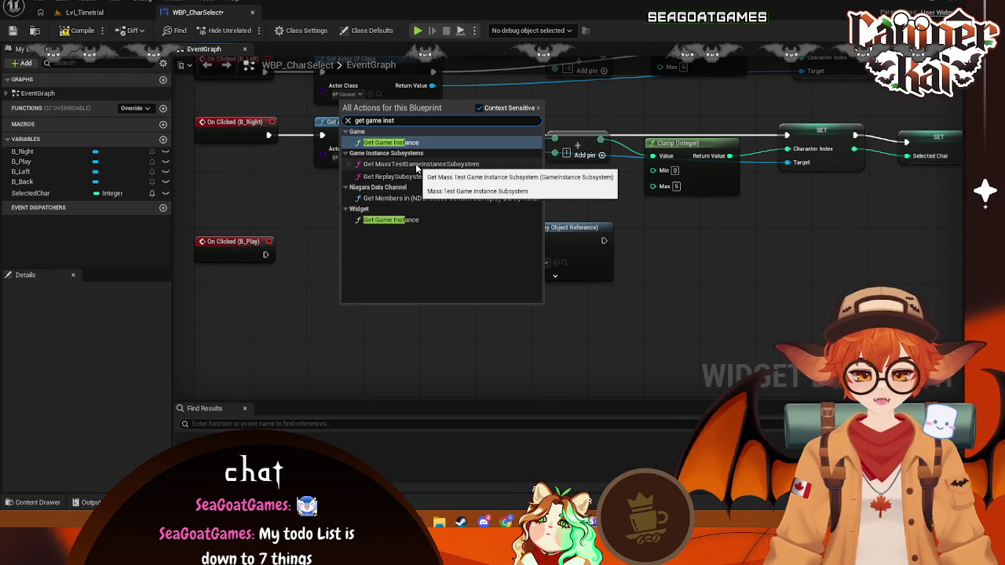
left_click(391, 220)
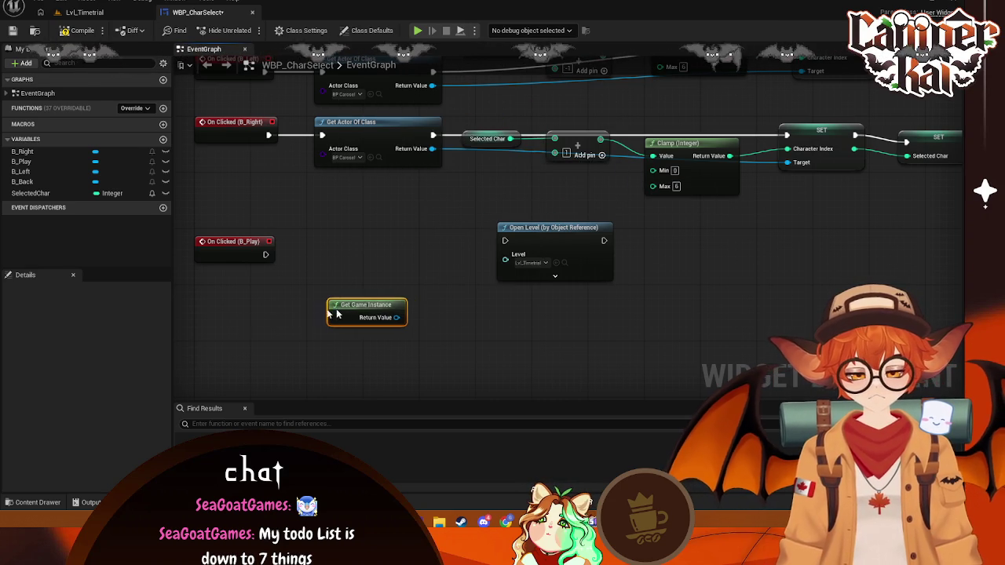
mouse_move(335, 314)
left_mouse_down()
mouse_move(230, 310)
mouse_move(320, 267)
left_mouse_up()
type("ca")
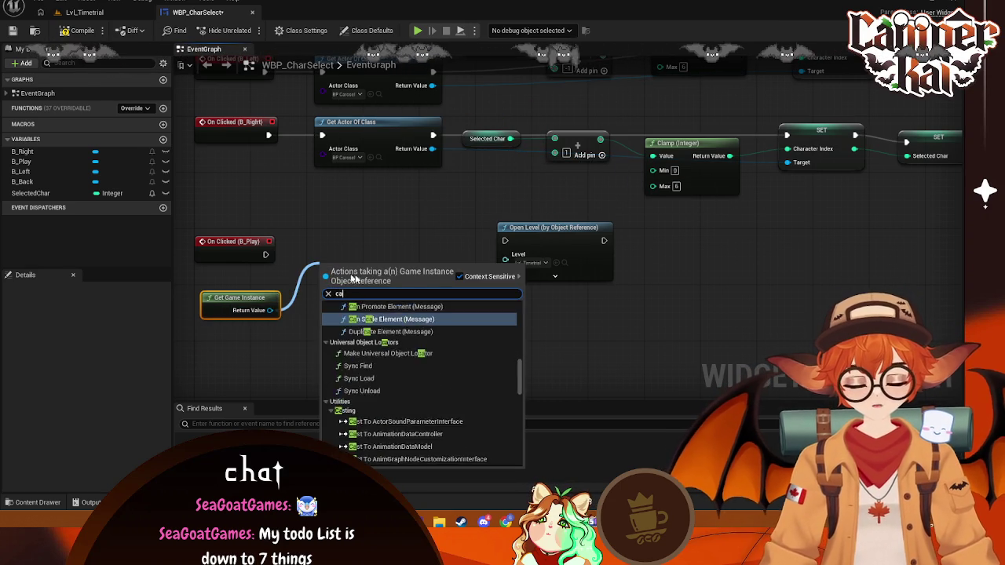
type("st to game")
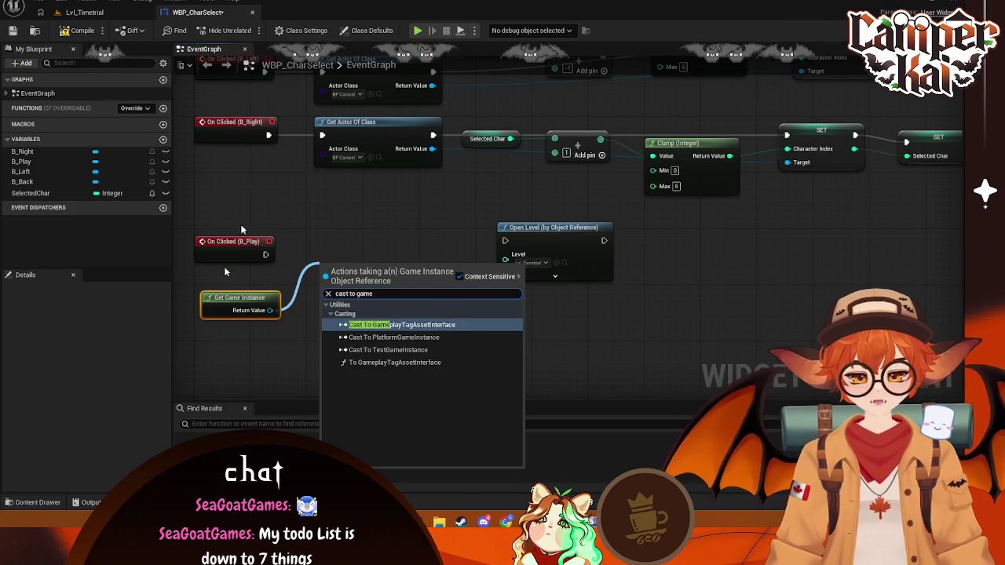
left_click(38, 503)
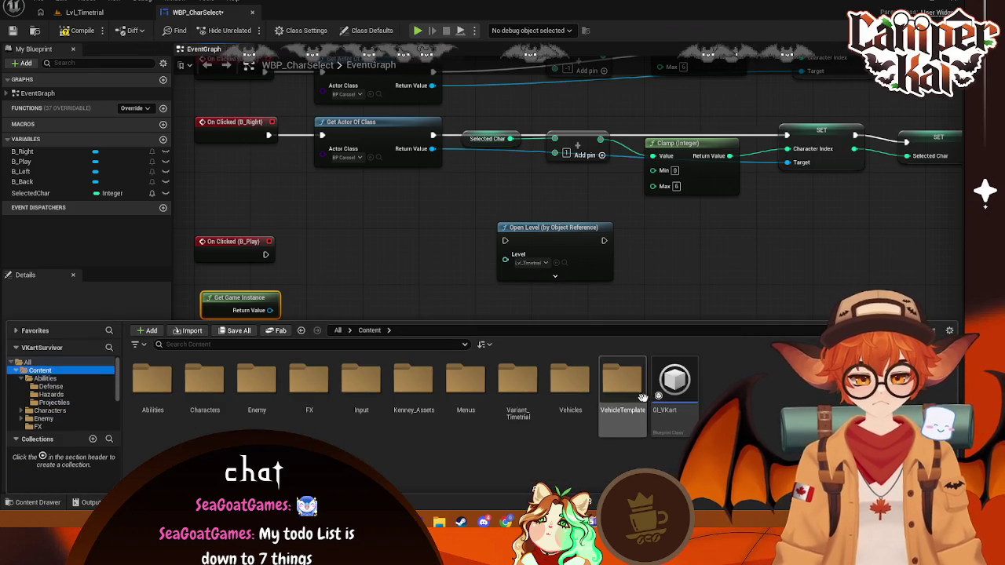
left_click(393, 265)
- Cast the game instance to GI_VKart and wire the Play click into the cast
left_click_drag(316, 290, 335, 276)
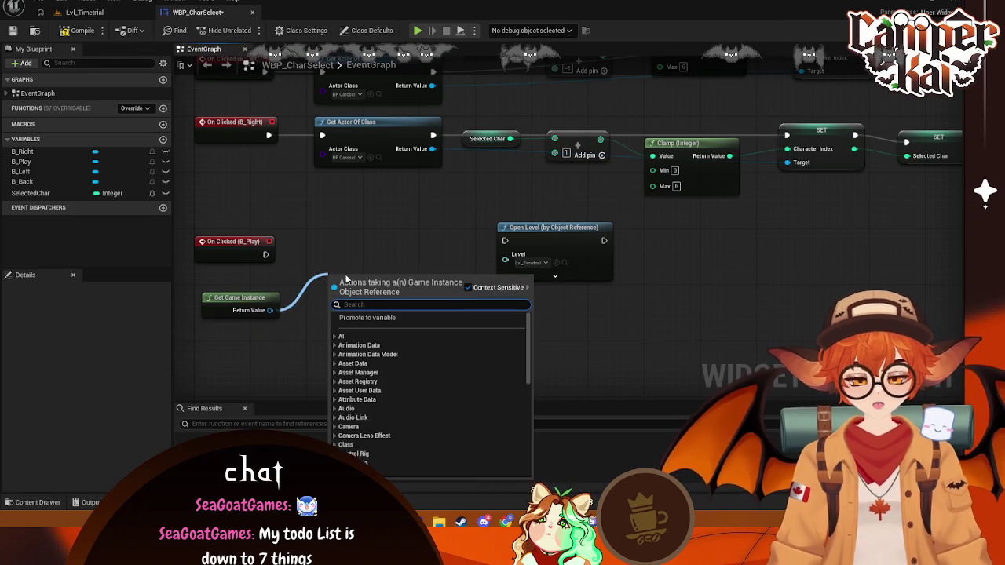
type("cast toi")
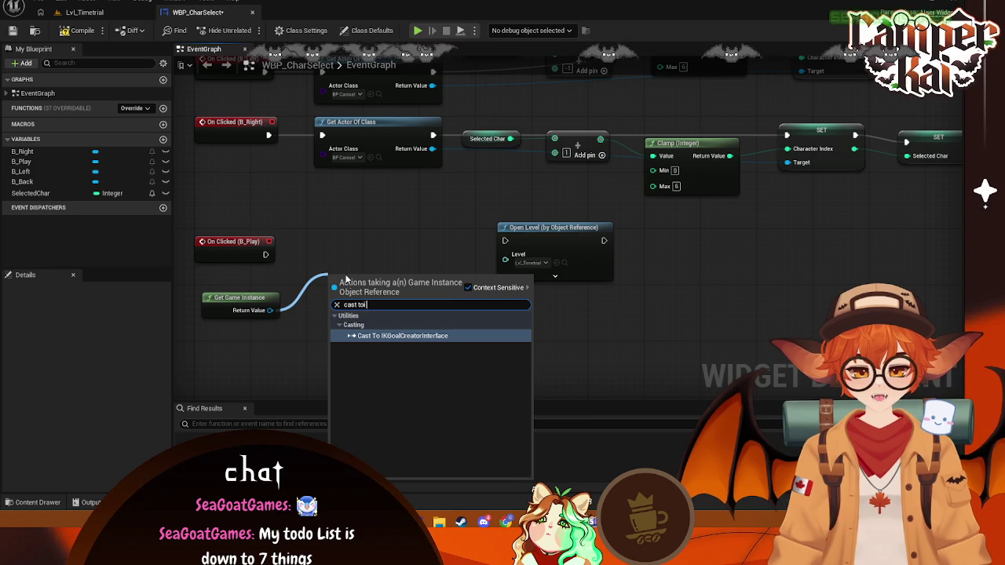
type(" Gi")
key("BackSpace")
key("BackSpace")
key("BackSpace")
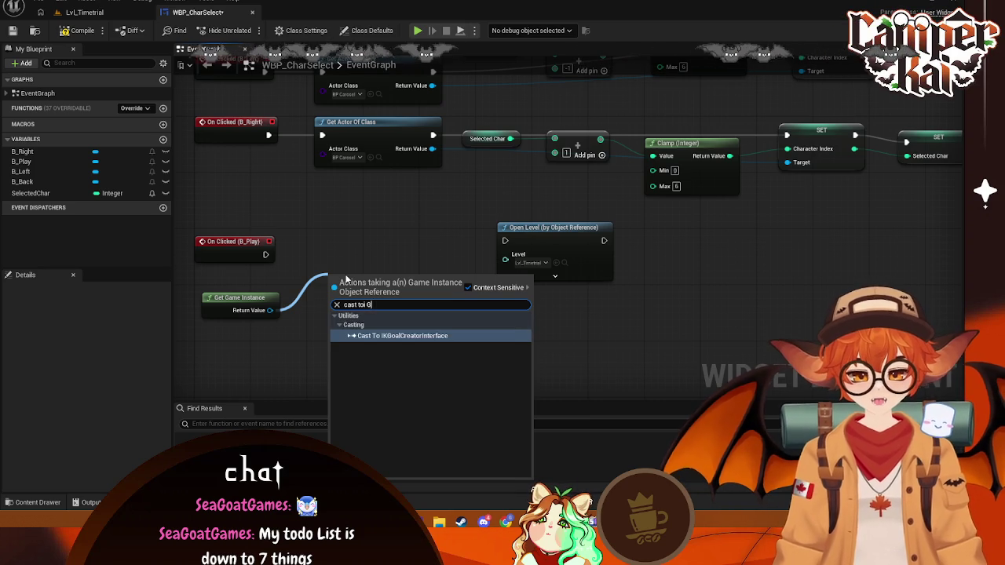
type("Gl")
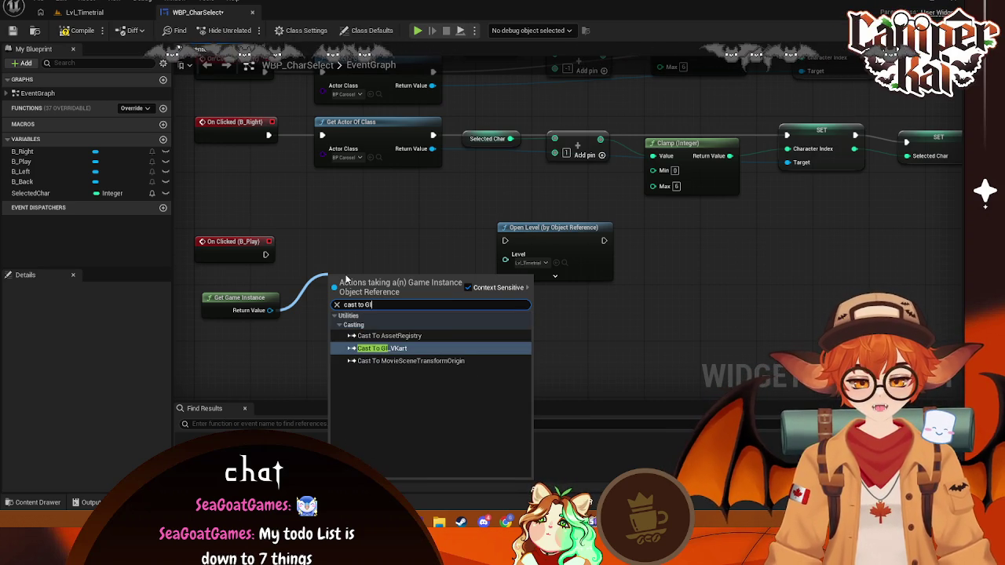
left_click(380, 349)
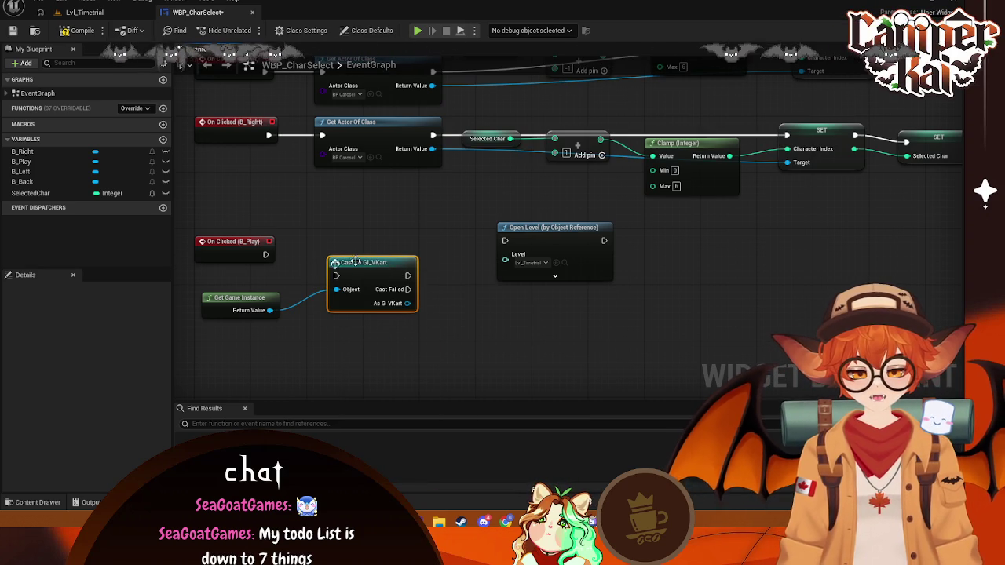
left_click_drag(262, 259, 337, 276)
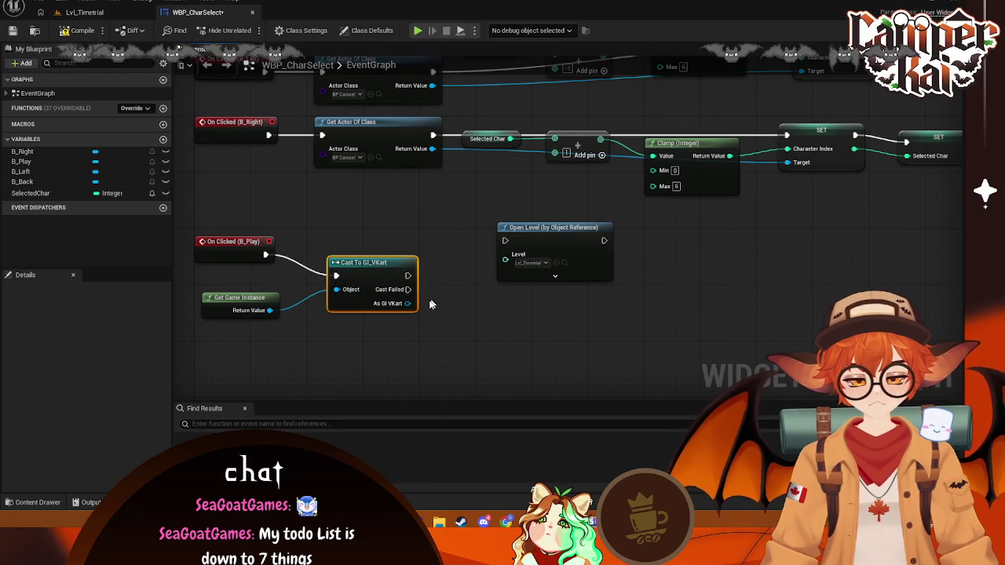
left_click_drag(406, 303, 464, 308)
type("set")
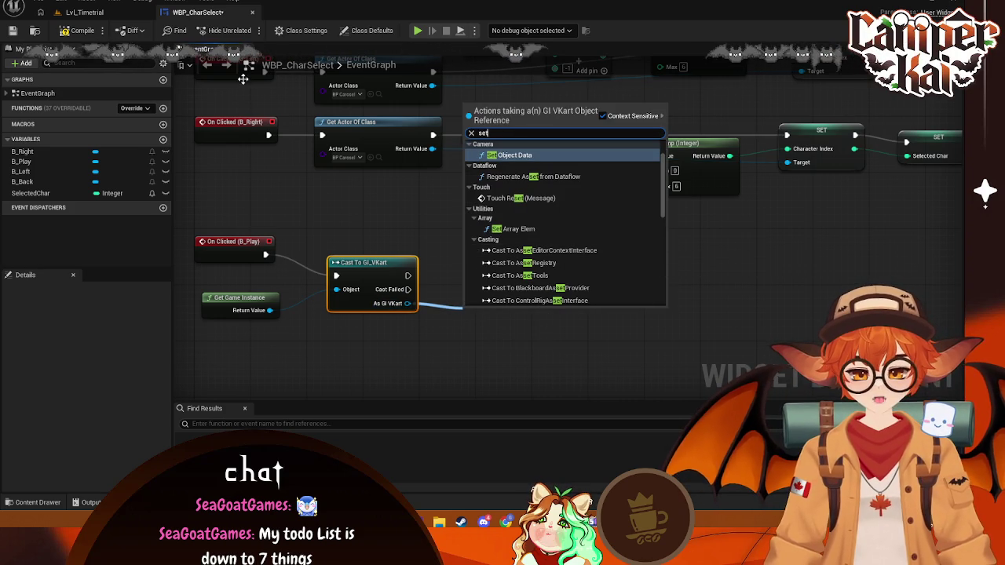
key("Escape")
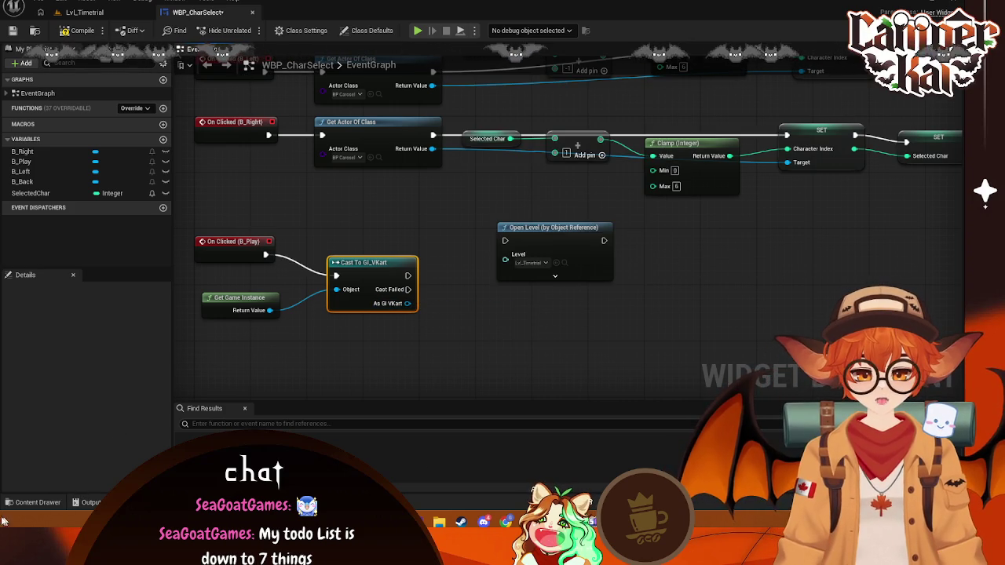
- Open GI_VKart to check its Saved Character Index variable
left_click(31, 502)
double_click(672, 393)
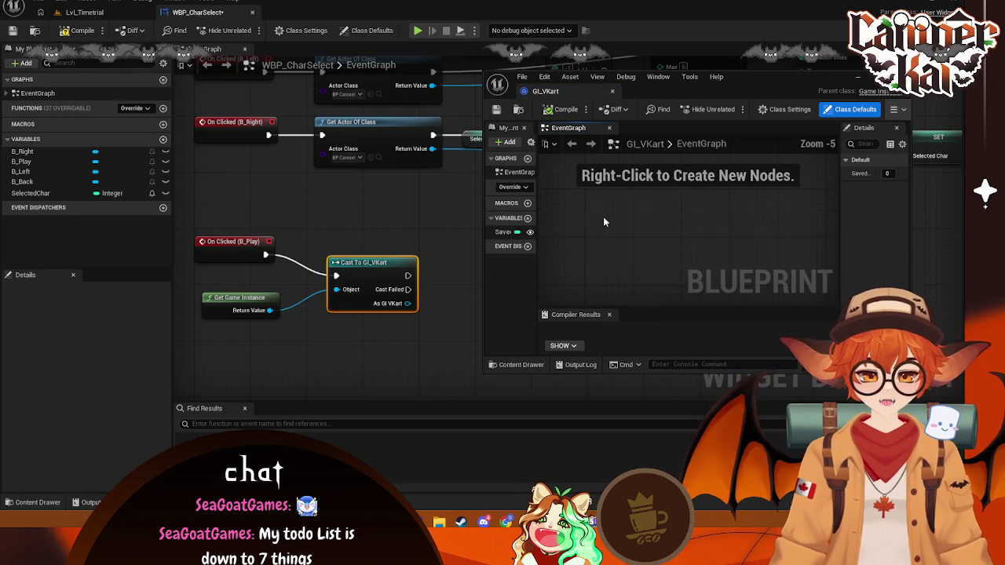
left_click(497, 233)
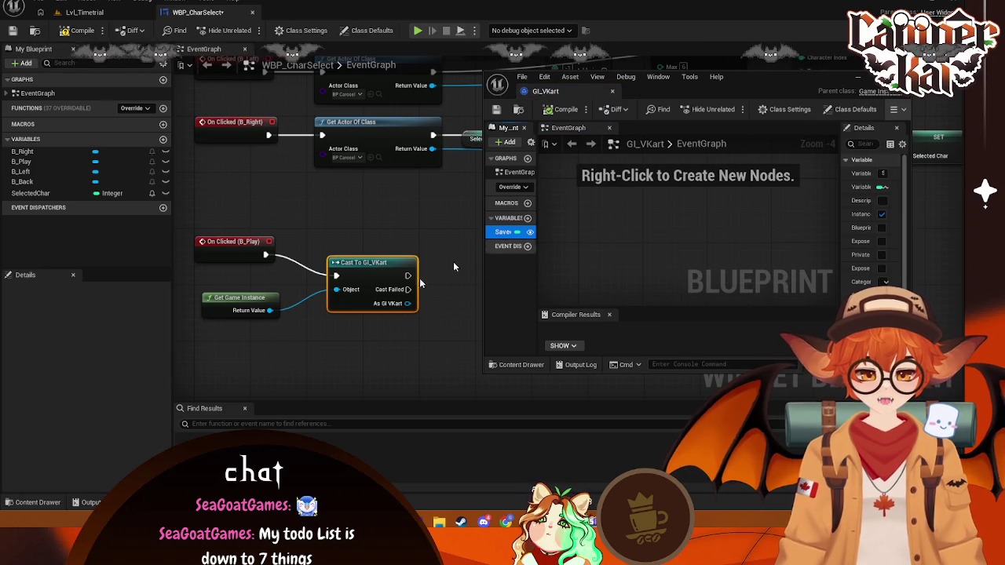
left_click_drag(408, 303, 465, 299)
left_click(461, 289)
- Add a Set Saved Character Index node driven by the cast's execution output
type("sa")
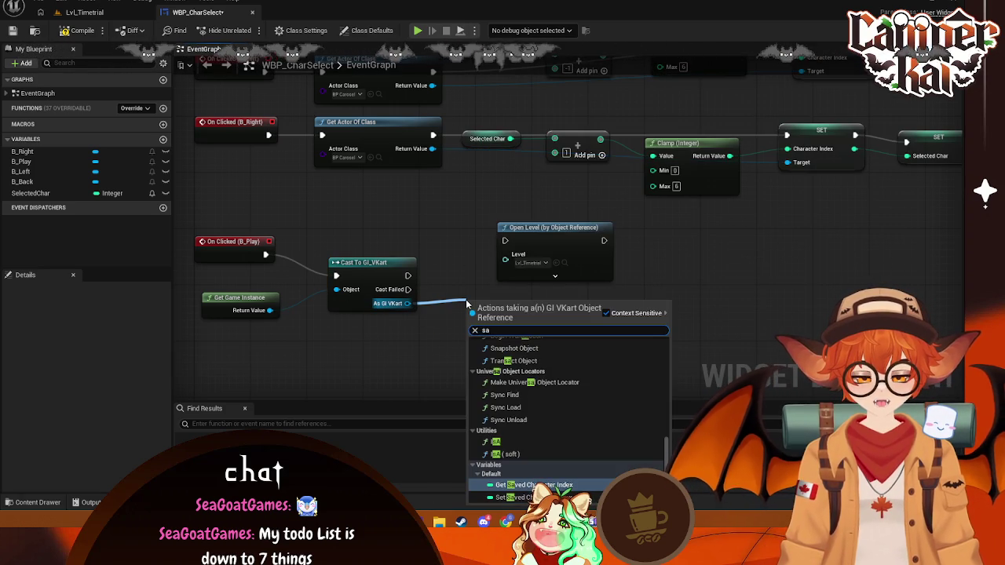
key("BackSpace")
key("BackSpace")
type("set save")
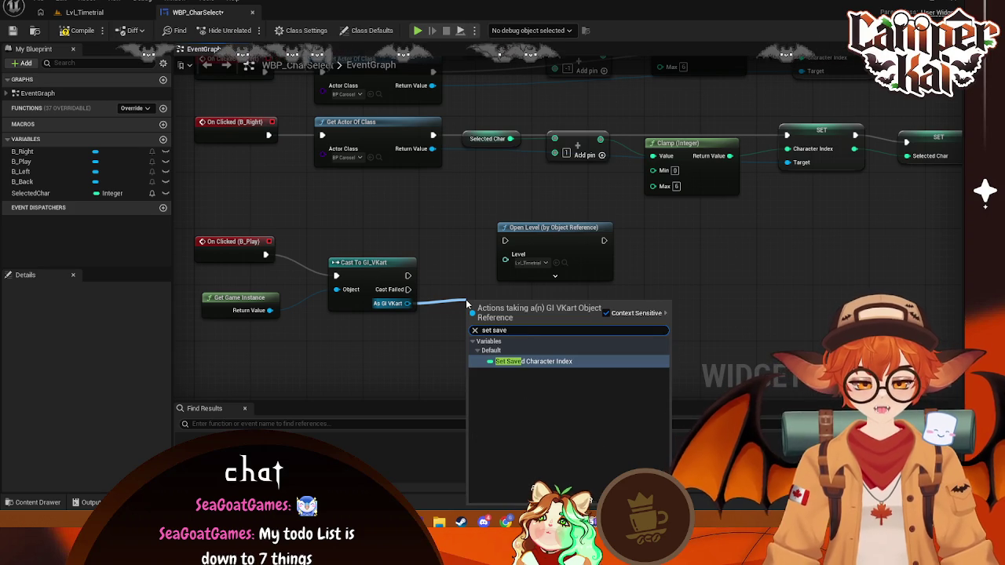
left_click(532, 361)
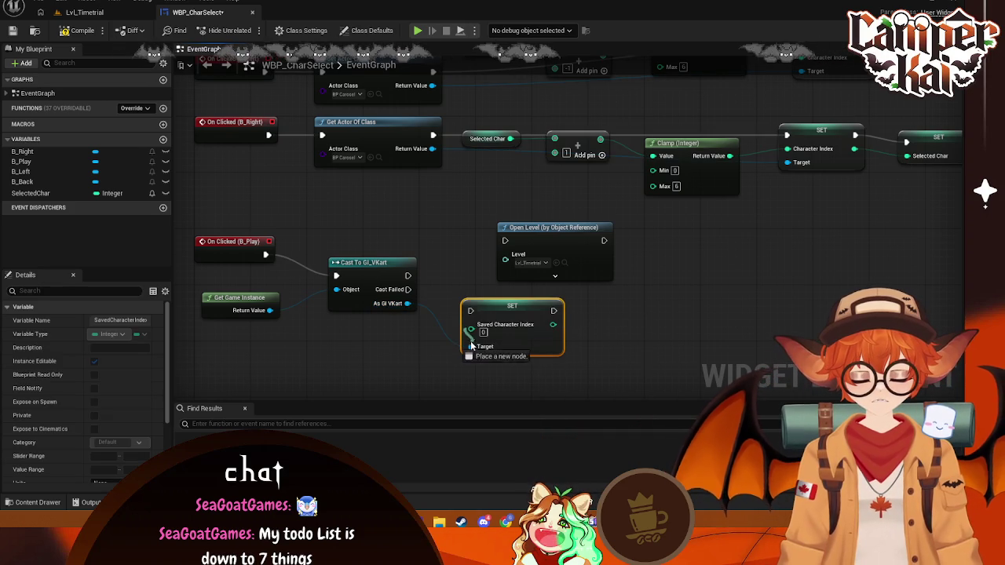
left_click_drag(487, 312, 491, 285)
left_click_drag(556, 227, 632, 241)
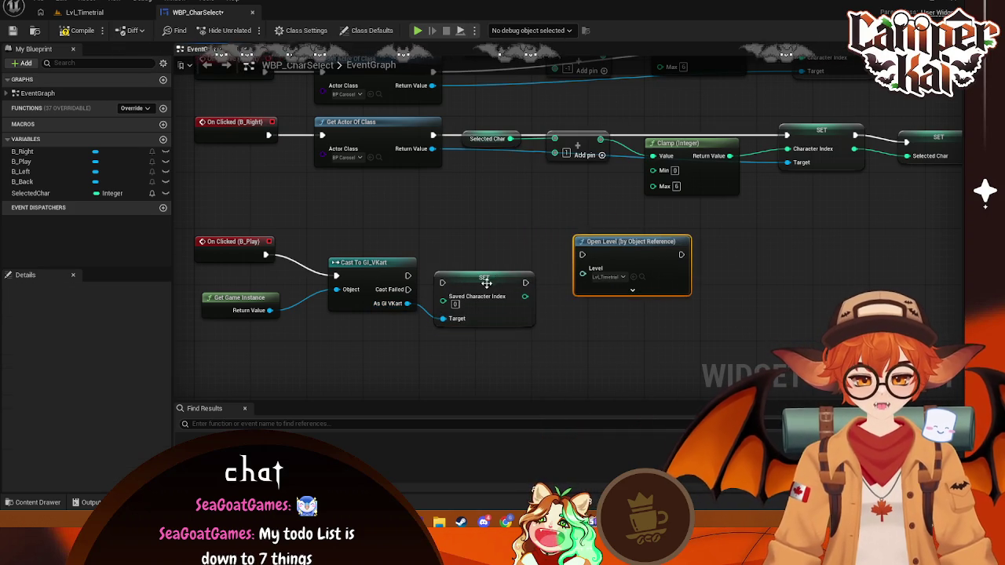
left_click_drag(479, 279, 500, 272)
left_click_drag(407, 275, 463, 275)
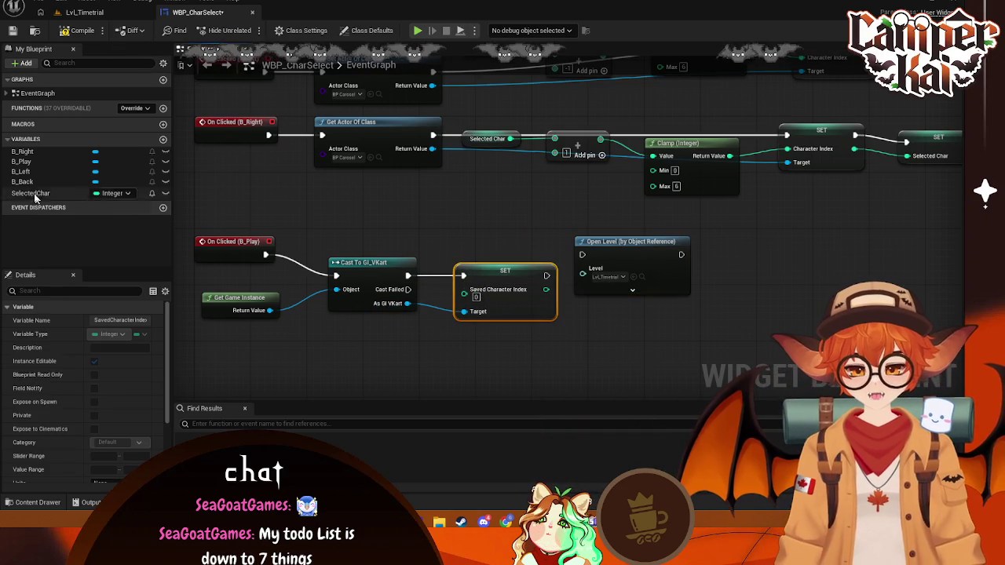
- Feed a SelectedChar getter into the setter and line Open Level up after it
mouse_move(31, 193)
left_mouse_down()
mouse_move(350, 334)
mouse_move(398, 340)
mouse_move(464, 312)
left_mouse_up()
left_click(399, 347)
left_click_drag(575, 236, 595, 257)
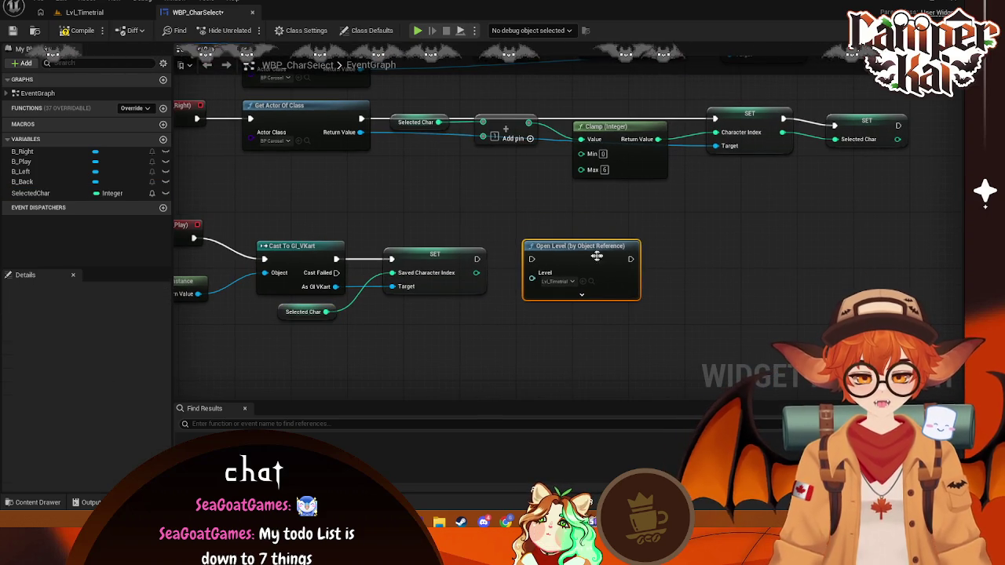
left_click_drag(492, 325, 590, 287)
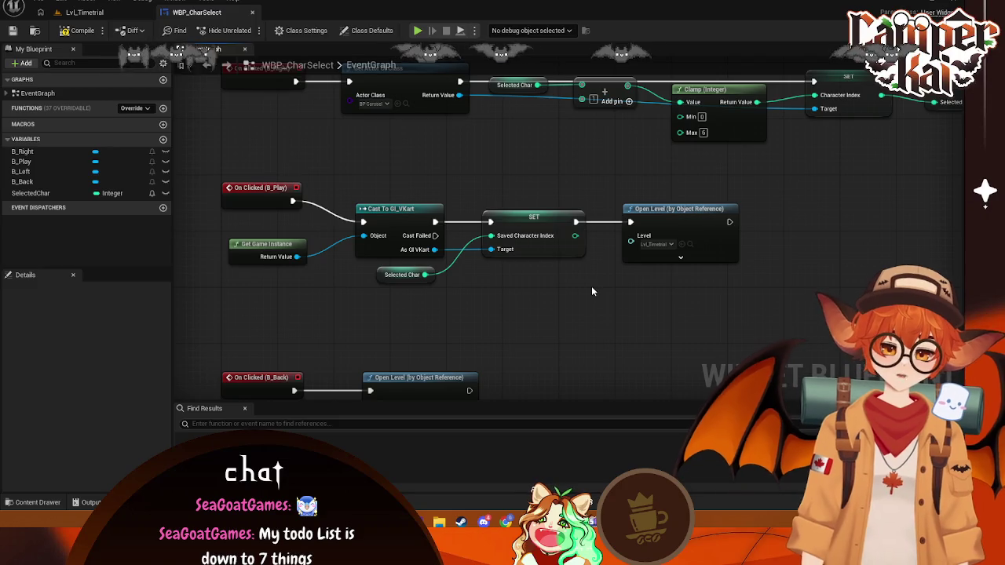
- In the Content Drawer, open BP_TimeTrialGameMode from Content > Variant_Timetrial > Blueprints
left_click(18, 504)
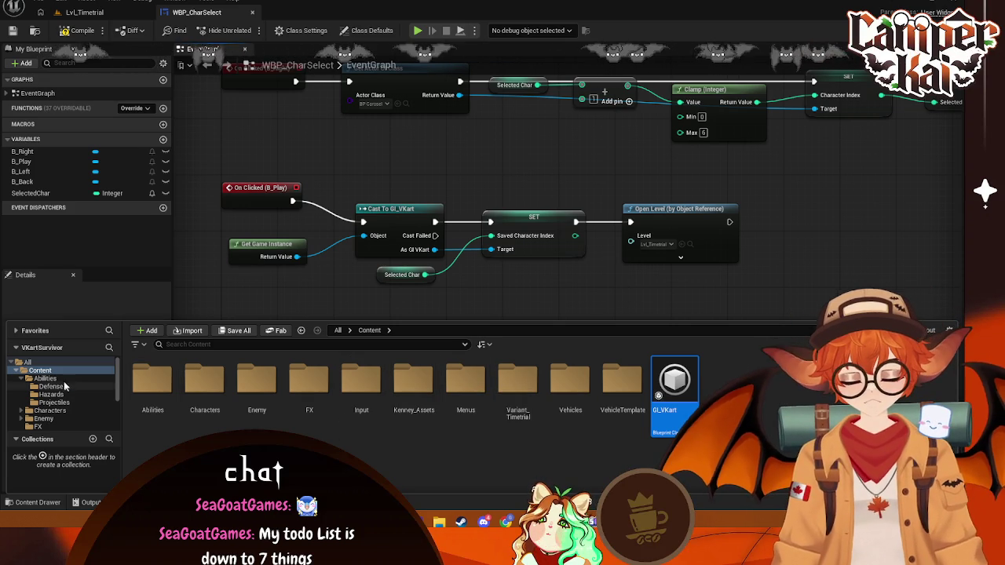
left_click(43, 370)
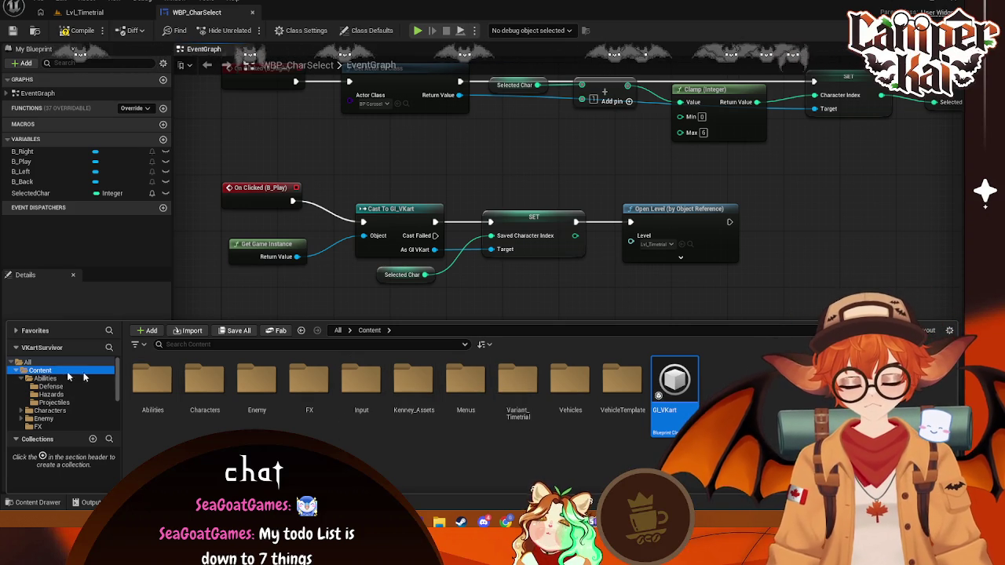
double_click(522, 383)
double_click(152, 380)
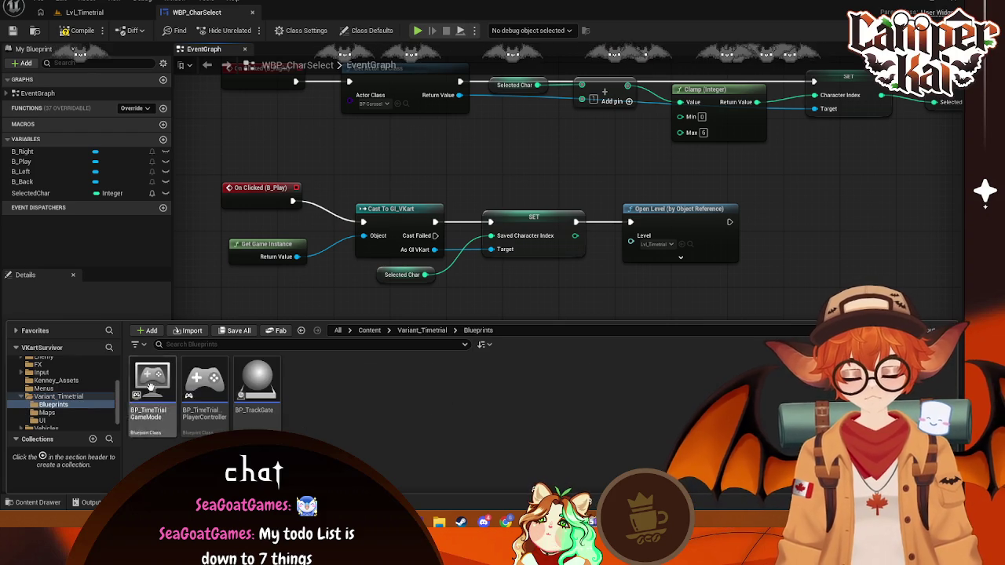
double_click(151, 381)
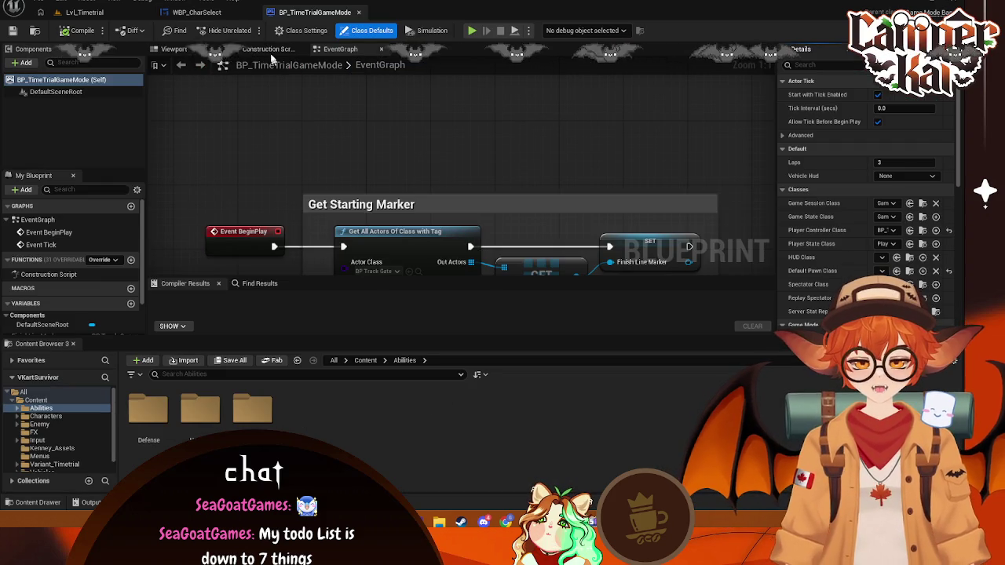
- Look through the construction script and try a 'post login' node search there, dismissing it unused
left_click(267, 50)
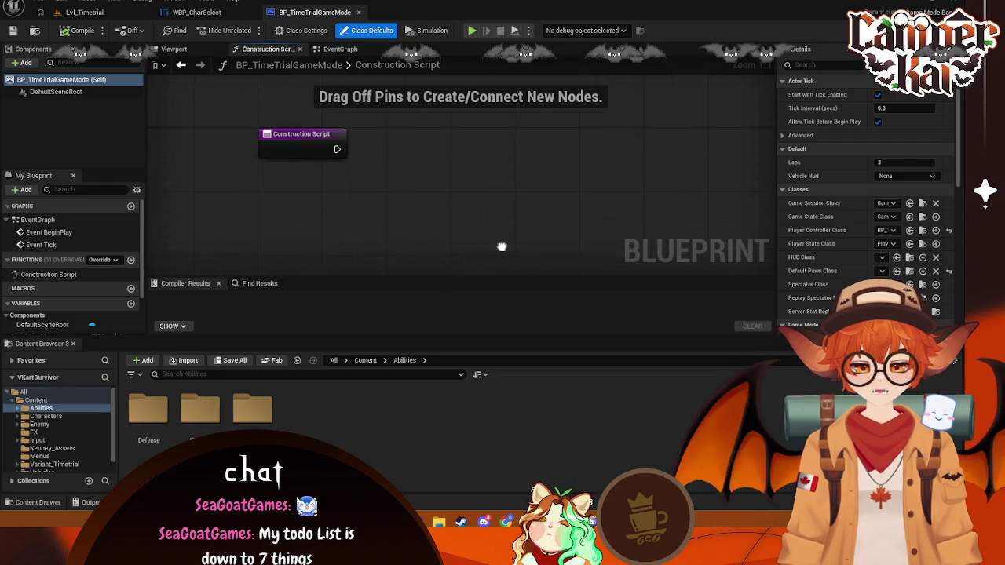
left_click(340, 50)
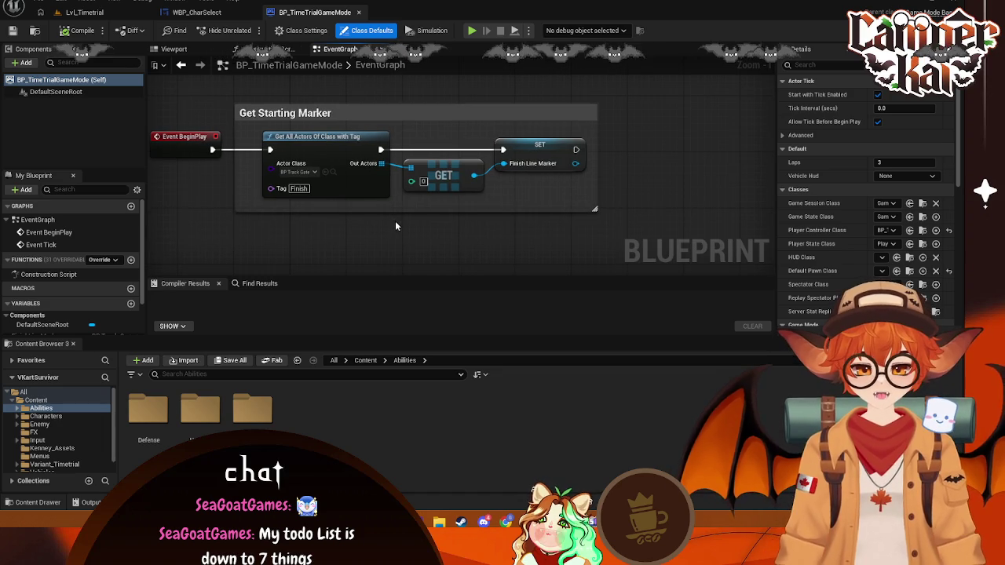
left_click_drag(369, 235, 437, 243)
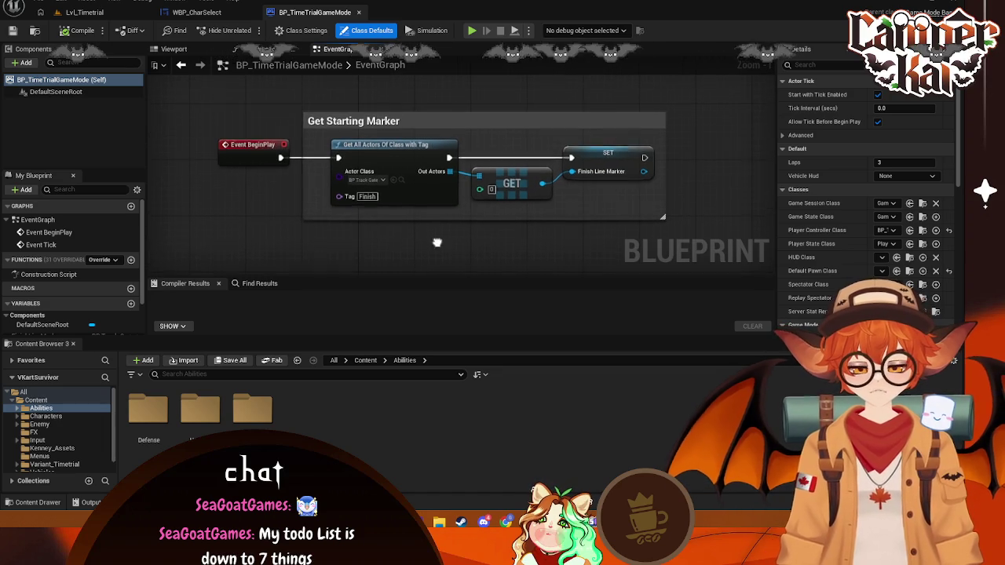
left_click(268, 50)
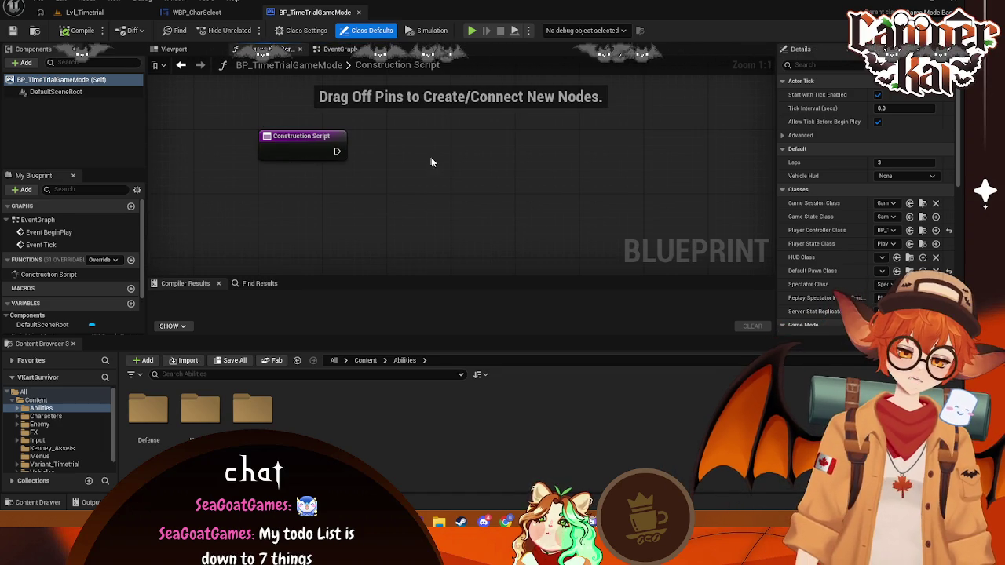
right_click(399, 190)
type("on postr")
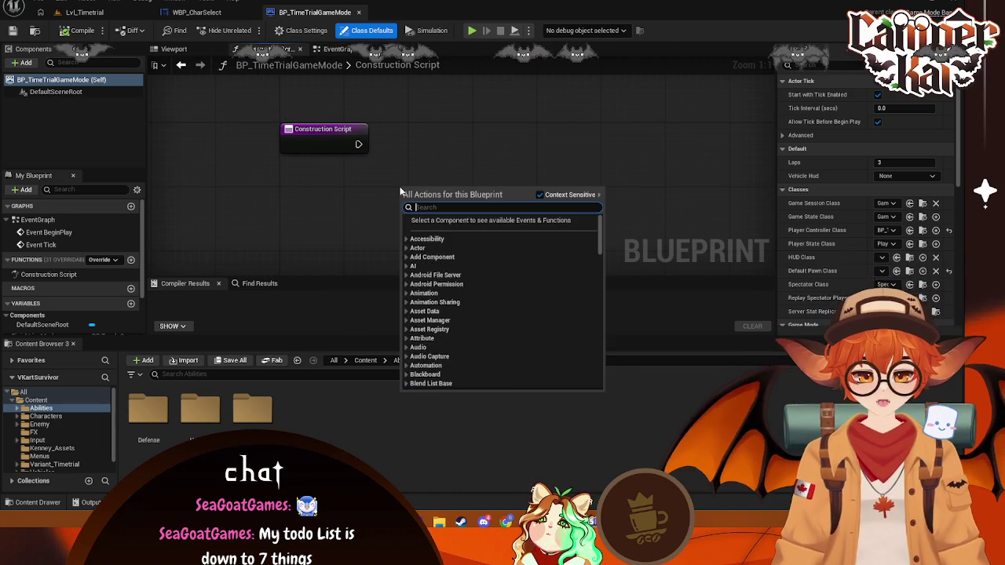
key("BackSpace")
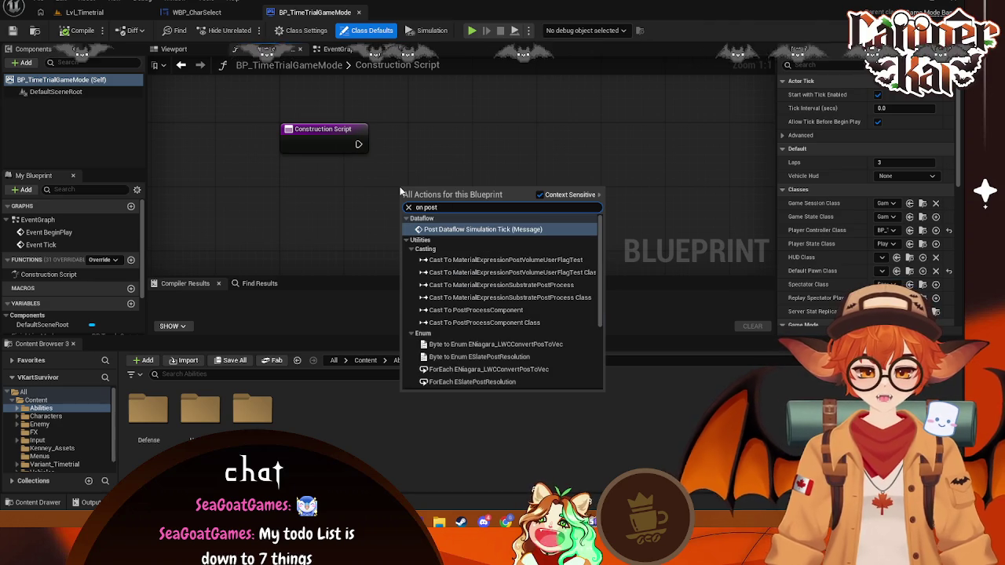
key("BackSpace")
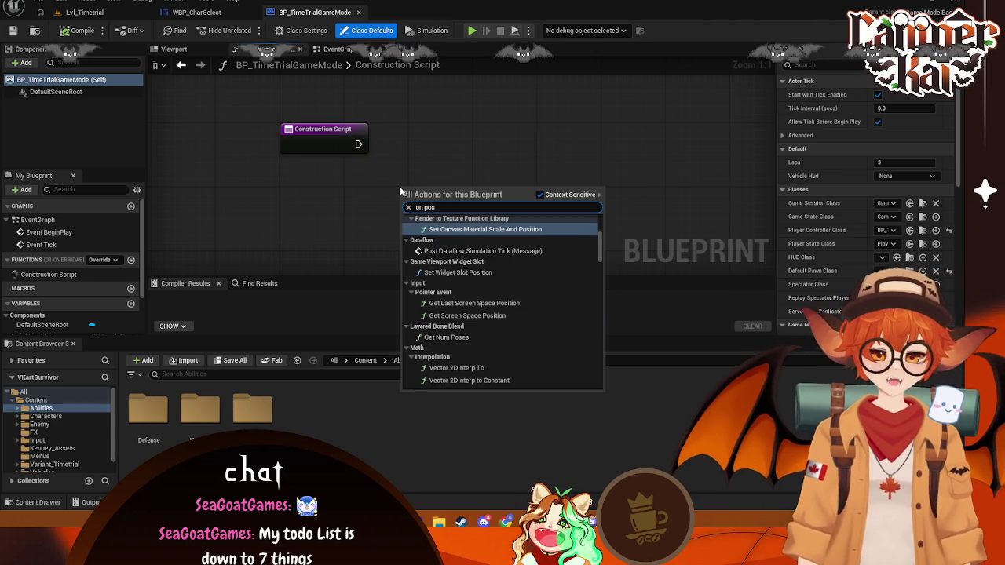
key("BackSpace")
key("BackSpace")
key("BackSpace")
type("post login")
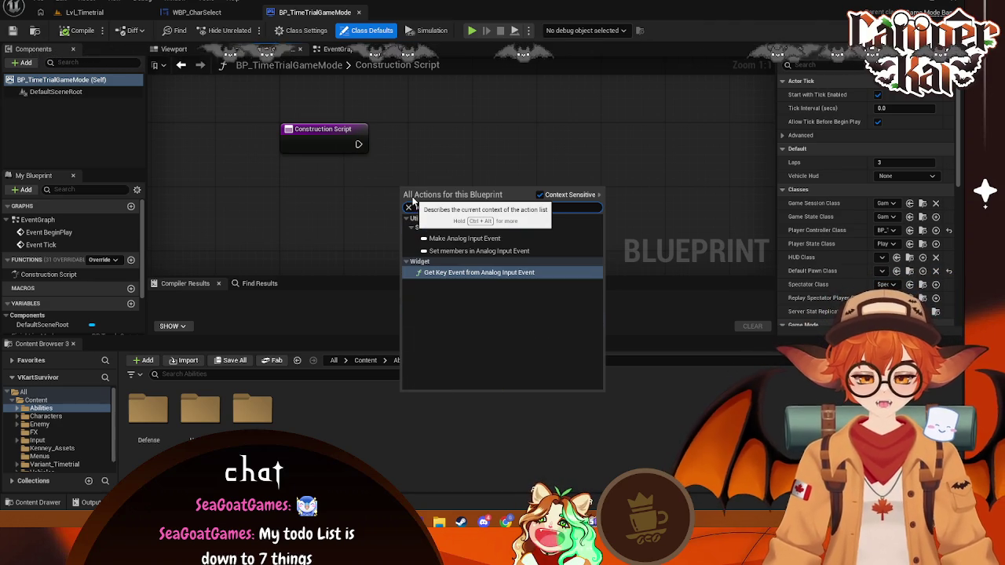
left_click(604, 161)
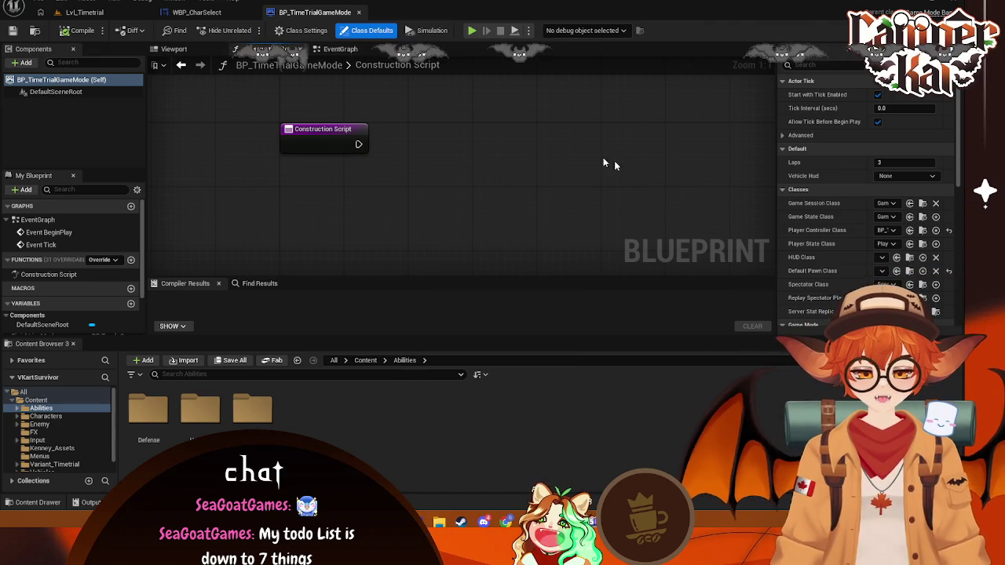
- Search 'onpost' in the Event Graph, add Event OnPostLogin, and place it below Get Starting Marker
left_click(354, 50)
right_click(270, 213)
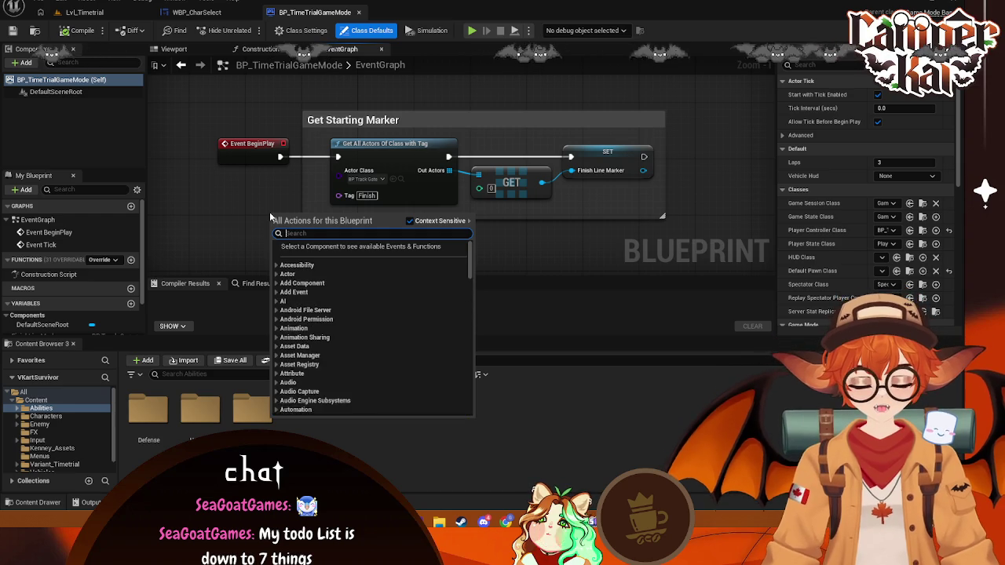
type("onpost")
left_click(347, 265)
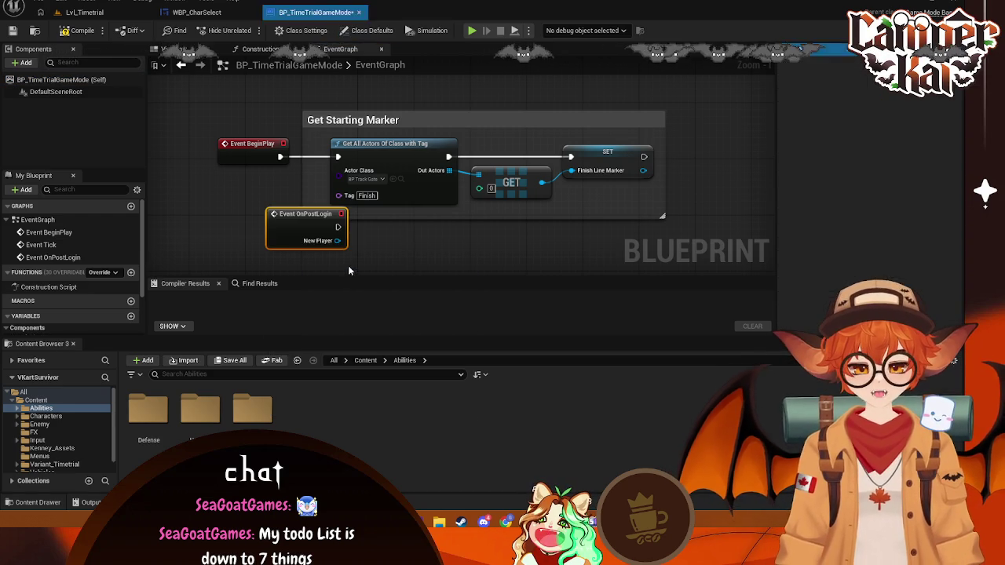
mouse_move(294, 221)
left_mouse_down()
mouse_move(238, 240)
mouse_move(252, 247)
left_mouse_up()
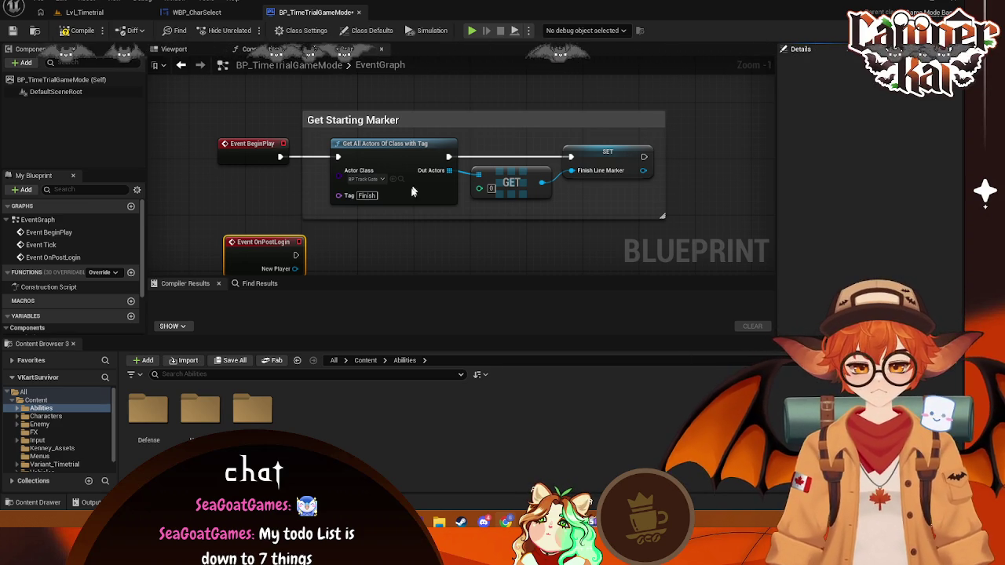
- Select the Event OnPostLogin node and delete it from the graph
left_click(280, 249)
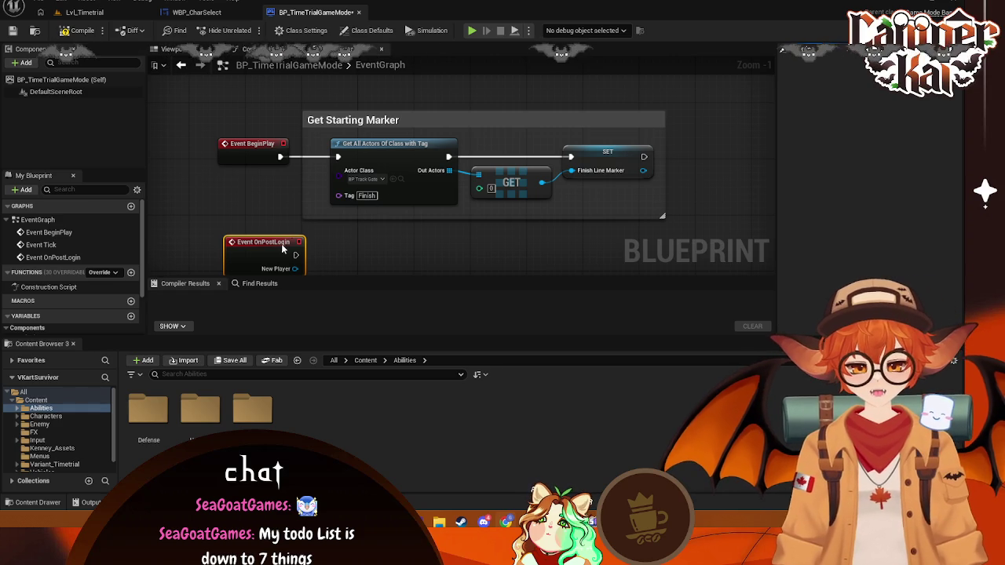
key("Delete")
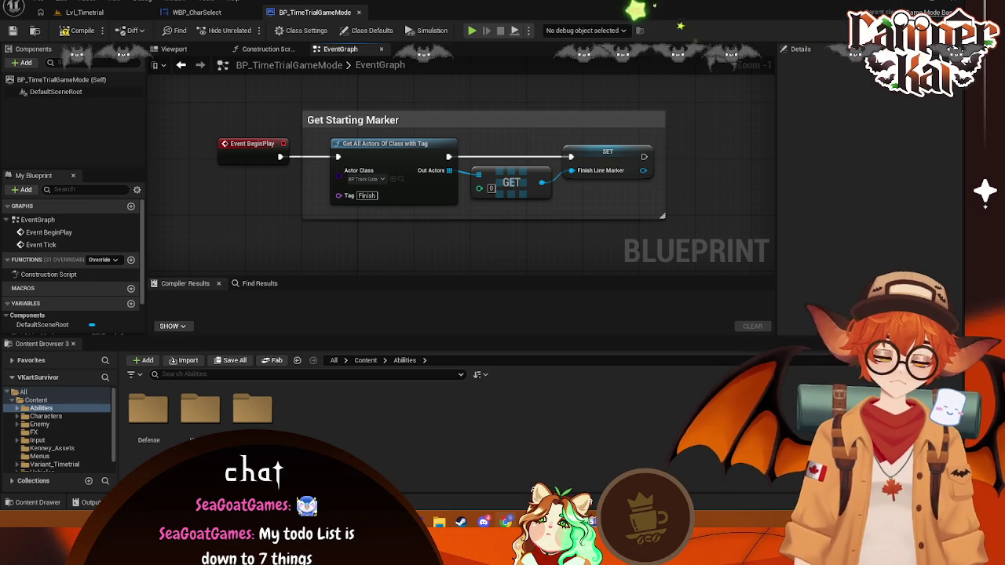
- Switch to the WBP_CharSelect tab and box-select the On Clicked (B_Play) node chain
left_click(197, 12)
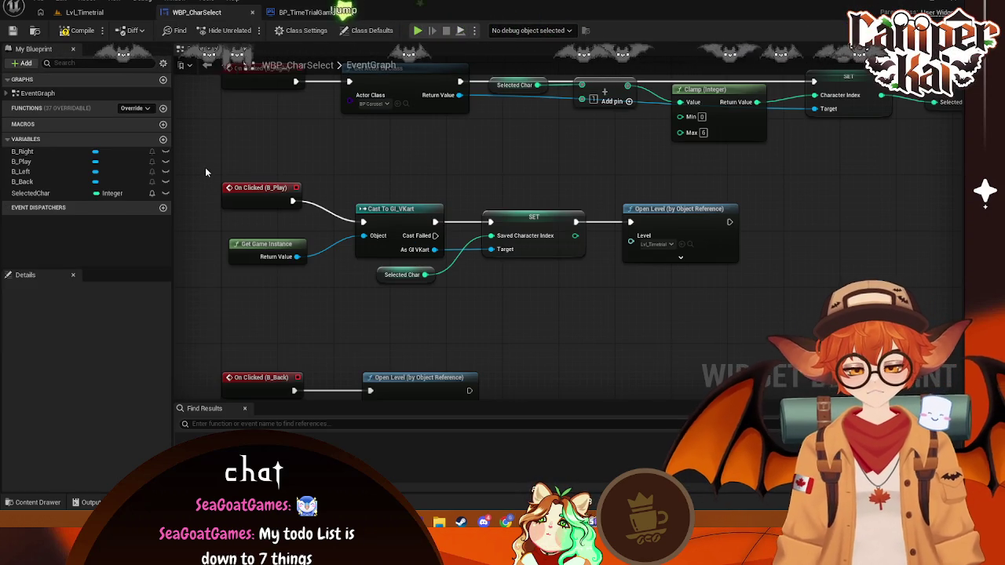
left_click_drag(205, 167, 760, 311)
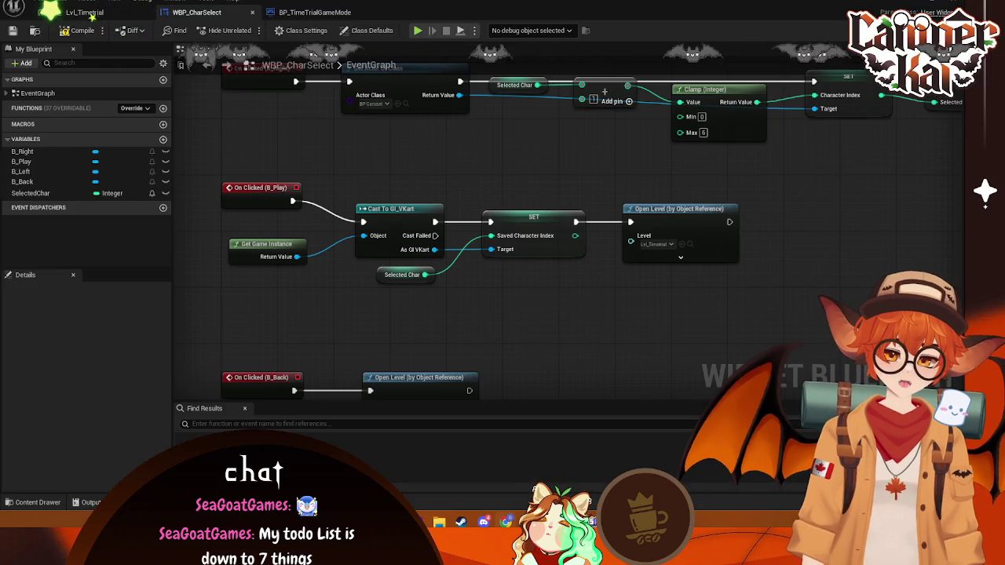
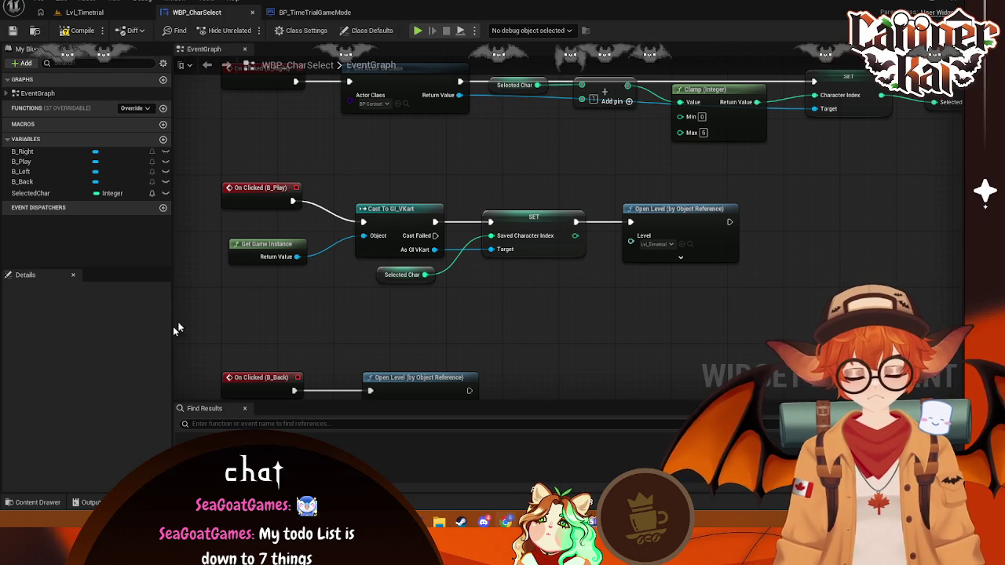
- Open the Content Drawer and select the Content > Characters > Crim folder
left_click(39, 502)
scroll(51, 366, "up", 3)
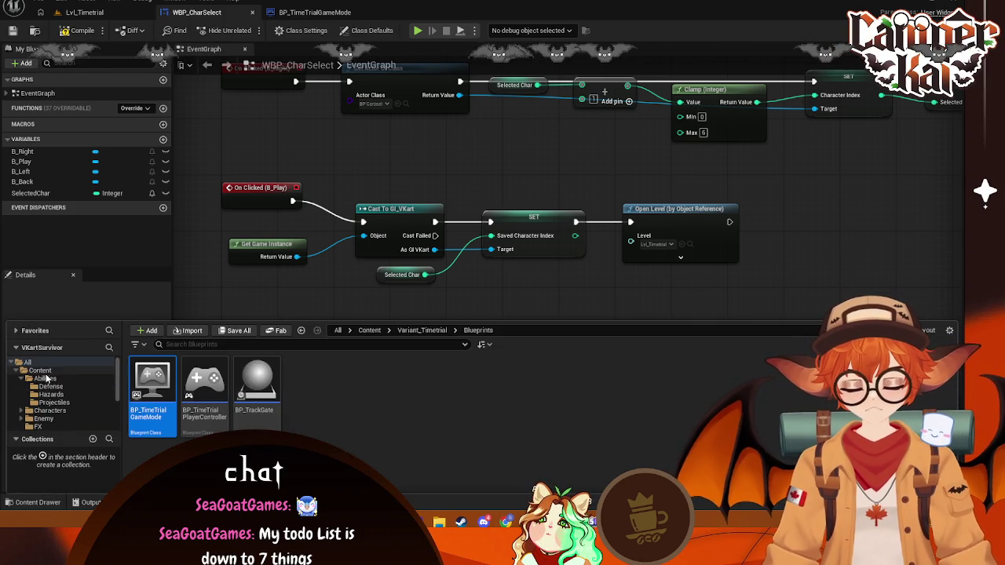
double_click(49, 411)
left_click(46, 419)
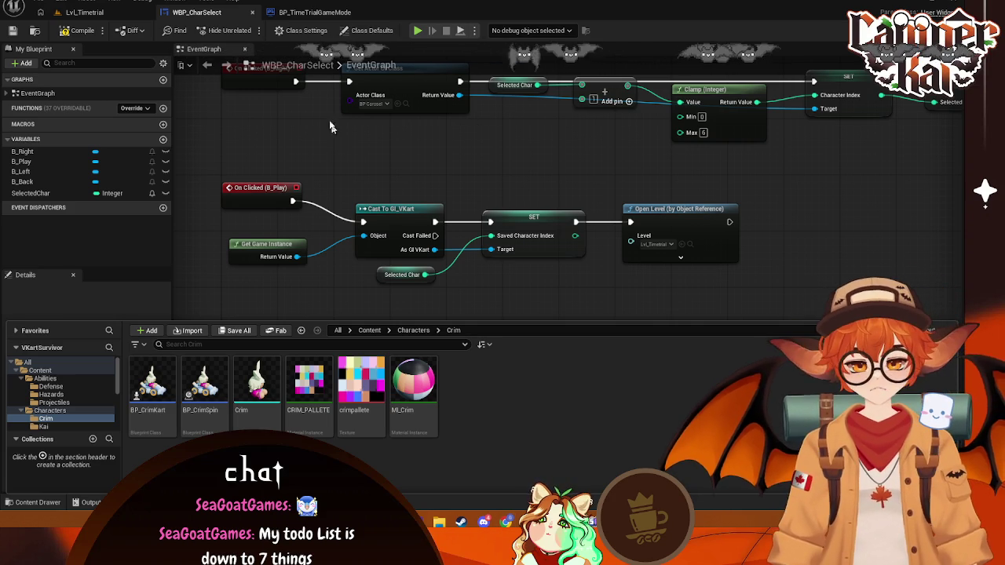
- Switch to BP_TimeTrialGameMode's event graph and frame the Finish Line Marker SET node
left_click(314, 12)
scroll(438, 163, "down", 10)
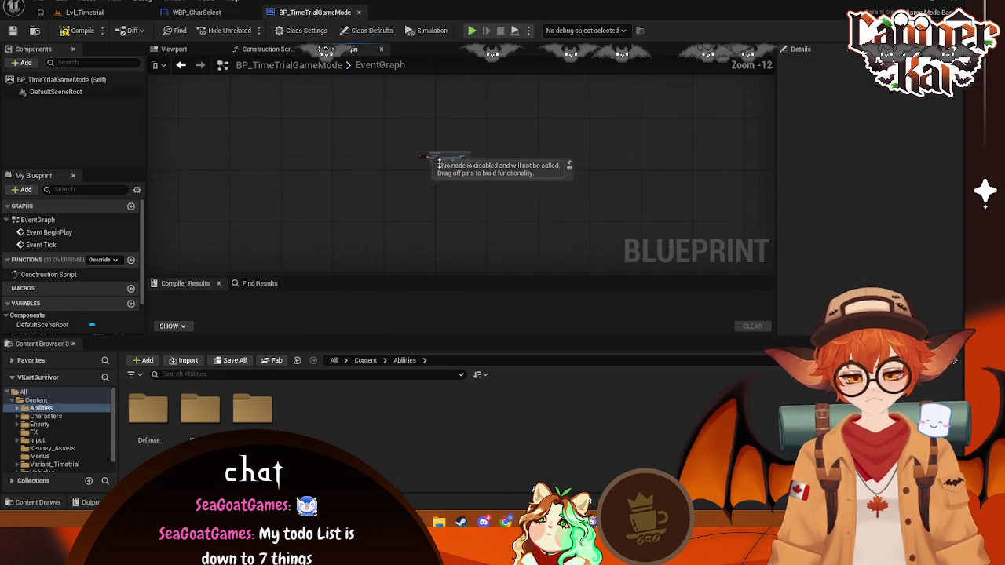
scroll(438, 163, "up", 9)
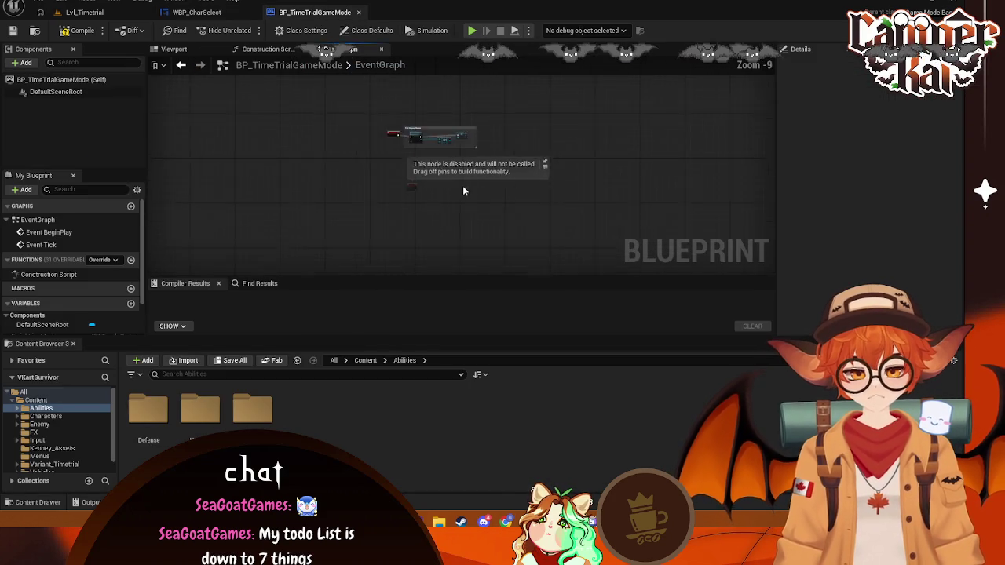
right_click(400, 174)
left_click(423, 161)
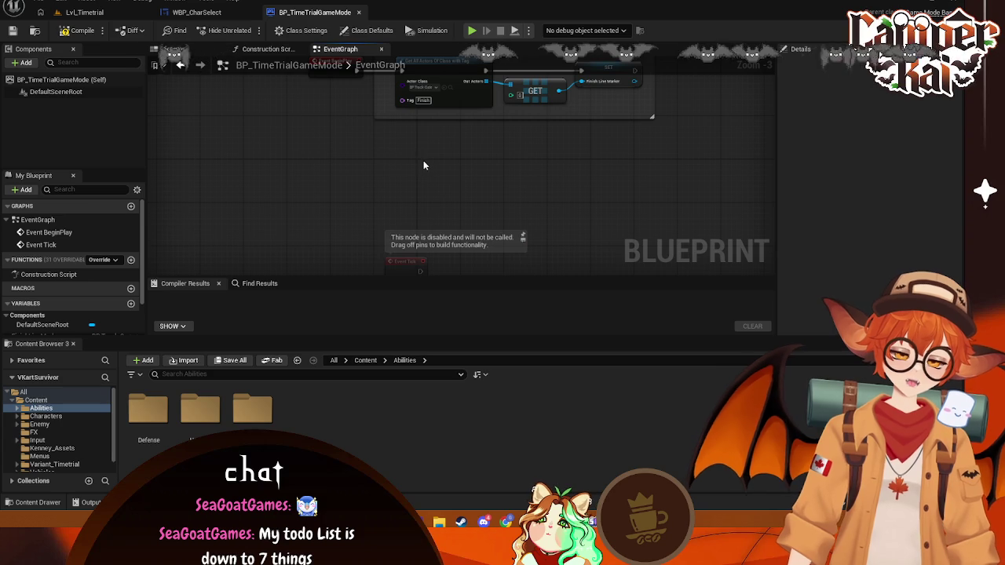
left_click_drag(433, 161, 451, 197)
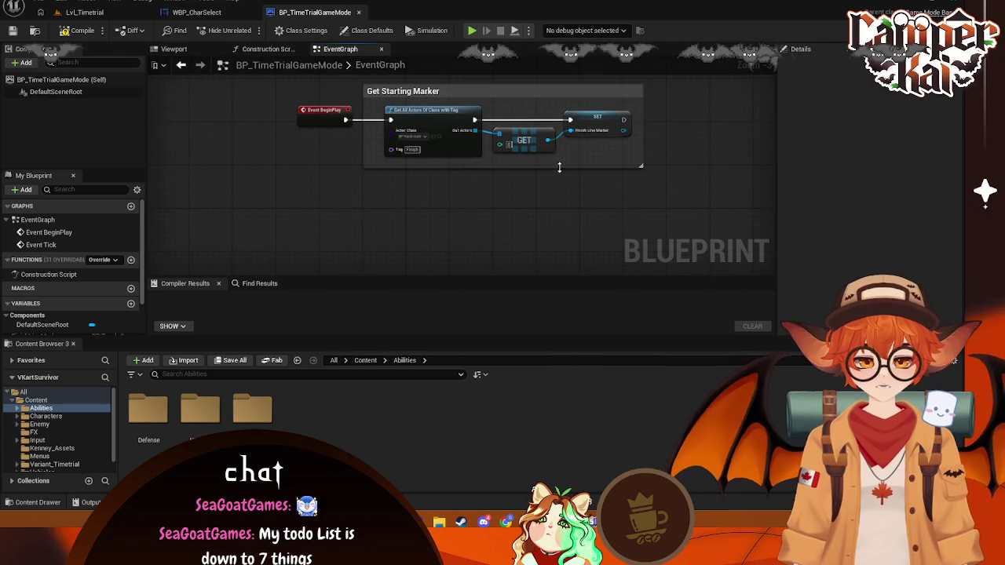
left_click_drag(637, 130, 601, 134)
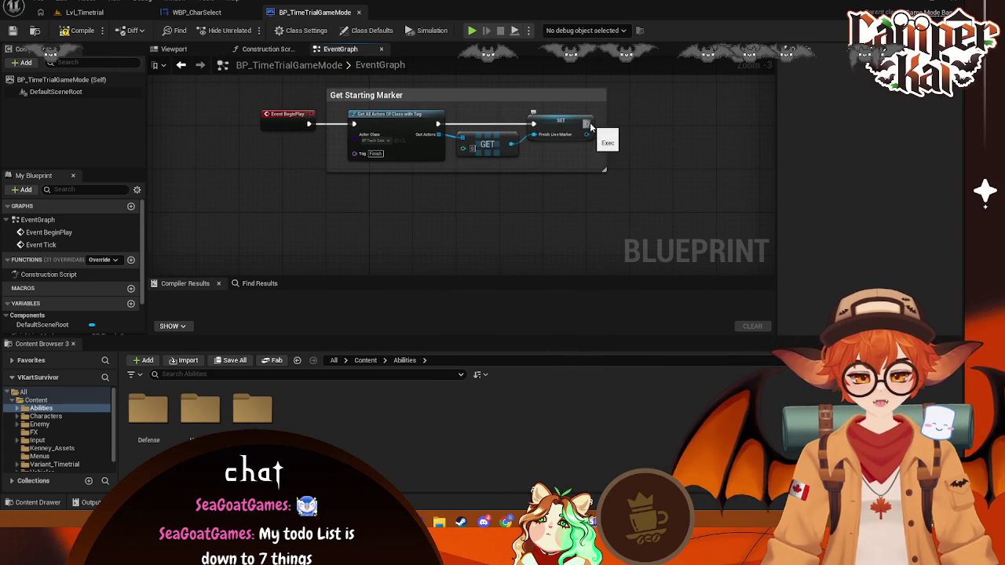
- Add a Get Default Pawn Class for Controller node off SET's execution pin
left_click_drag(587, 123, 645, 135)
type("get")
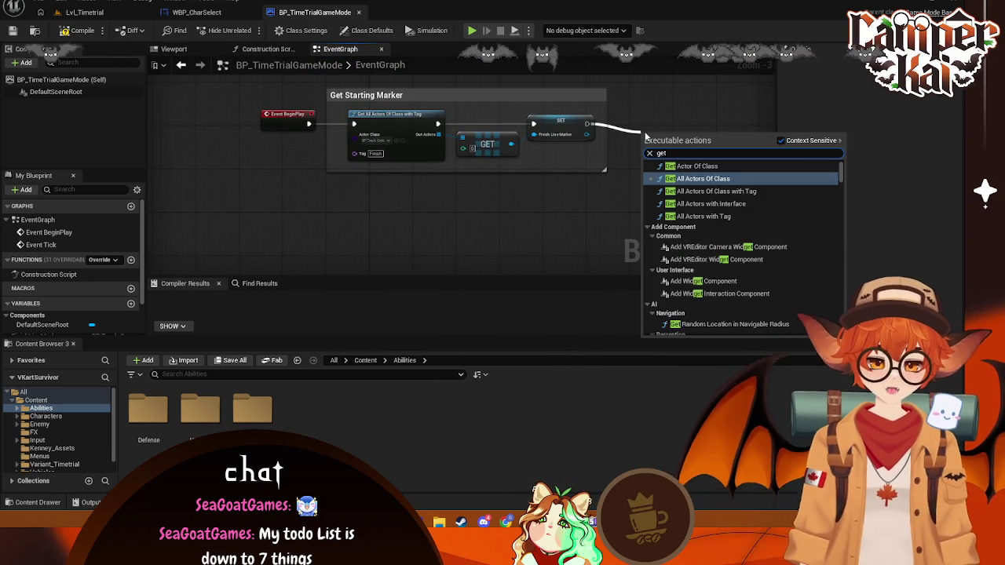
type(" defa")
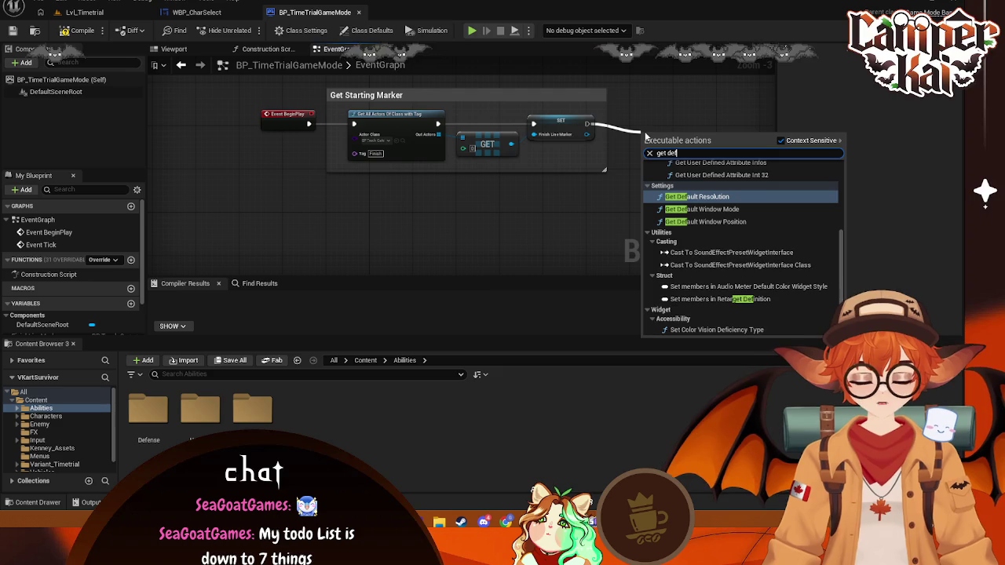
left_click(735, 175)
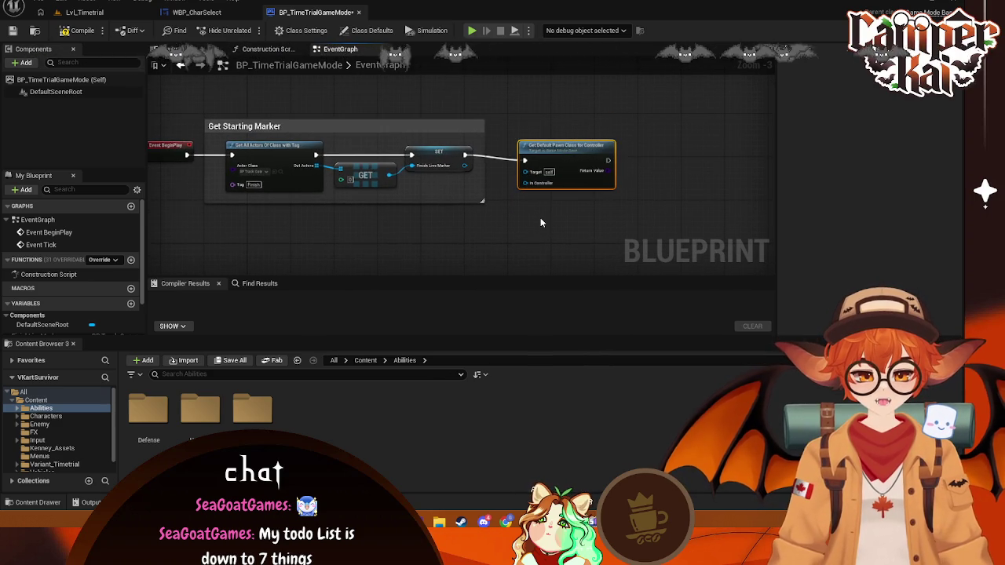
scroll(540, 218, "up", 1)
left_click_drag(604, 175, 488, 201)
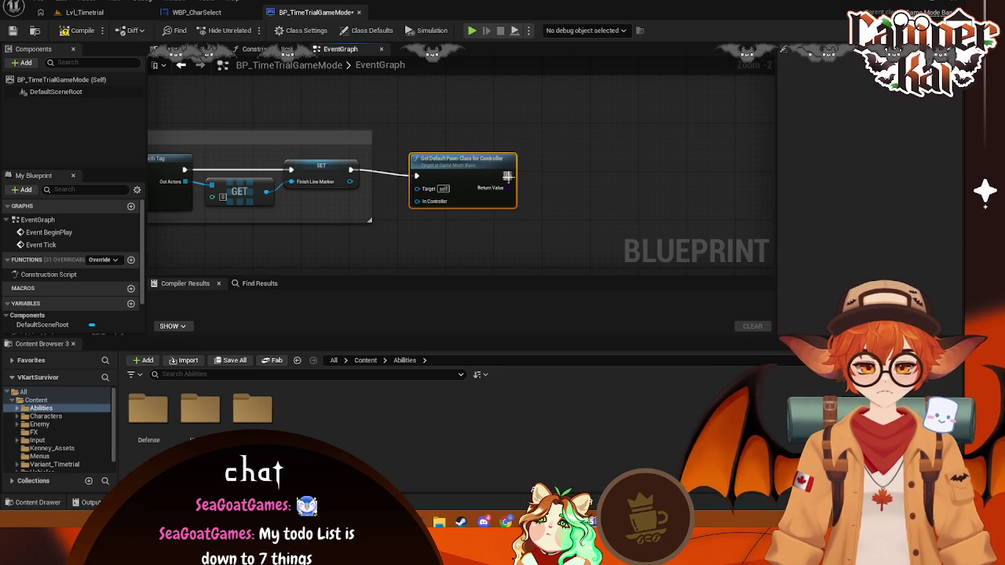
- Add a Select Class node fed by the pawn class, then delete it
mouse_move(508, 177)
left_mouse_down()
mouse_move(585, 209)
mouse_move(580, 181)
left_mouse_up()
type("see")
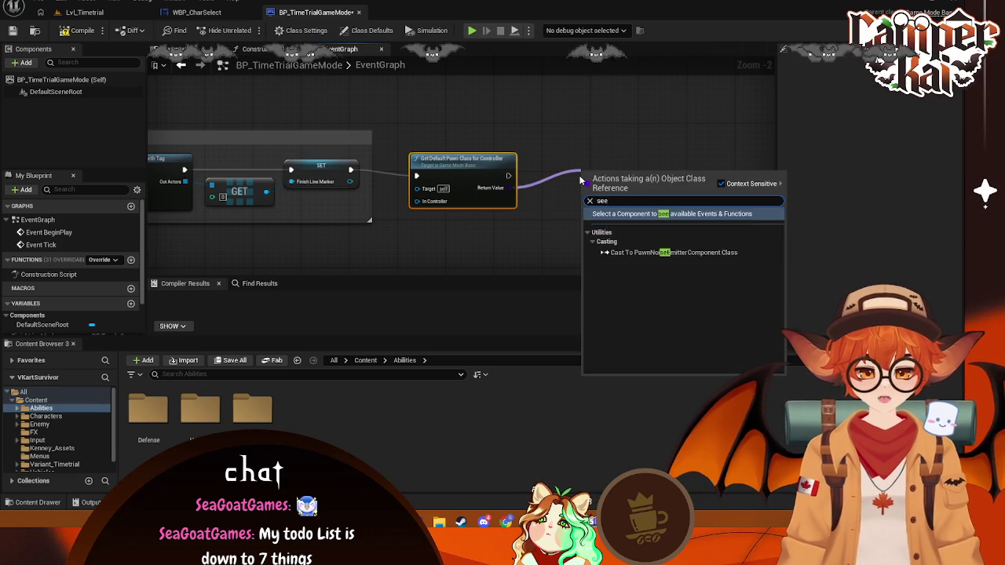
key("BackSpace")
type("lect")
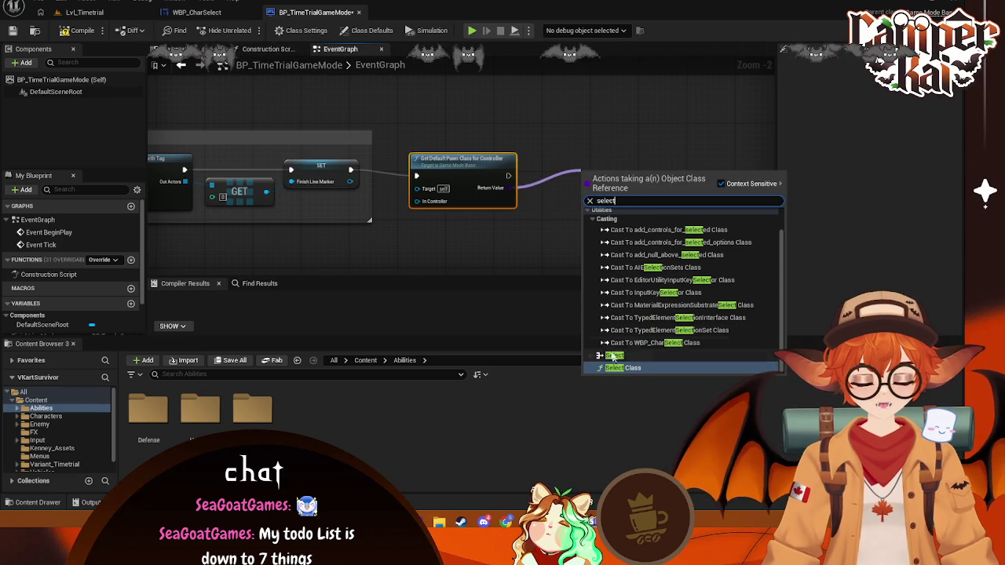
left_click(620, 367)
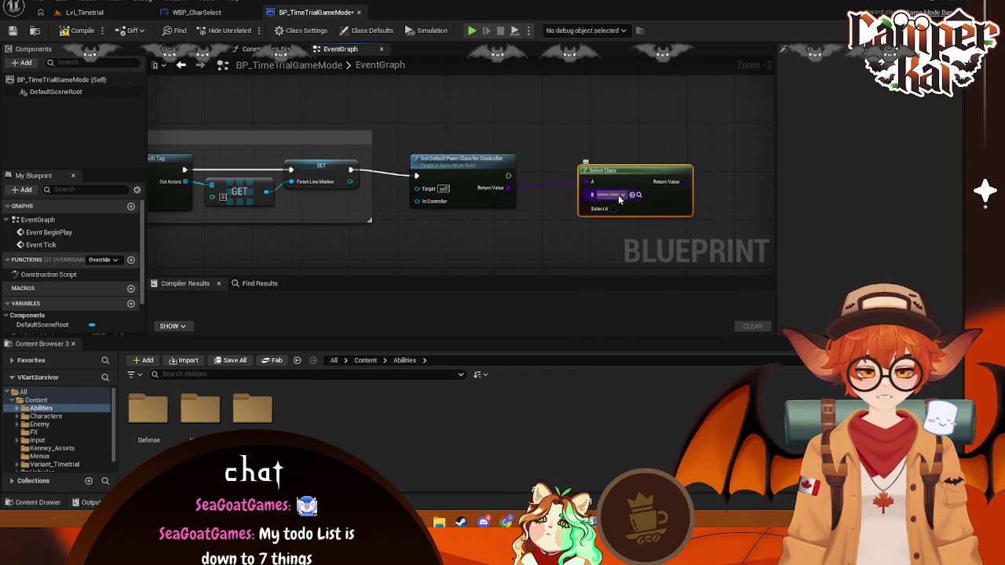
left_click(618, 196)
left_click(556, 211)
mouse_move(556, 212)
left_mouse_down()
mouse_move(550, 126)
mouse_move(538, 192)
left_mouse_up()
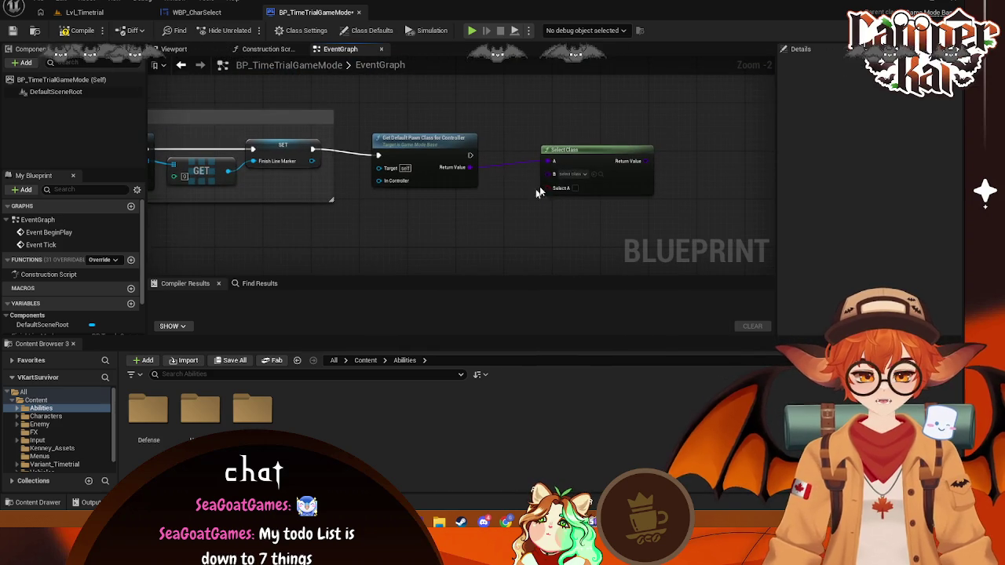
left_click_drag(587, 152, 567, 157)
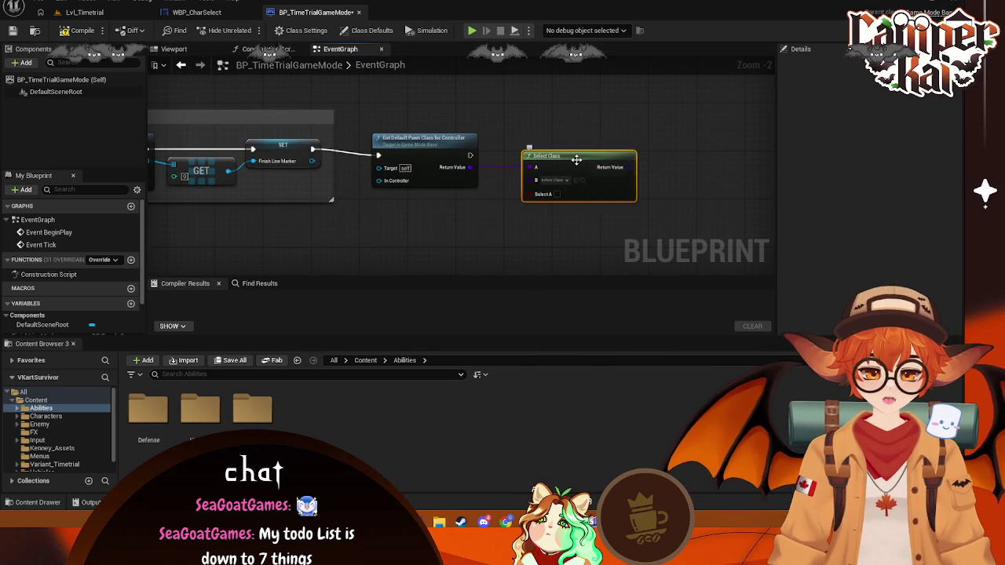
key("Delete")
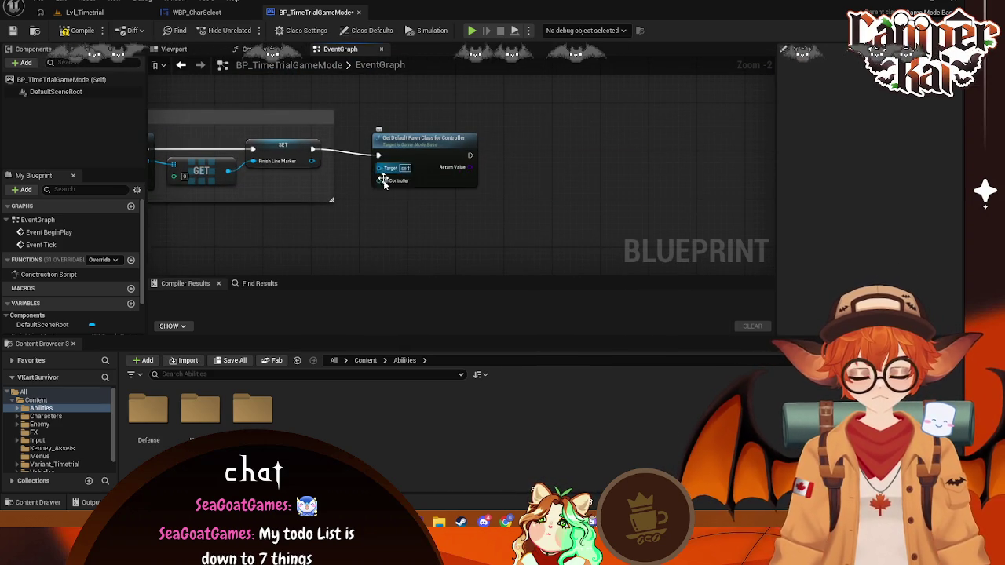
- Pan to the Starting Marker group and start, then cancel, a link from the pawn class node
mouse_move(393, 180)
left_mouse_down()
mouse_move(419, 201)
mouse_move(464, 211)
left_mouse_up()
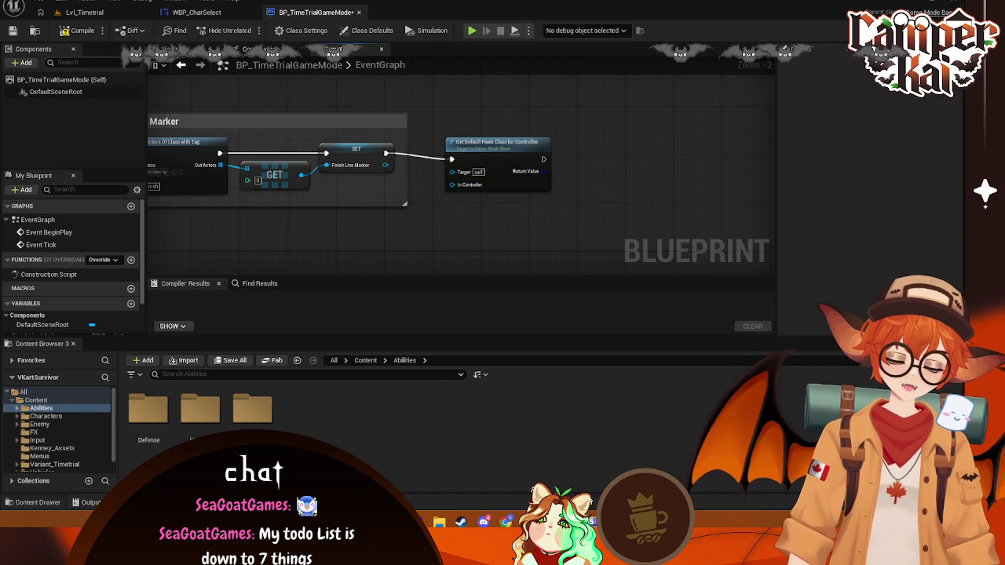
left_click_drag(452, 264, 490, 247)
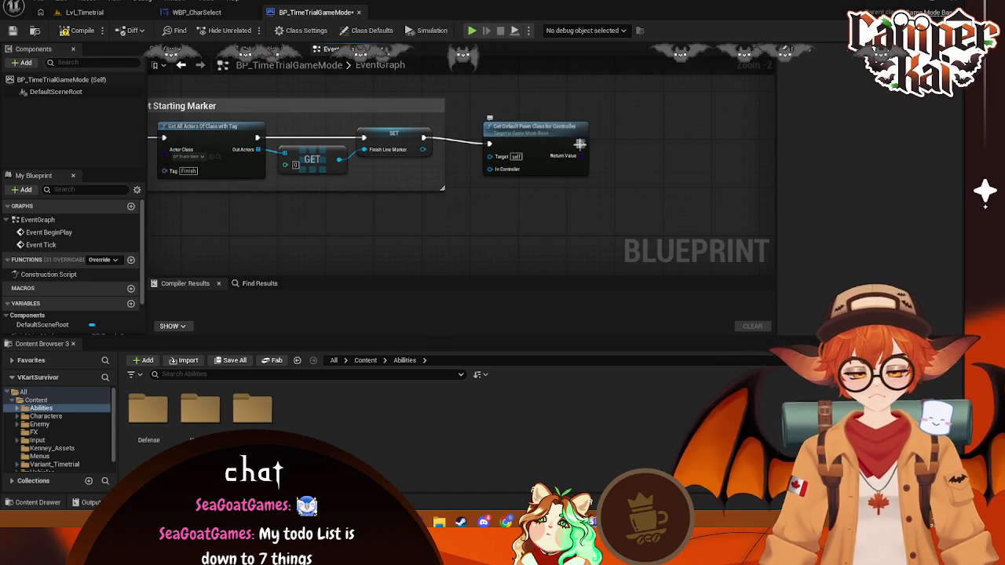
mouse_move(580, 143)
left_mouse_down()
mouse_move(620, 159)
mouse_move(612, 152)
left_mouse_up()
left_click(460, 247)
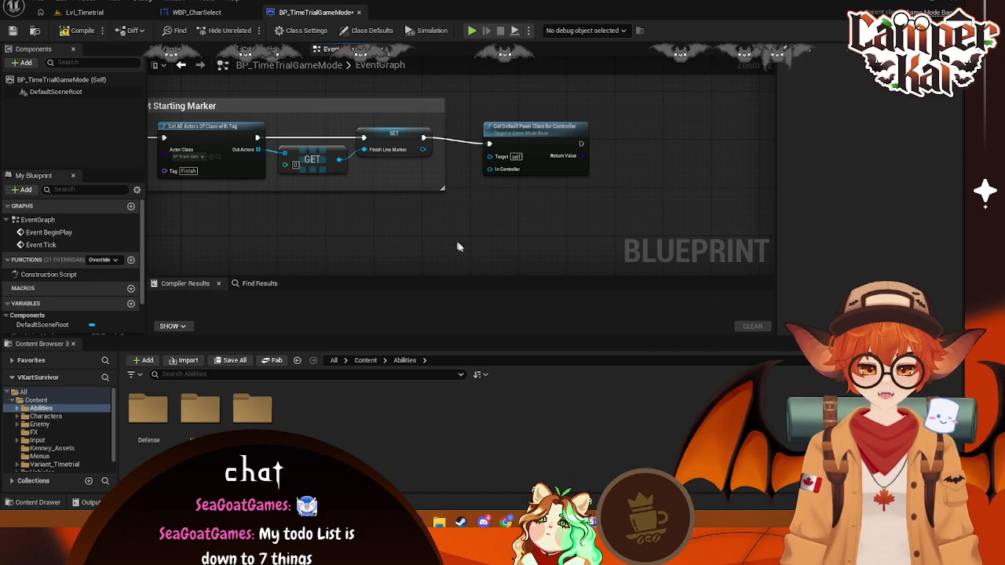
- Add Get Game Instance, cast it to GI_VKart, and get its Saved Character Index
right_click(496, 226)
type("g")
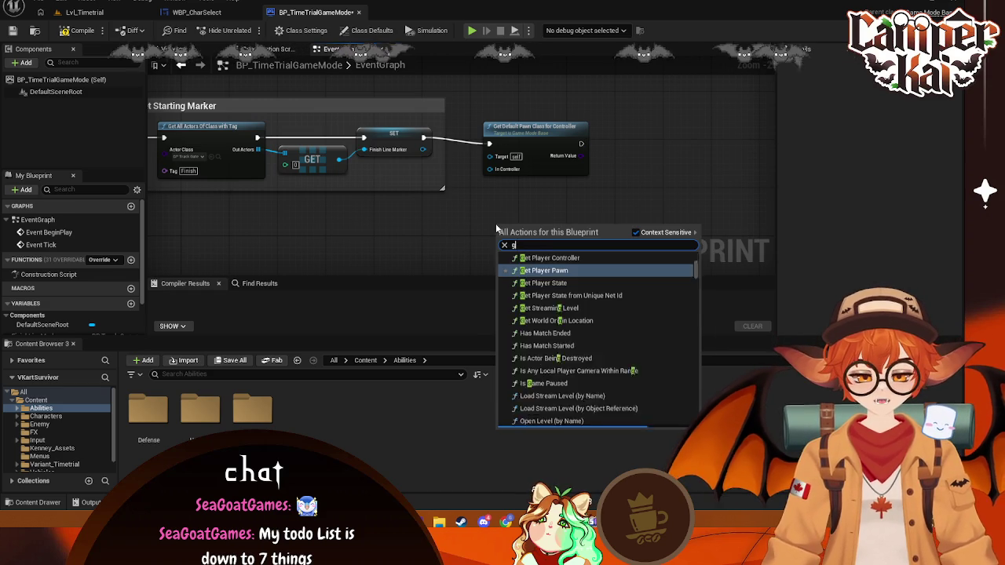
type("et game insta")
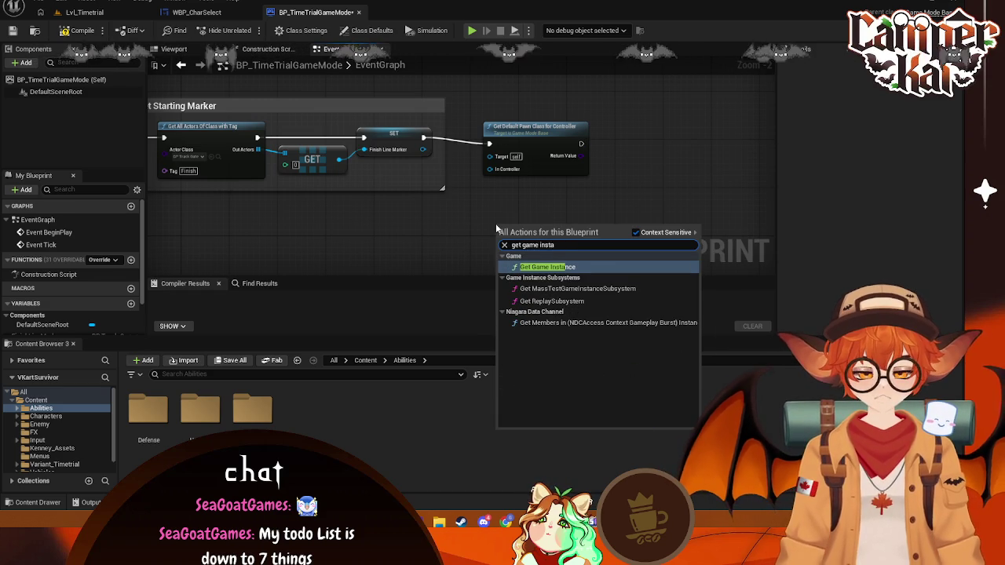
left_click(555, 267)
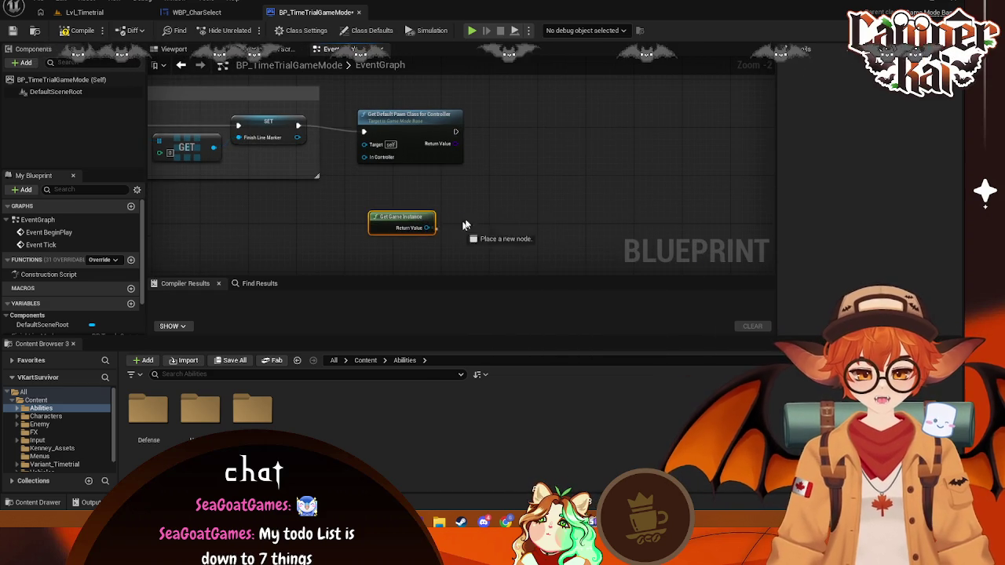
left_click_drag(426, 227, 477, 210)
type("cast")
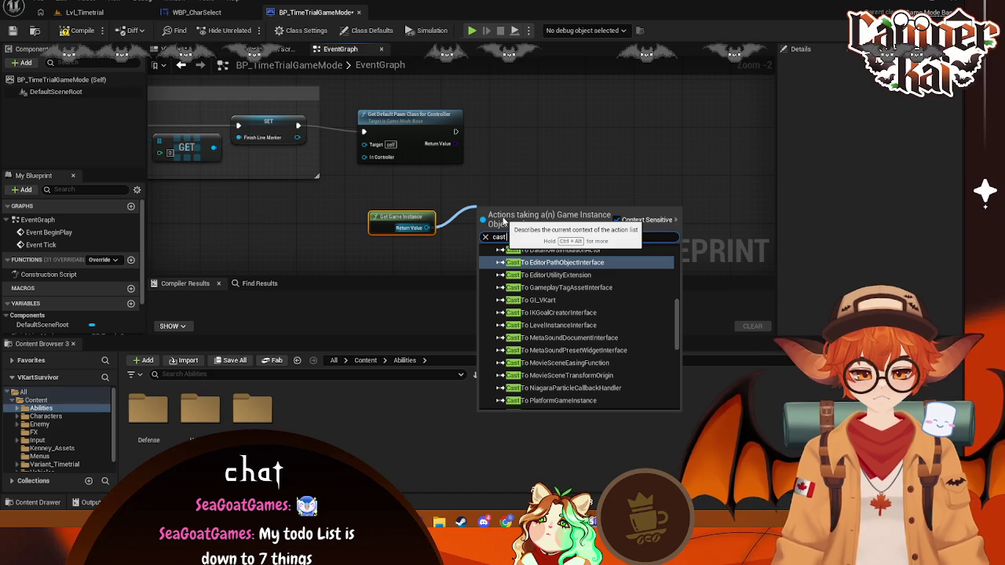
type(" to")
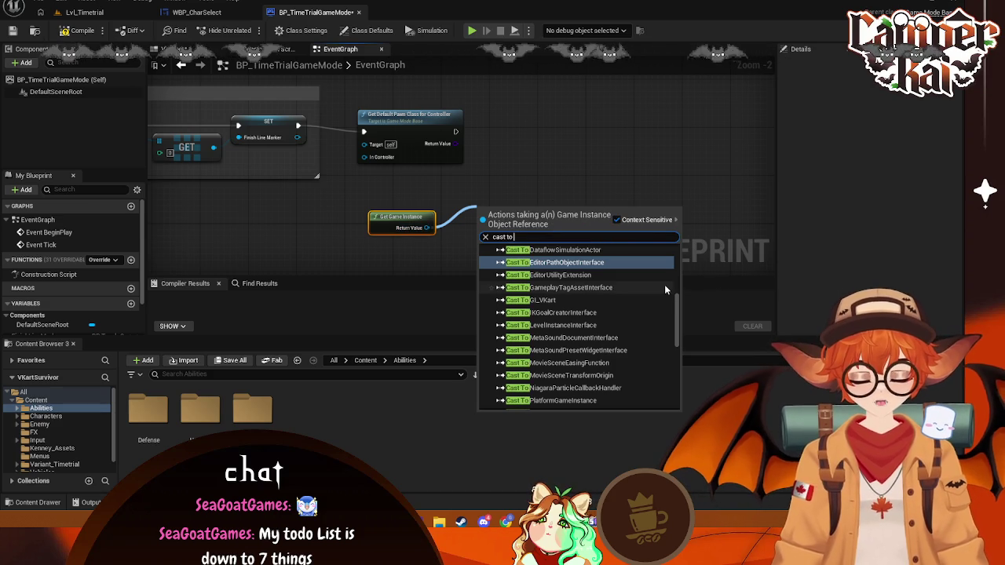
type("gi")
left_click(665, 284)
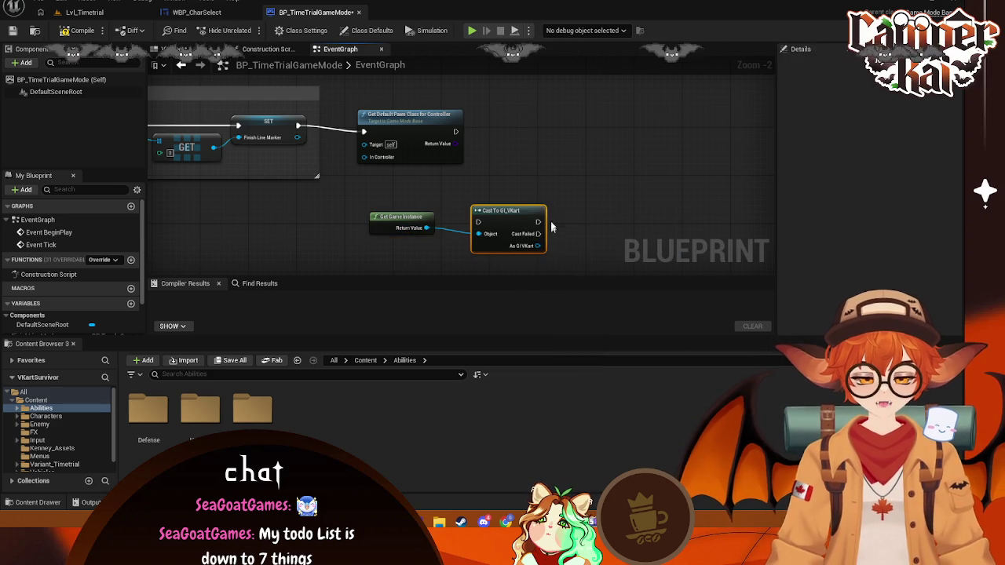
mouse_move(552, 227)
left_mouse_down()
mouse_move(490, 214)
mouse_move(544, 215)
left_mouse_up()
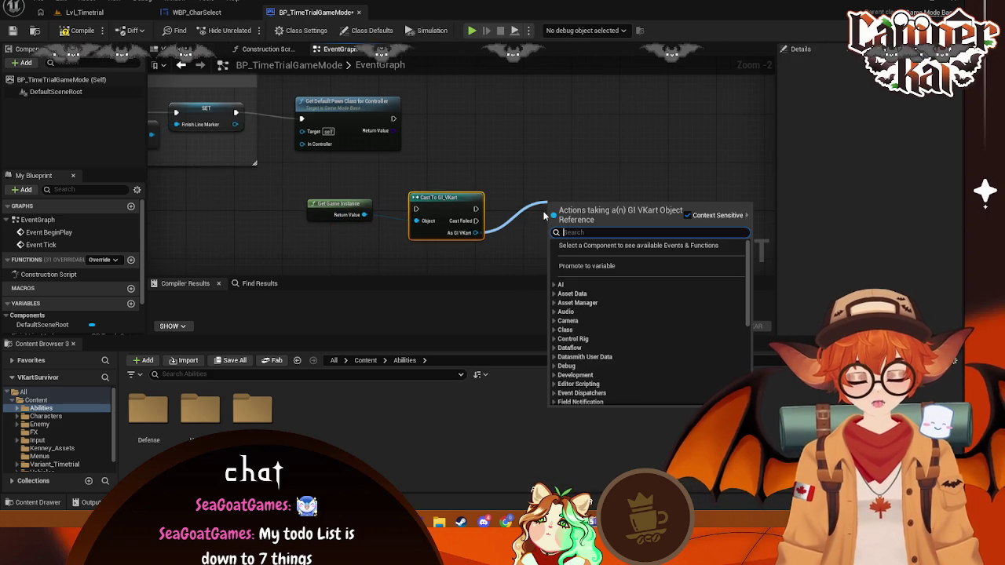
type("get")
left_click(620, 399)
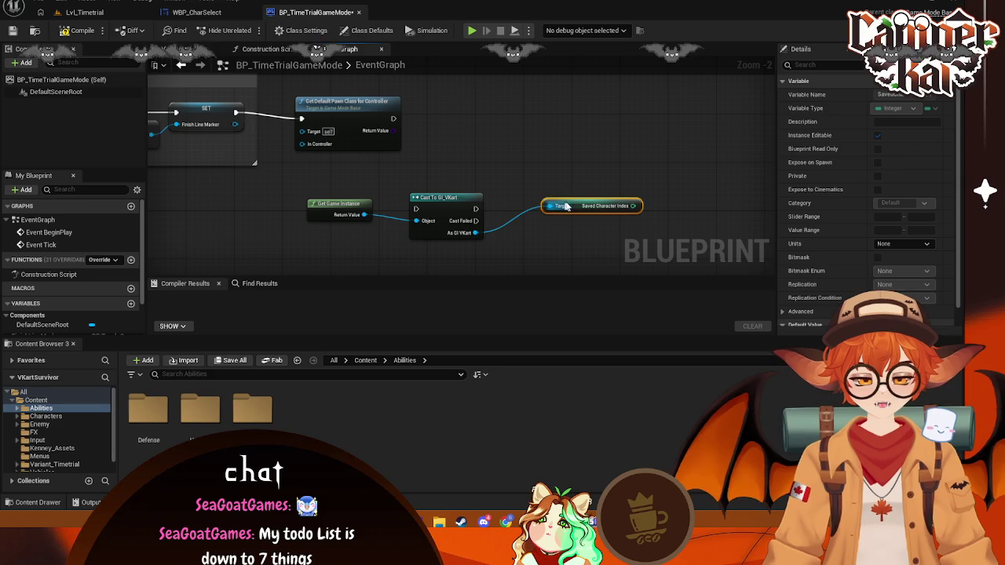
mouse_move(531, 209)
left_mouse_down()
mouse_move(531, 238)
mouse_move(525, 231)
left_mouse_up()
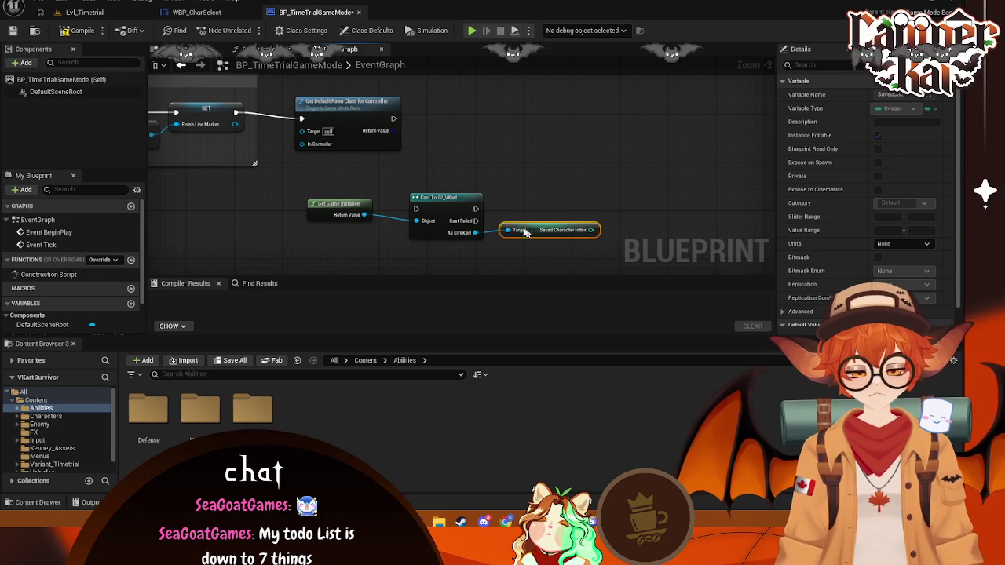
- Unlink Get Default Pawn Class and wire SET's execution into Cast To GI_VKart
left_click_drag(343, 110, 440, 104)
right_click(343, 119)
left_click(380, 150)
mouse_move(456, 218)
left_mouse_down()
mouse_move(314, 137)
mouse_move(324, 134)
left_mouse_up()
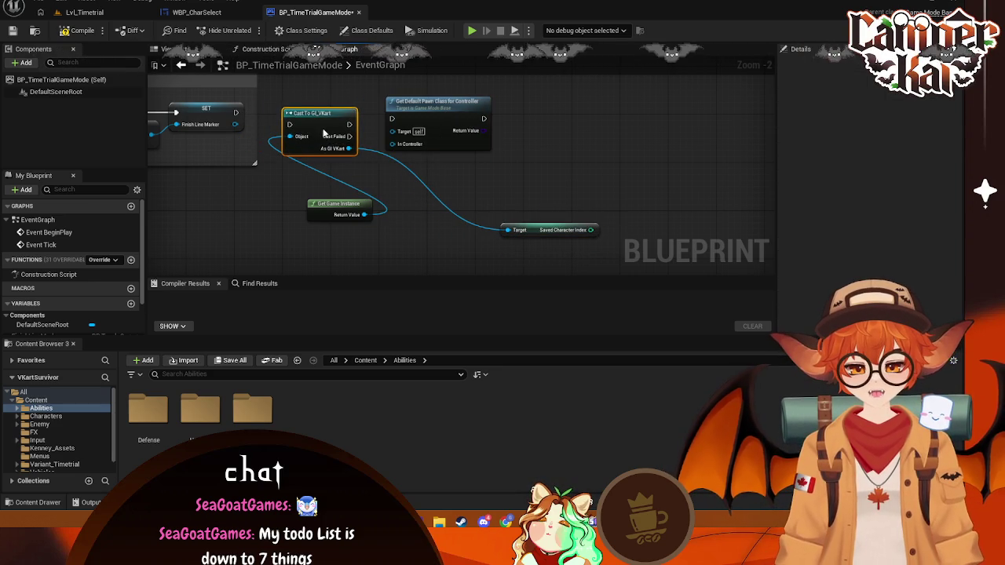
mouse_move(339, 217)
left_mouse_down()
mouse_move(223, 190)
mouse_move(201, 199)
left_mouse_up()
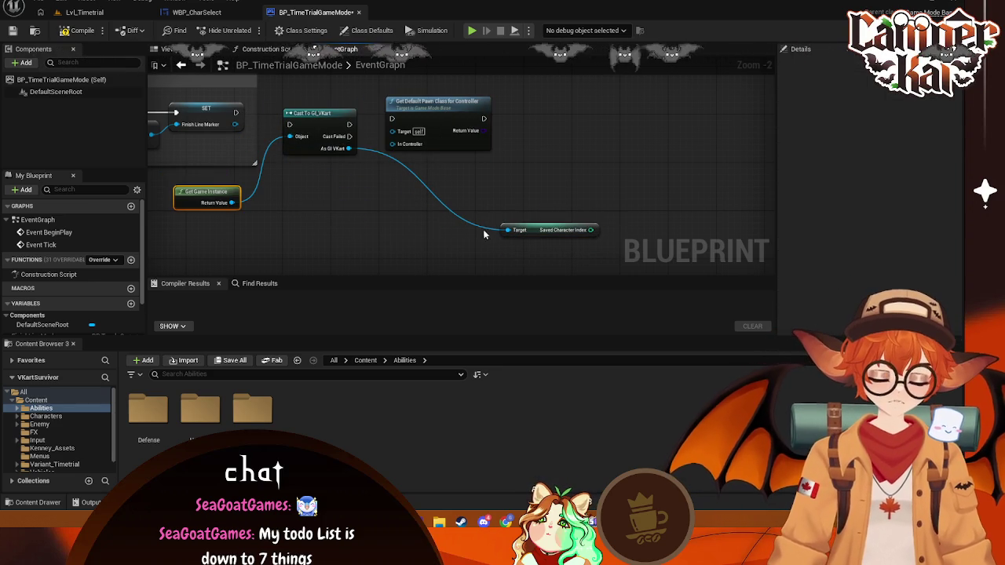
left_click_drag(534, 227, 297, 196)
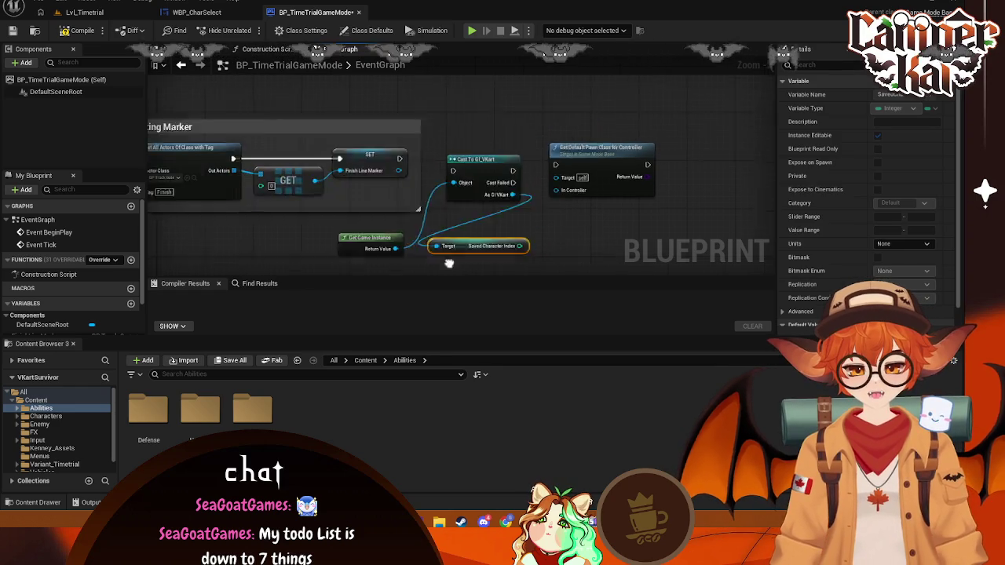
mouse_move(420, 174)
left_mouse_down()
mouse_move(473, 188)
mouse_move(437, 165)
left_mouse_up()
- Tidy Get Game Instance and Saved Character Index under the cast, leaving Get Default Pawn Class unlinked
left_click_drag(406, 227, 436, 221)
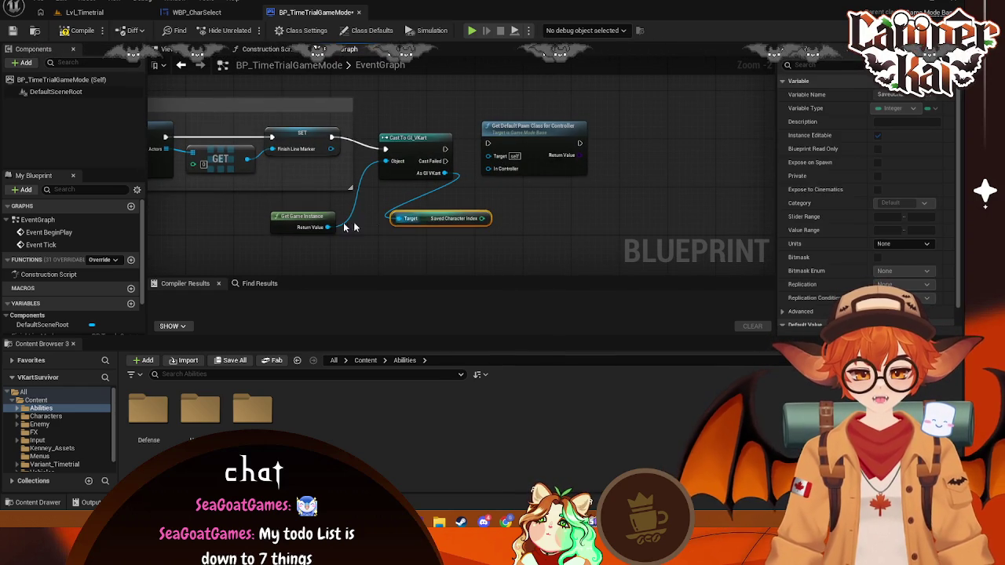
left_click_drag(296, 223, 336, 215)
left_click_drag(529, 188, 492, 196)
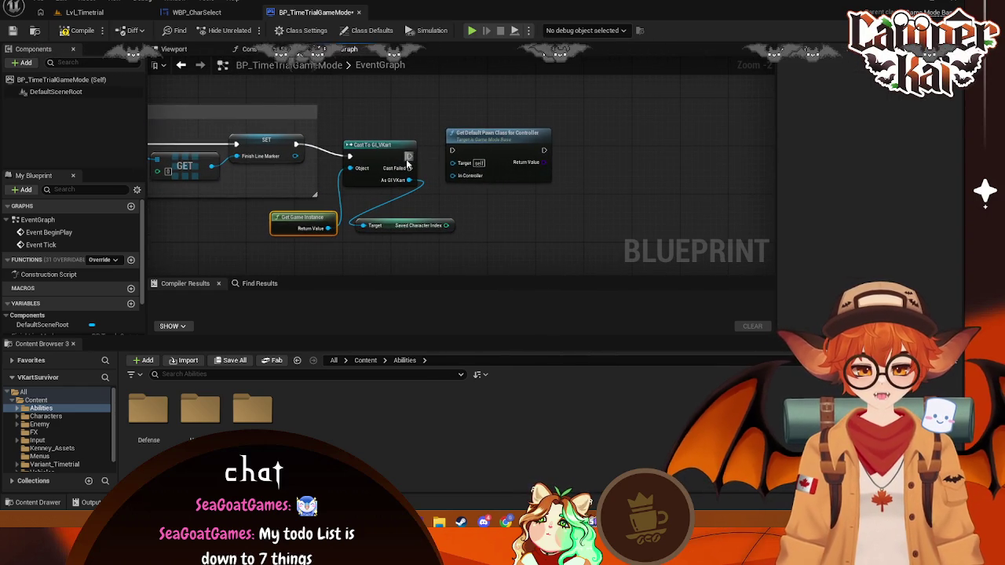
mouse_move(409, 157)
left_mouse_down()
mouse_move(448, 145)
mouse_move(504, 167)
left_mouse_up()
left_click(508, 155)
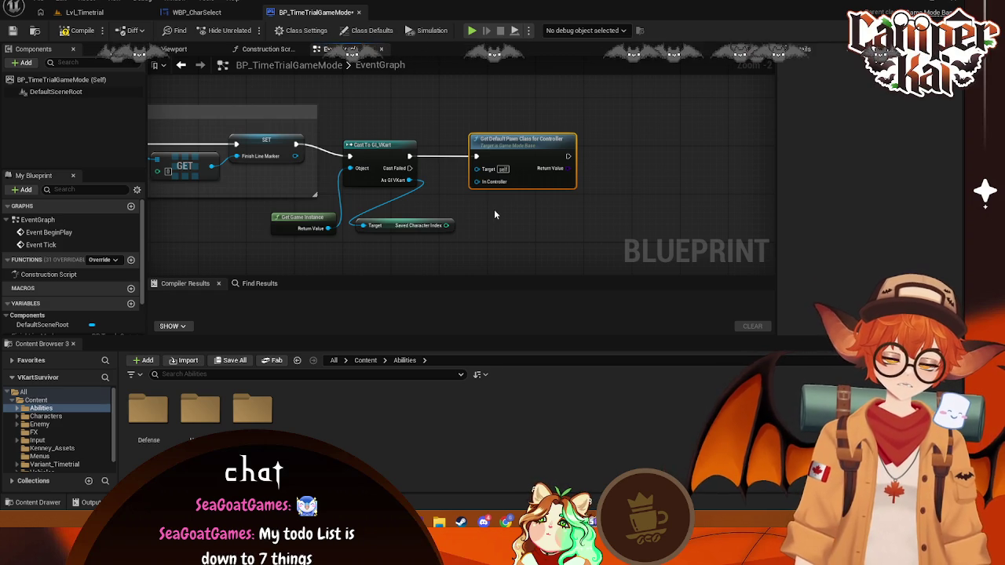
right_click(477, 157)
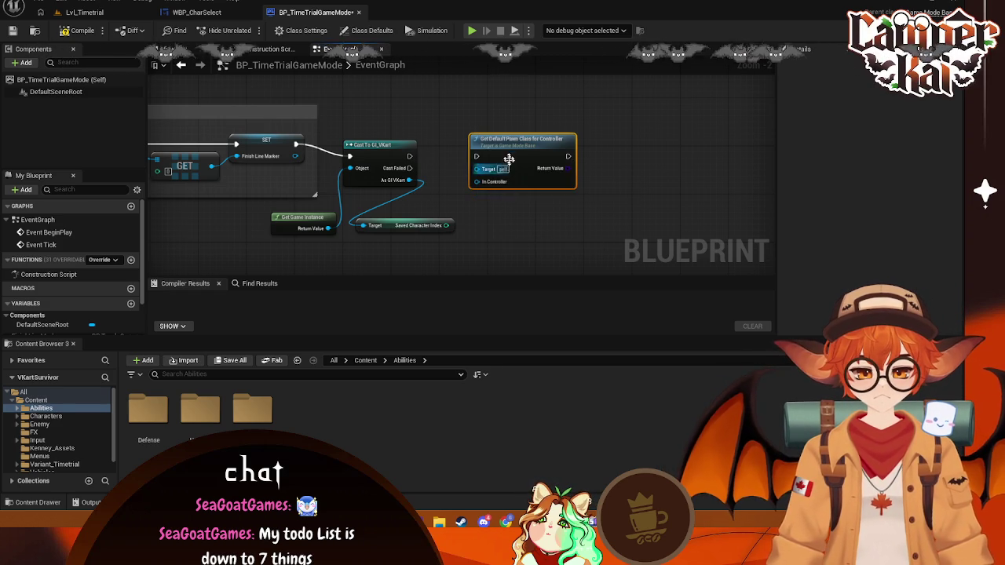
left_click_drag(509, 148, 641, 142)
- Try Select Int and Select Class nodes off Saved Character Index, deleting both
left_click_drag(446, 226, 487, 205)
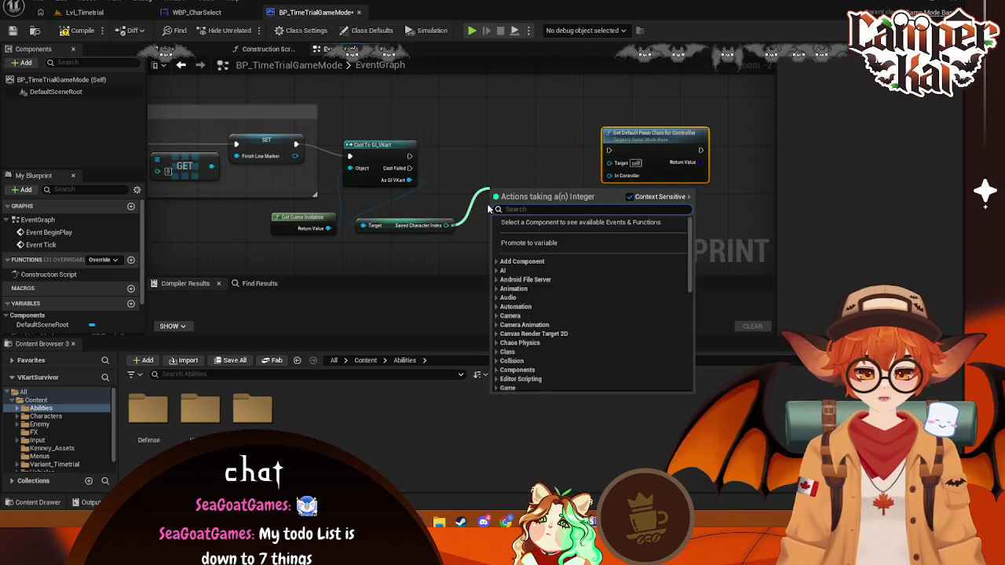
type("sele")
left_click(529, 261)
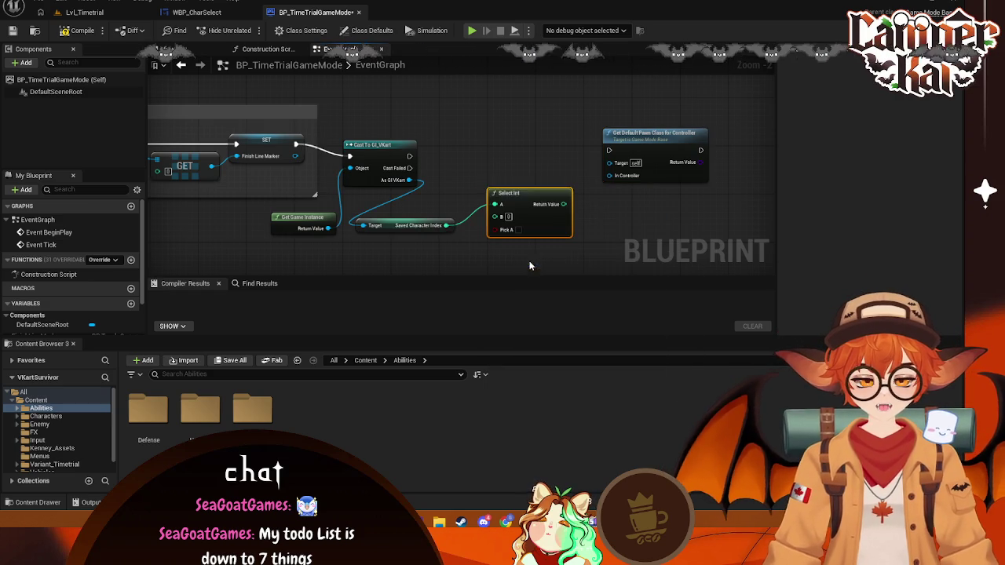
key("Delete")
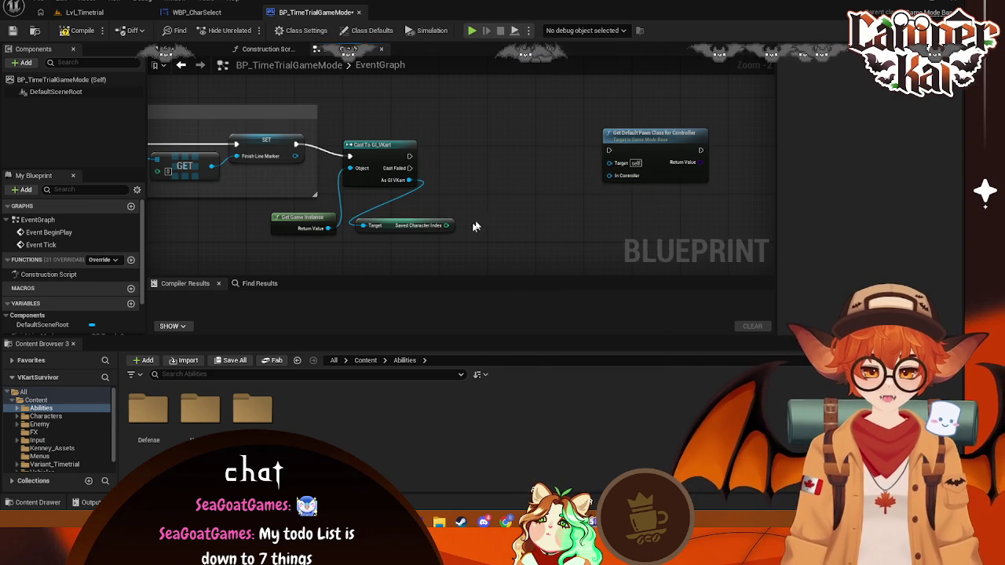
right_click(487, 213)
type("select class")
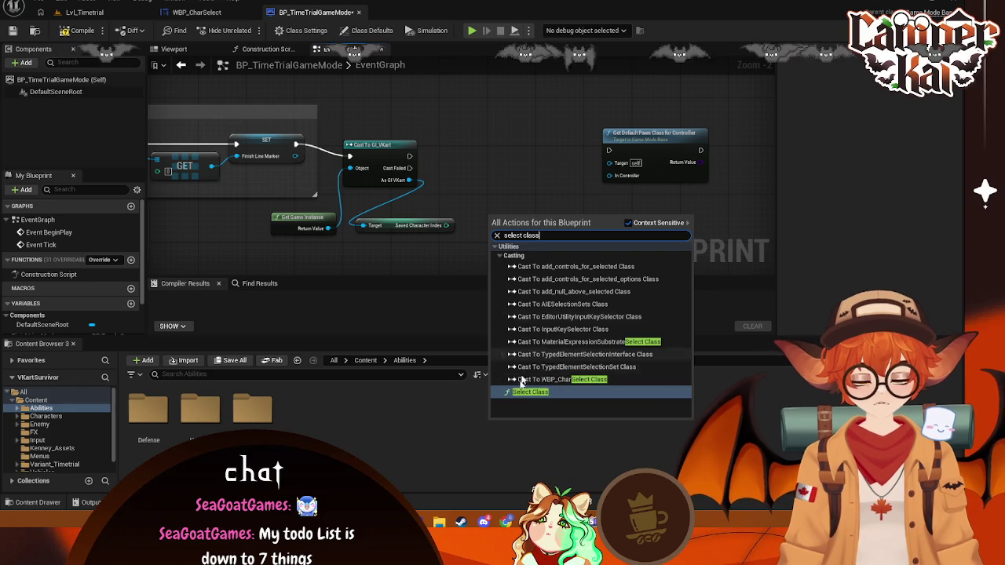
left_click(550, 389)
left_click_drag(495, 249, 495, 224)
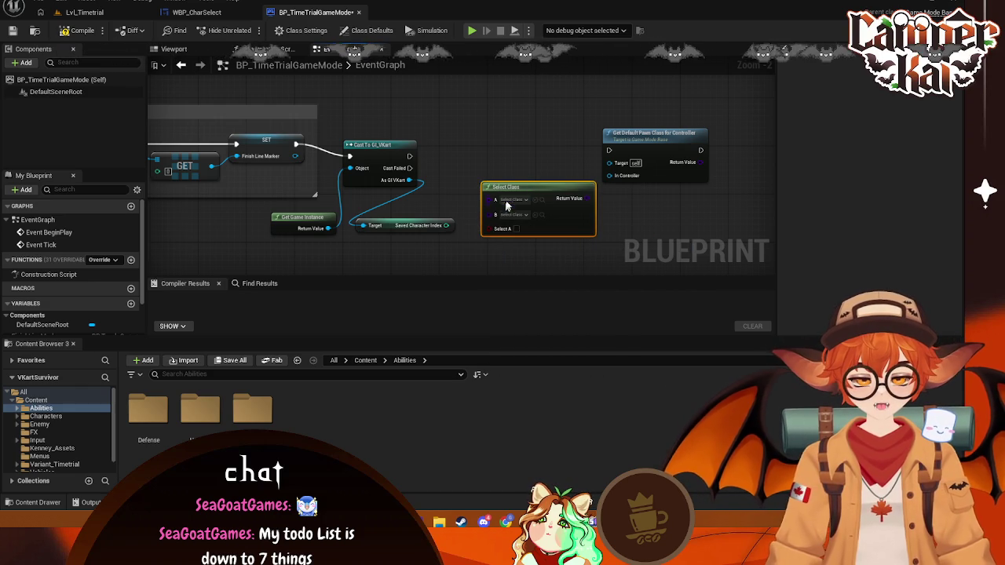
key("Delete")
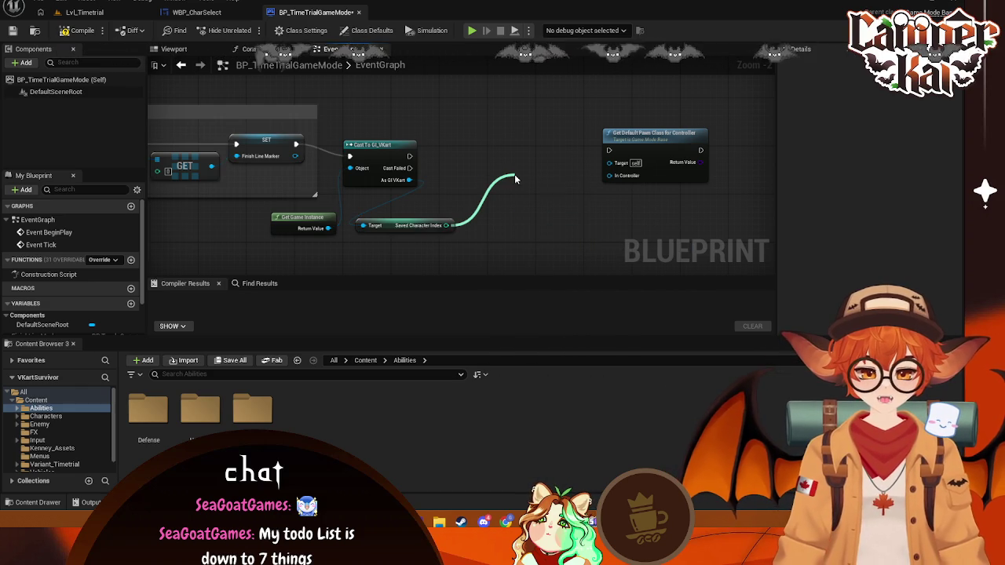
left_click_drag(515, 179, 515, 179)
type("select")
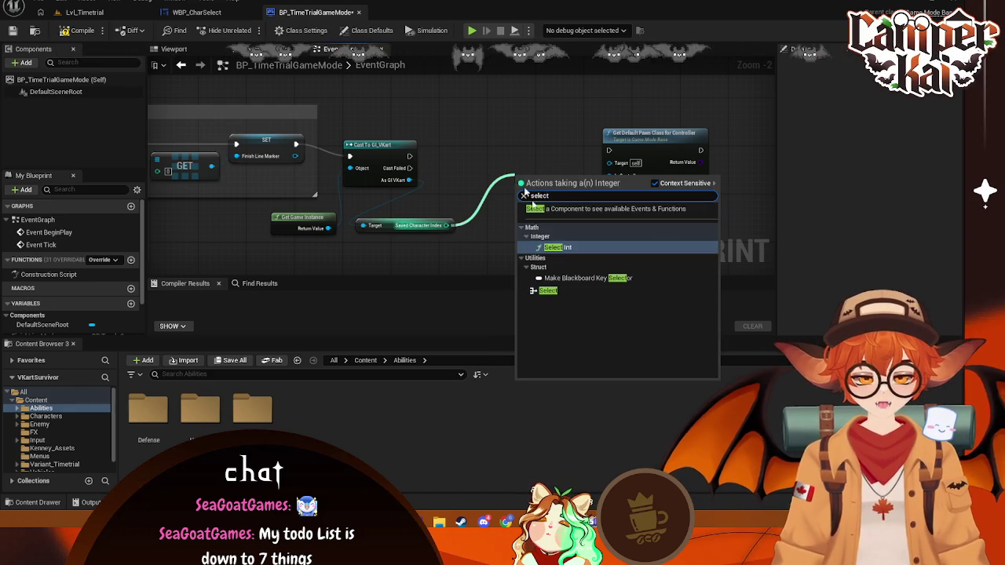
left_click(548, 290)
left_click_drag(519, 175, 513, 164)
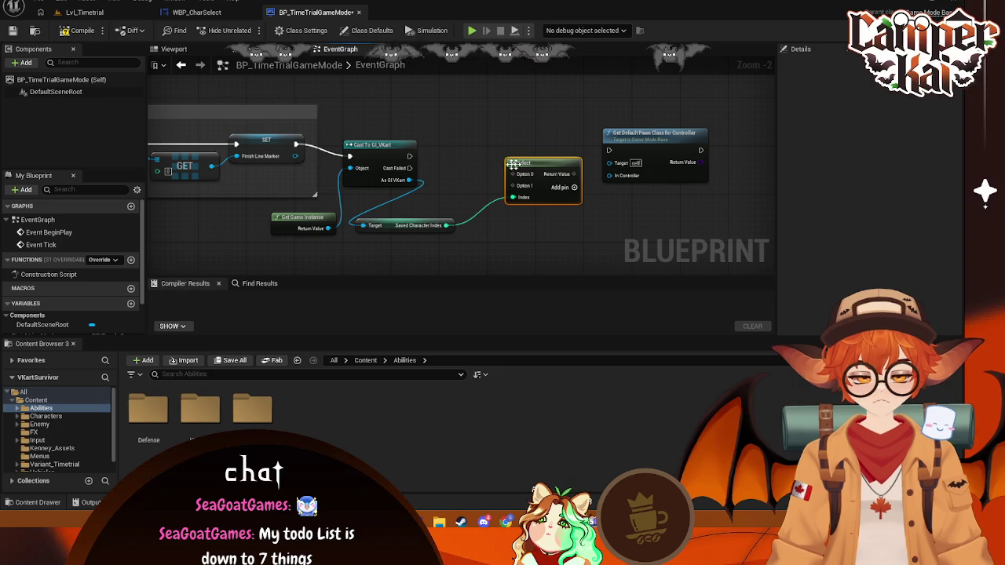
left_click(559, 187)
left_click(559, 186)
left_click(559, 187)
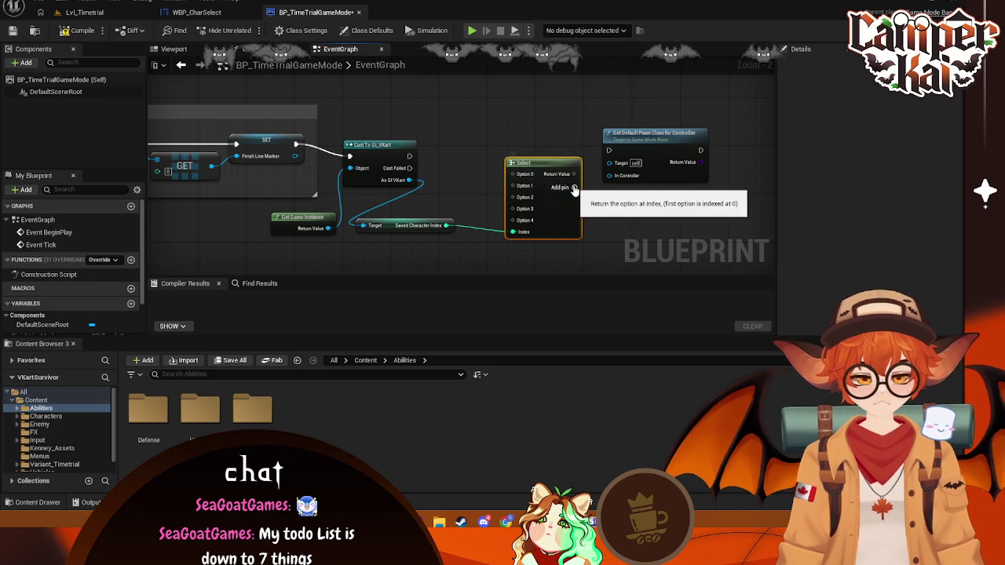
right_click(517, 174)
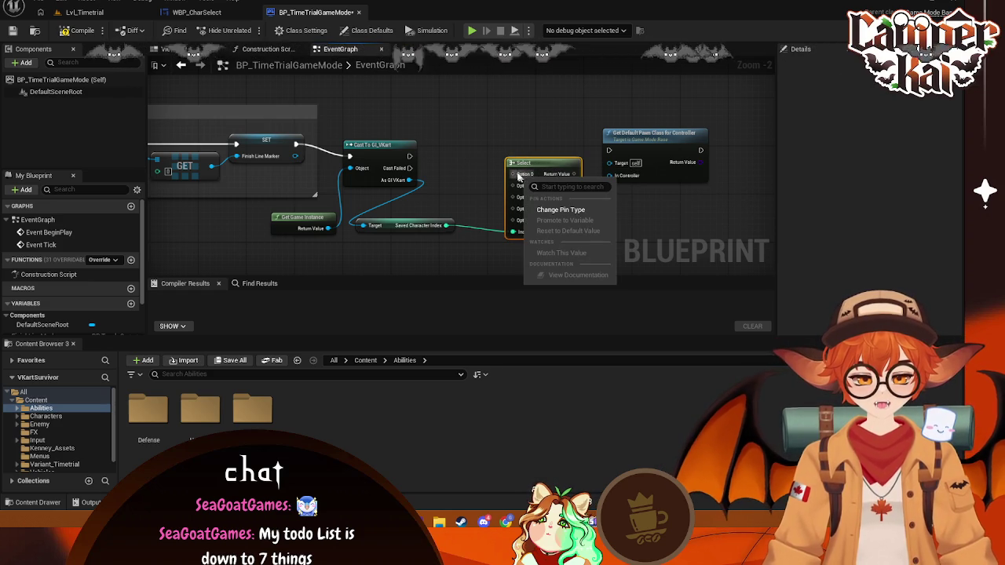
left_click(550, 209)
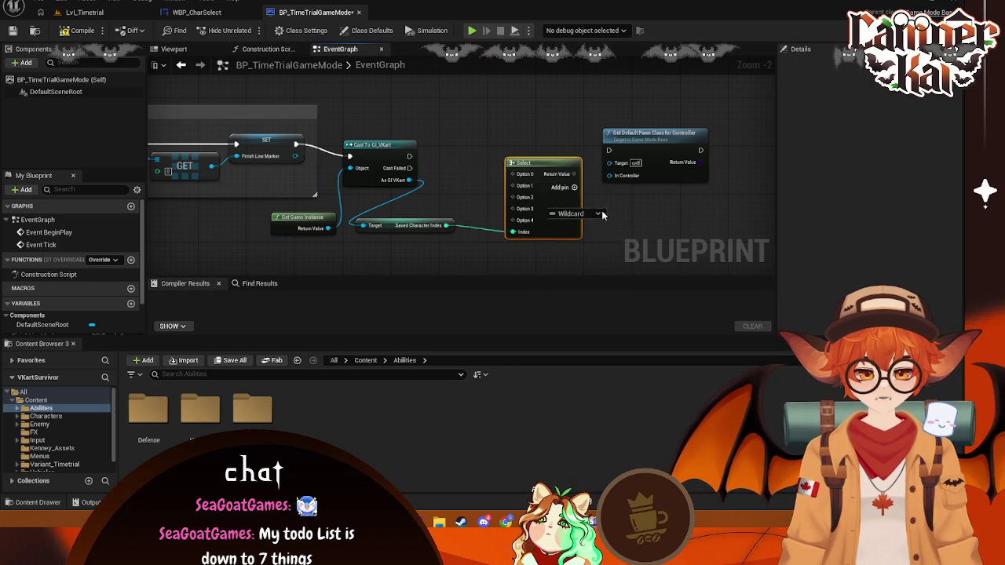
left_click_drag(511, 173, 472, 183)
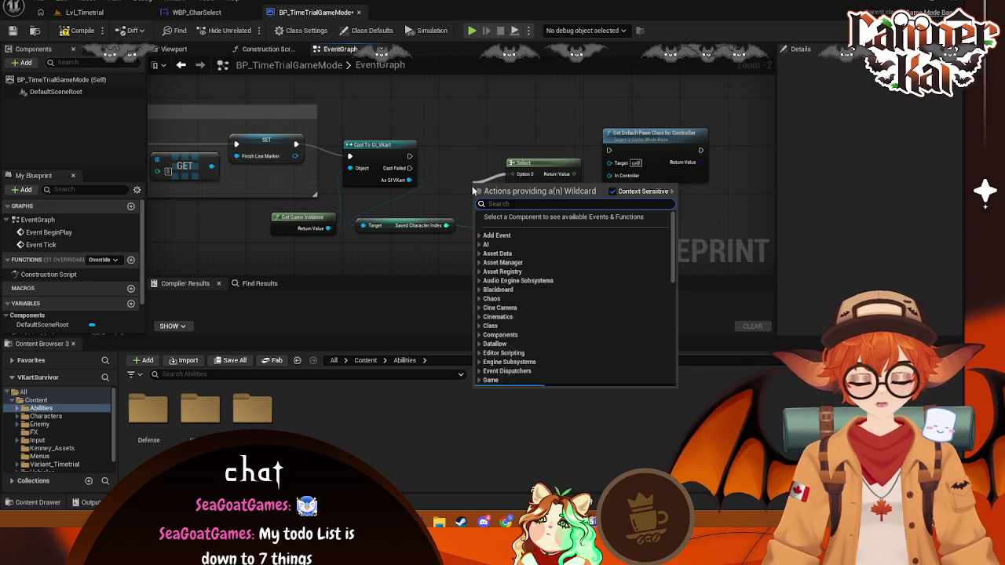
left_click(709, 239)
left_click(548, 169)
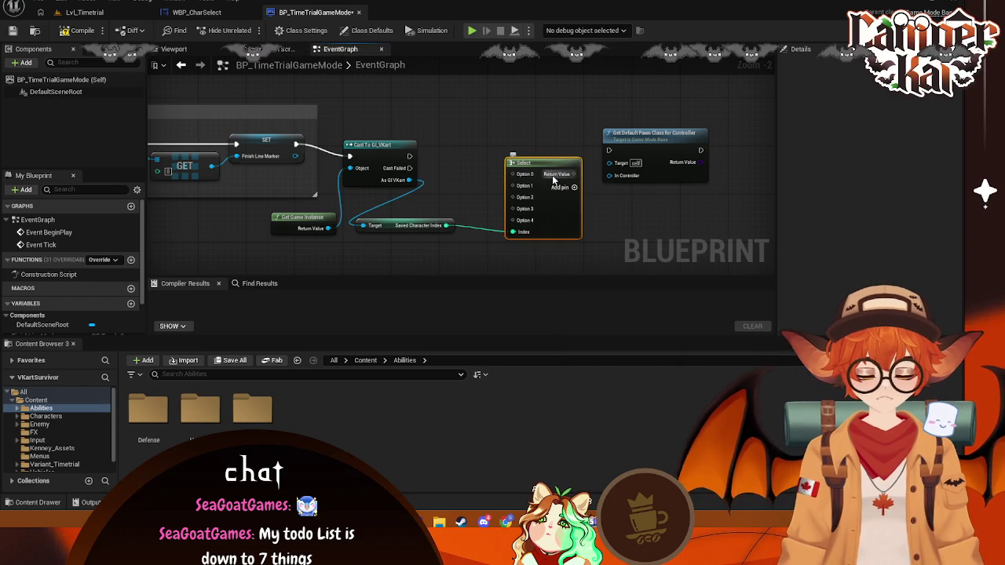
key("Delete")
- Move Get Default Pawn Class beside the cast and snip the graph area
left_click_drag(644, 146, 581, 146)
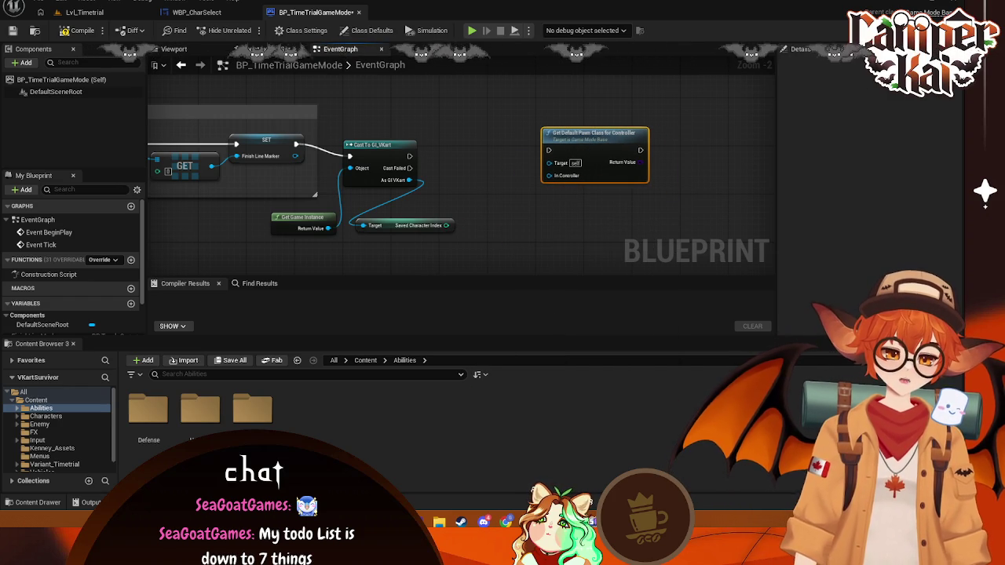
left_click_drag(595, 210, 511, 218)
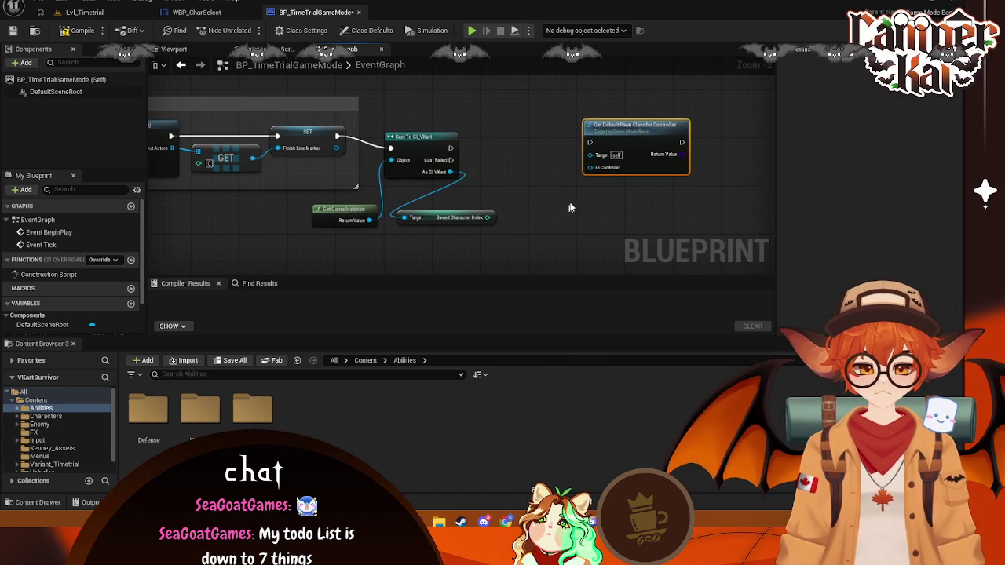
key("super+shift+s")
mouse_move(722, 81)
left_mouse_down()
mouse_move(202, 285)
mouse_move(228, 257)
left_mouse_up()
left_click(356, 275)
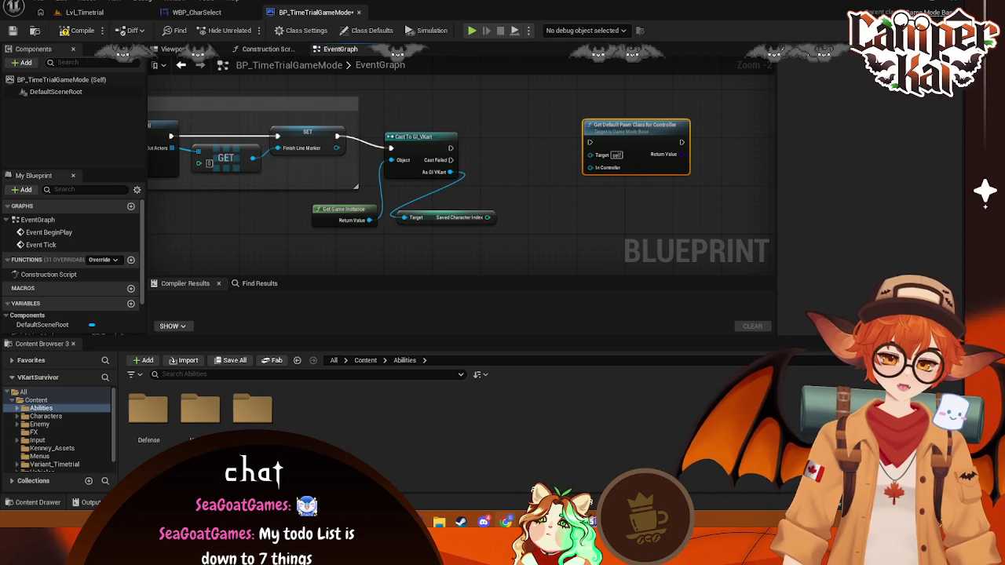
- Check the Construction Script and return to the EventGraph, then inspect Get Default Pawn Class's options
mouse_move(469, 240)
left_mouse_down()
mouse_move(405, 234)
mouse_move(358, 213)
mouse_move(358, 221)
mouse_move(394, 223)
mouse_move(287, 214)
left_mouse_up()
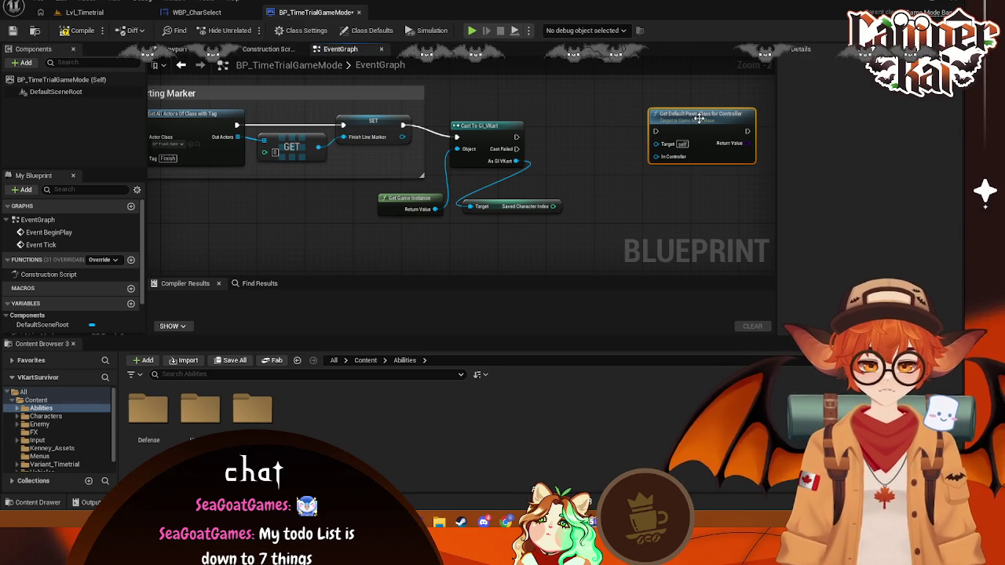
left_click_drag(702, 153, 665, 149)
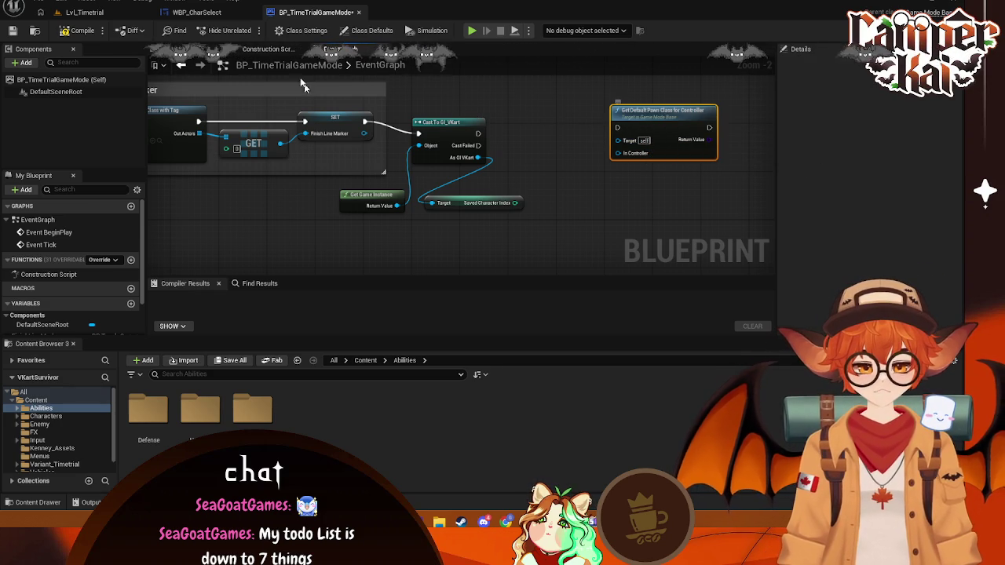
left_click(266, 48)
left_click(203, 49)
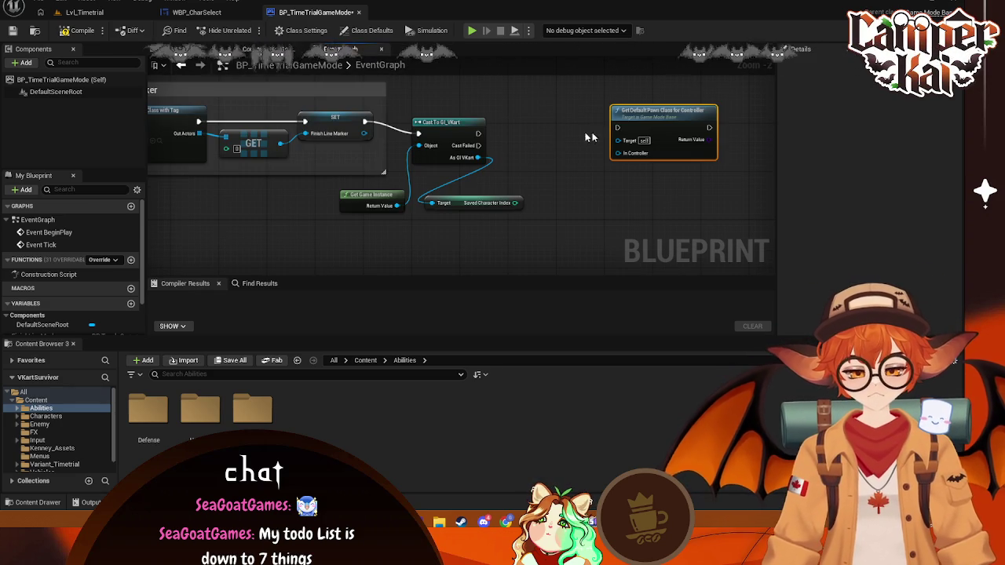
right_click(654, 115)
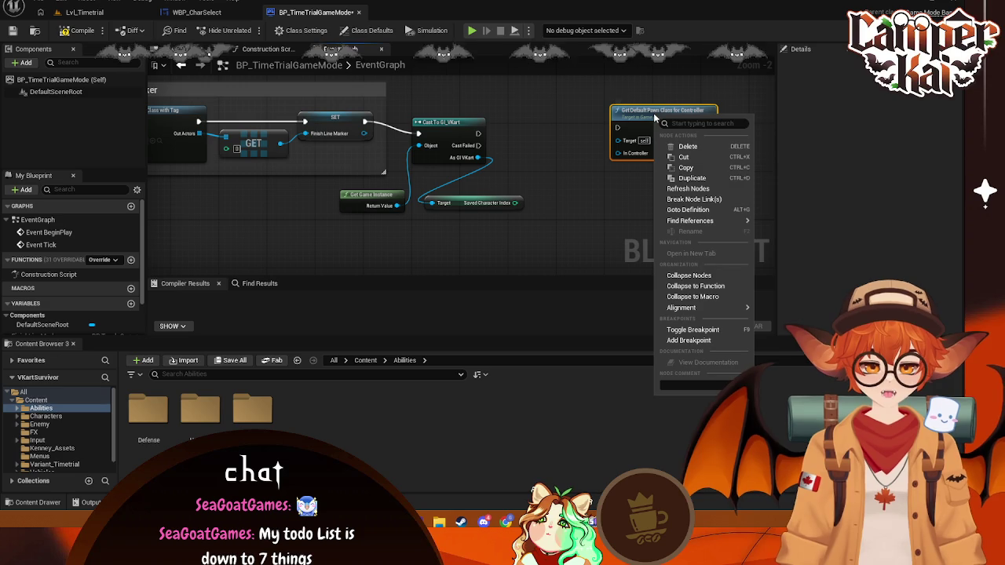
mouse_move(710, 222)
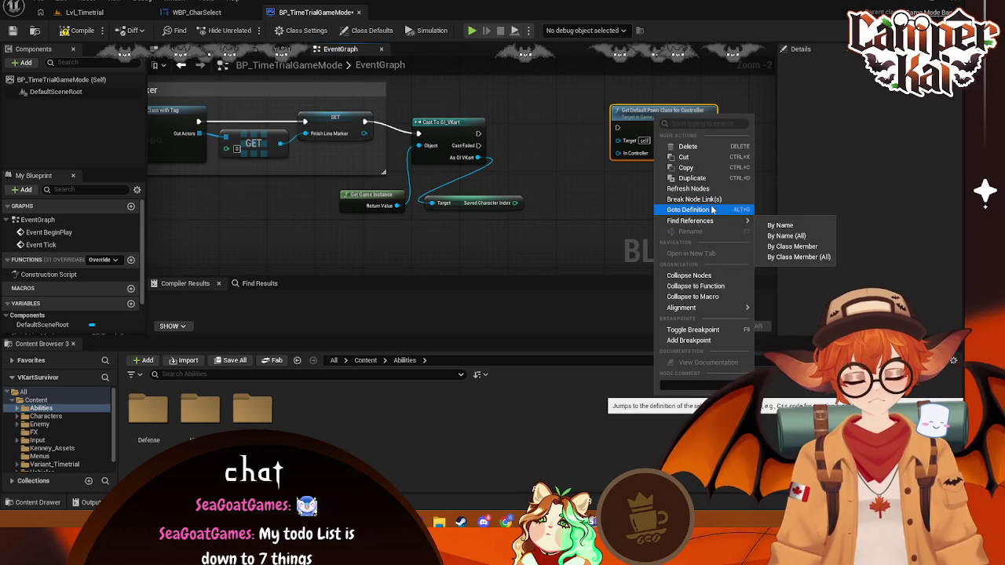
key("Escape")
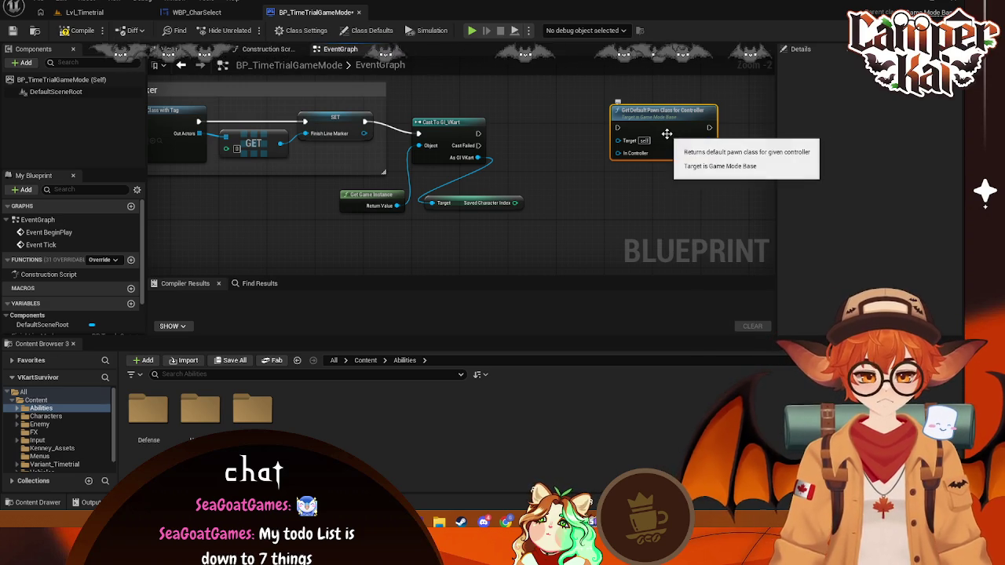
right_click(666, 132)
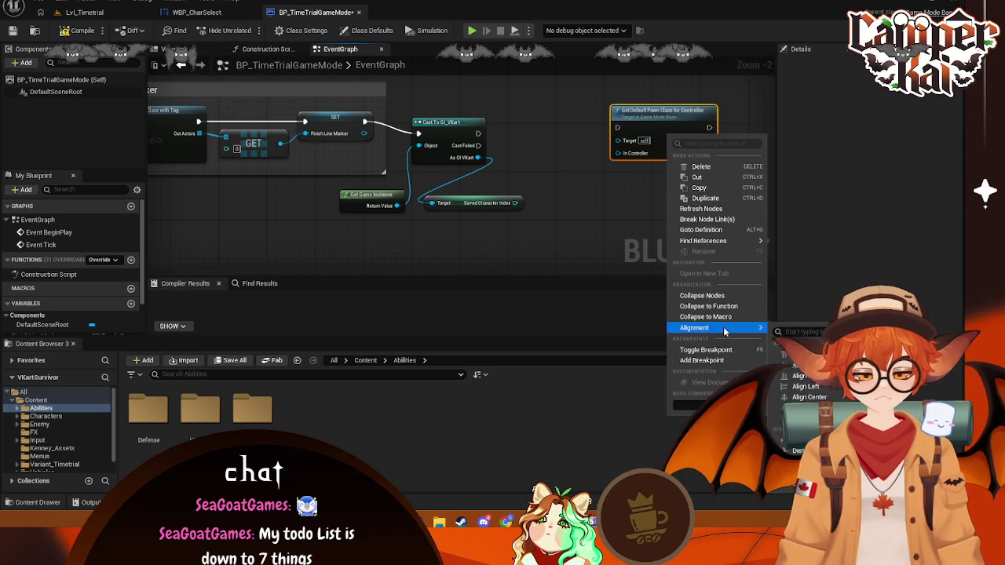
left_click(614, 237)
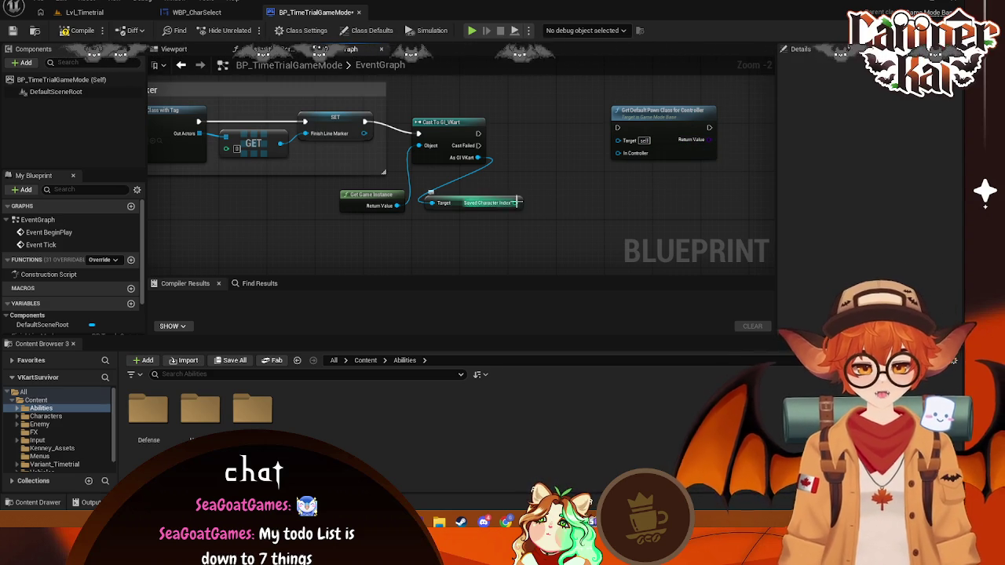
- Add a Select node driven by Saved Character Index and position it
left_click_drag(520, 203, 555, 159)
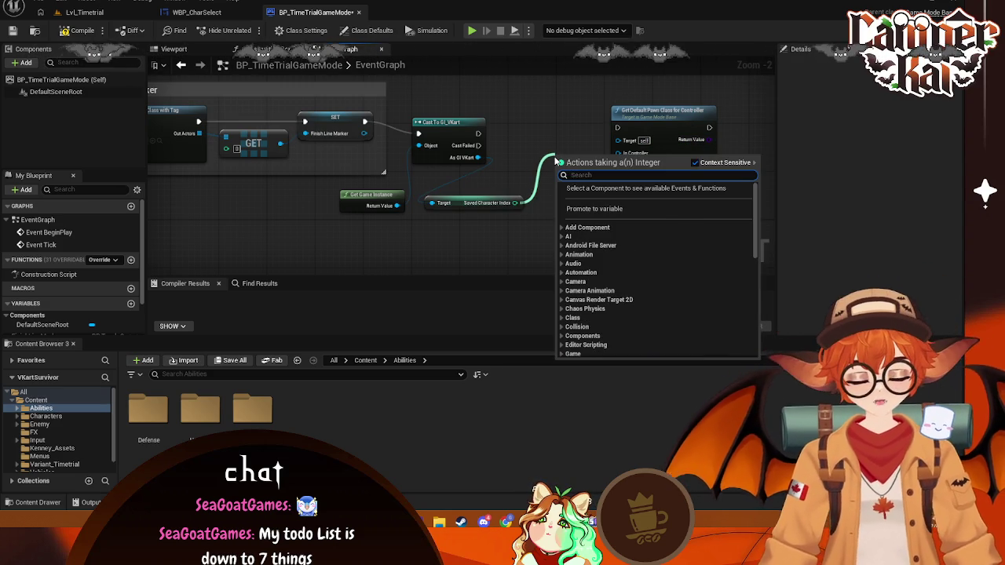
type("se")
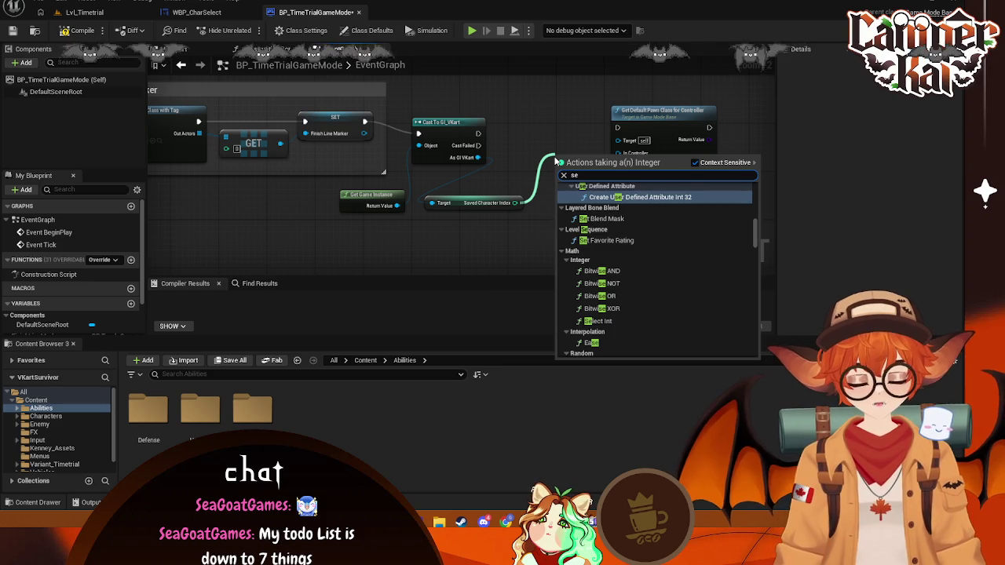
type("lec")
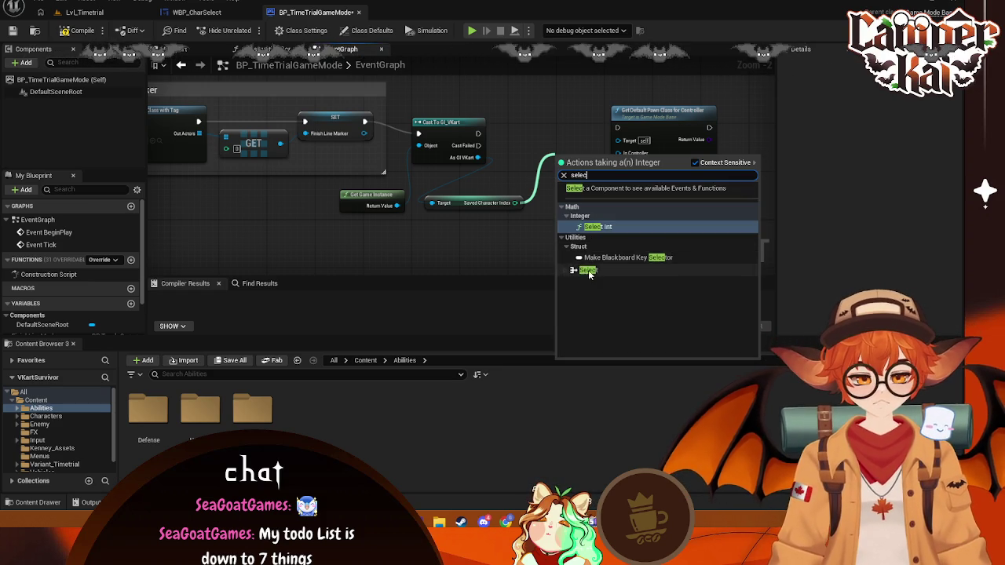
left_click(590, 274)
mouse_move(582, 167)
left_mouse_down()
mouse_move(544, 153)
mouse_move(554, 137)
mouse_move(556, 186)
left_mouse_up()
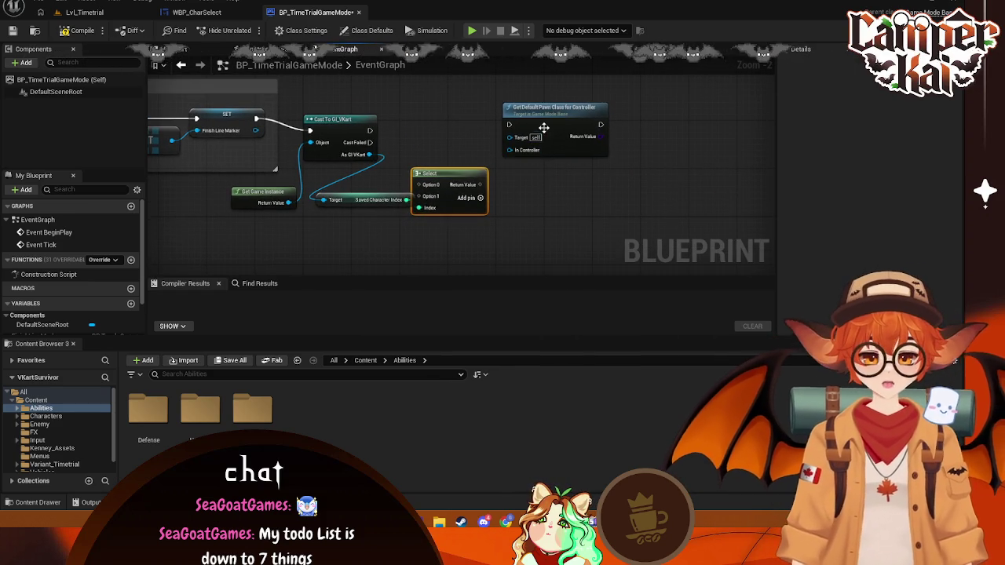
left_click_drag(544, 128, 634, 114)
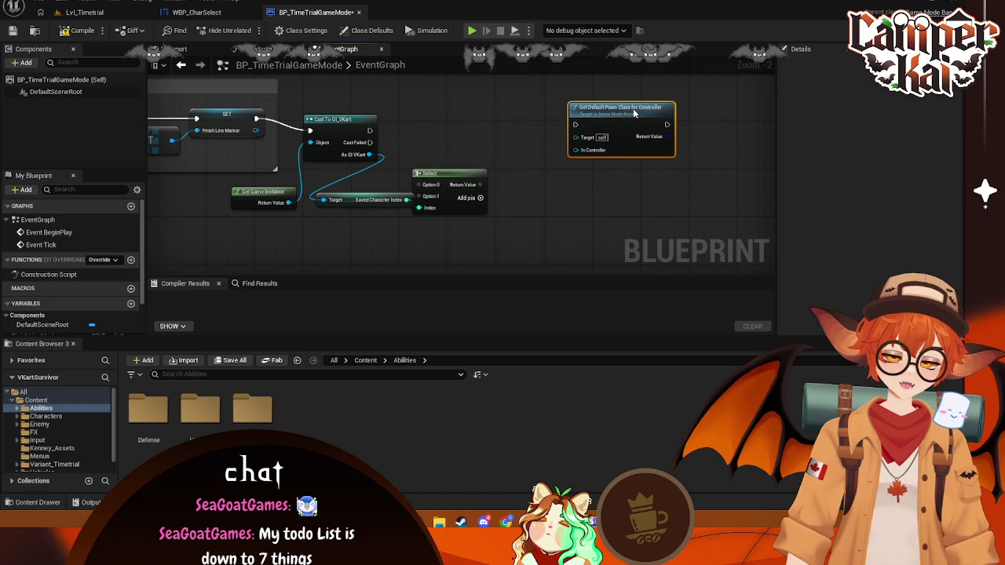
left_click_drag(452, 175, 487, 151)
- Change the Select node's option pin type to Pawn class reference
right_click(467, 164)
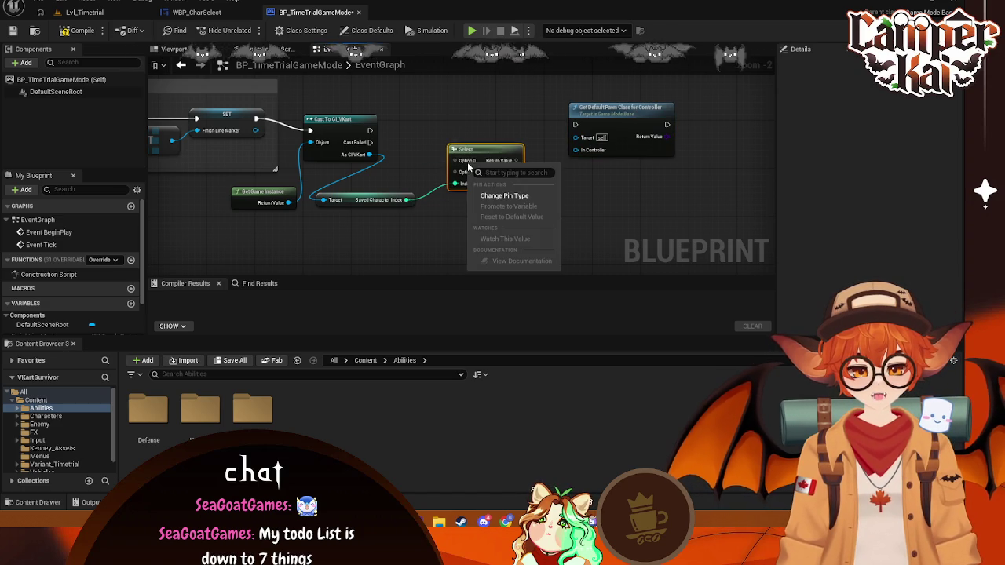
left_click(509, 195)
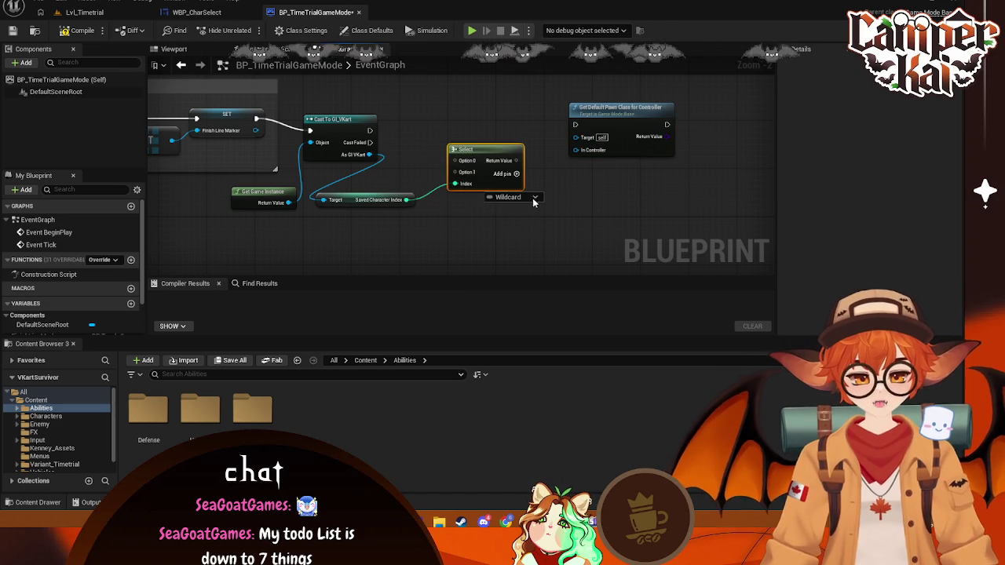
left_click(534, 197)
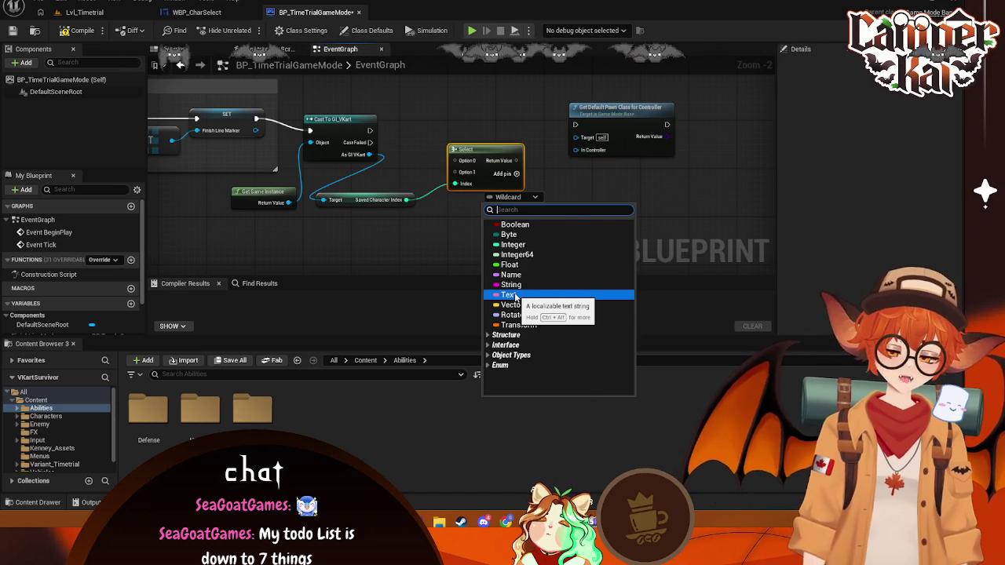
type("class")
mouse_move(622, 331)
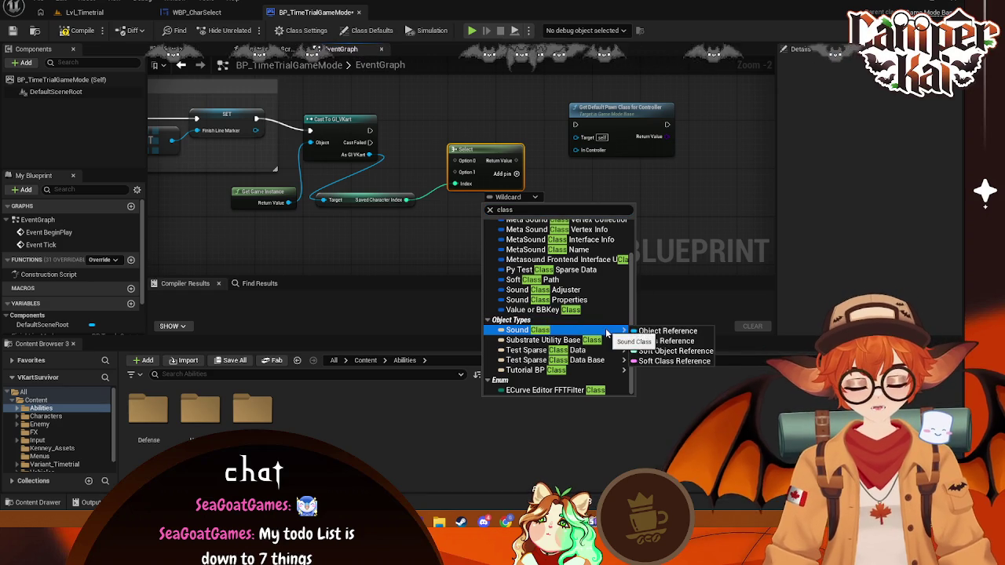
scroll(622, 333, "up", 1)
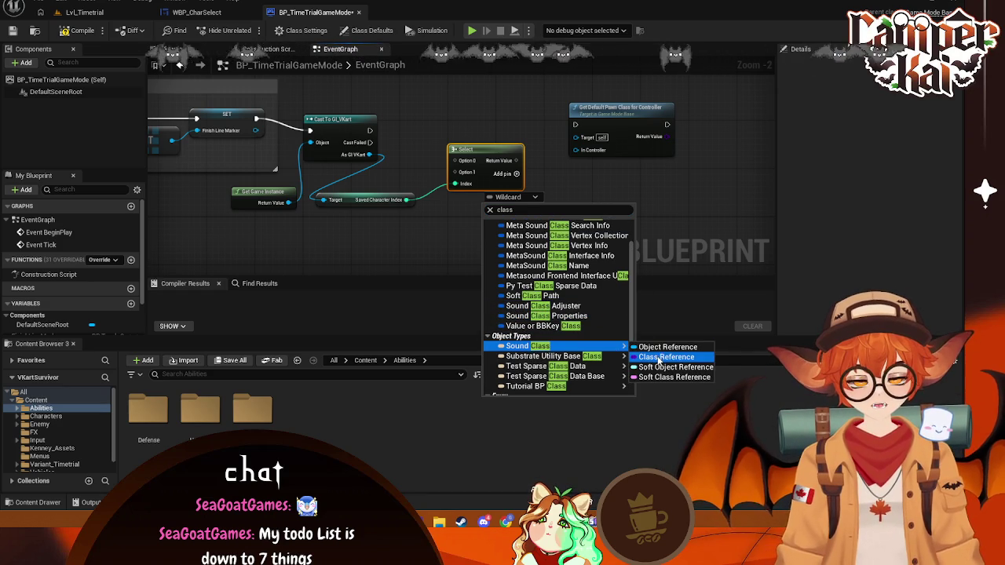
scroll(660, 359, "up", 2)
scroll(663, 365, "down", 3)
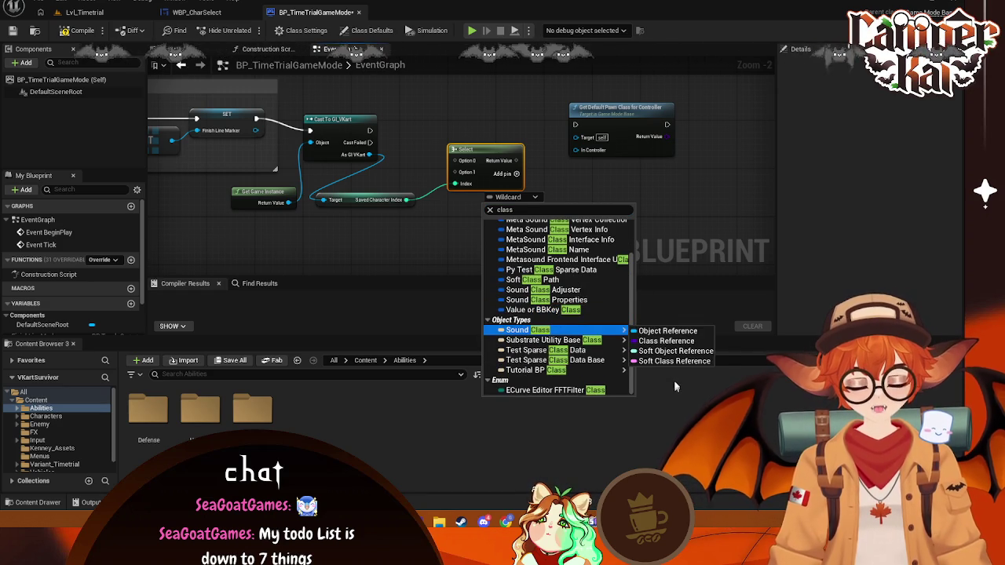
double_click(534, 211)
type("paw")
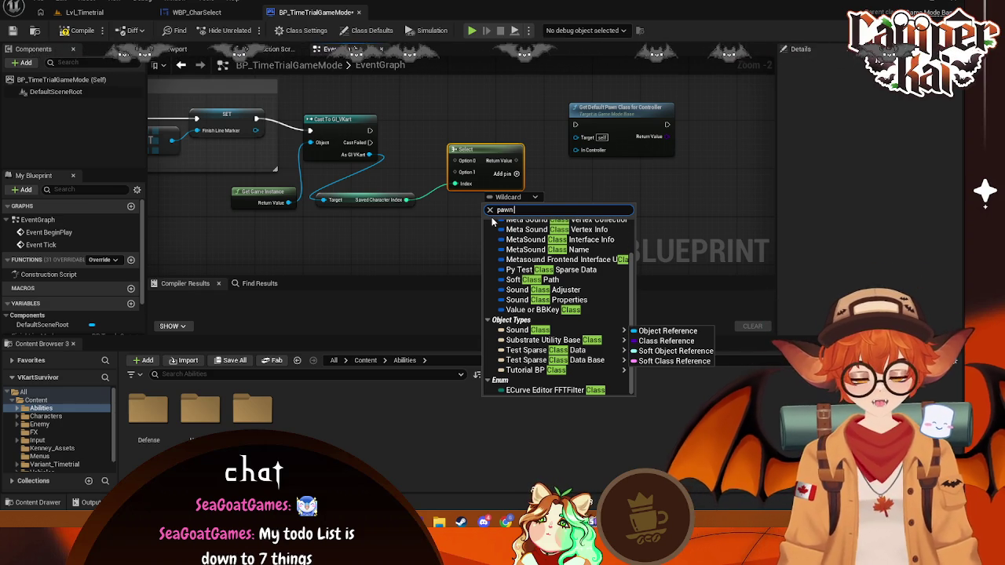
type("n class")
key("BackSpace")
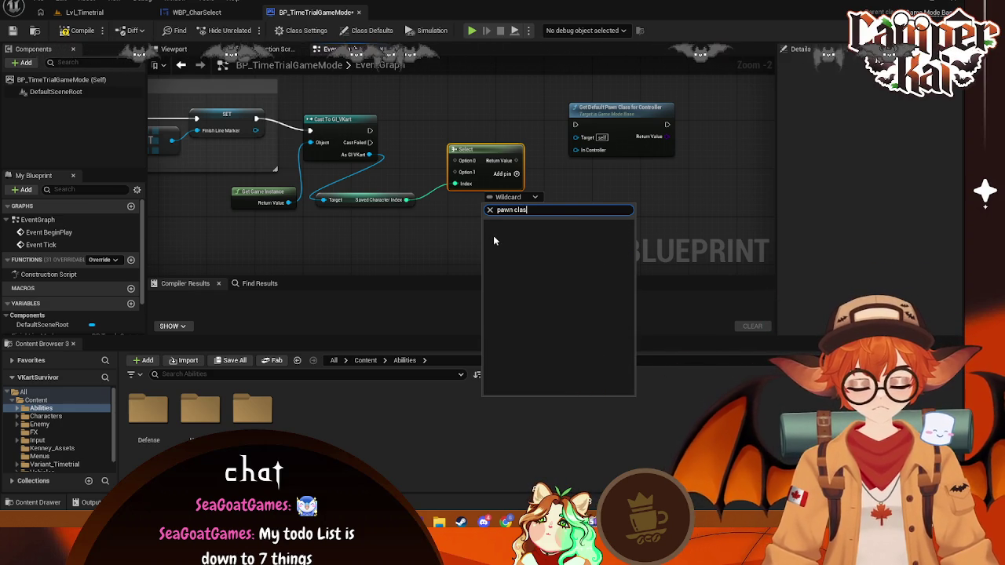
key("BackSpace")
key("BackSpace")
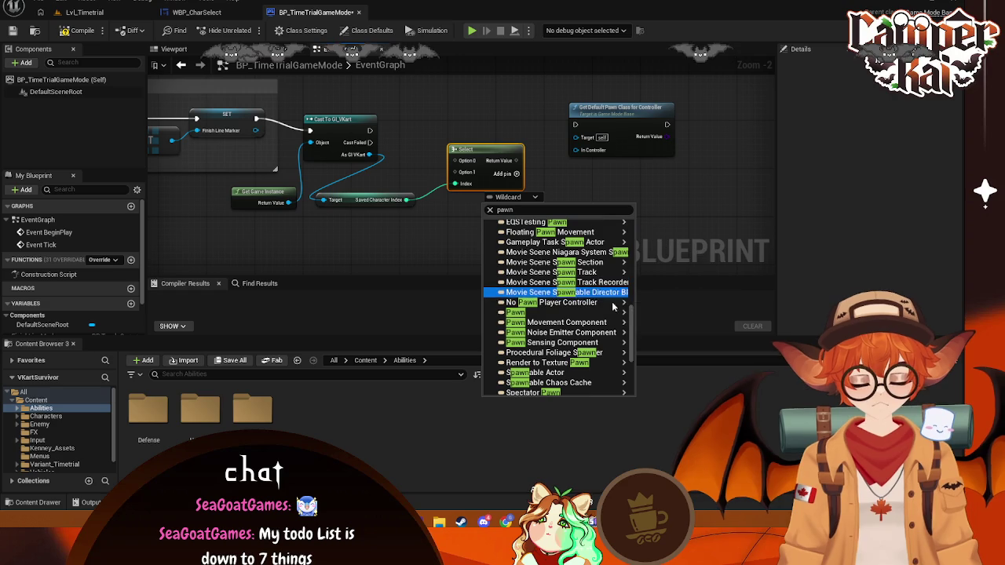
mouse_move(615, 315)
left_click(665, 323)
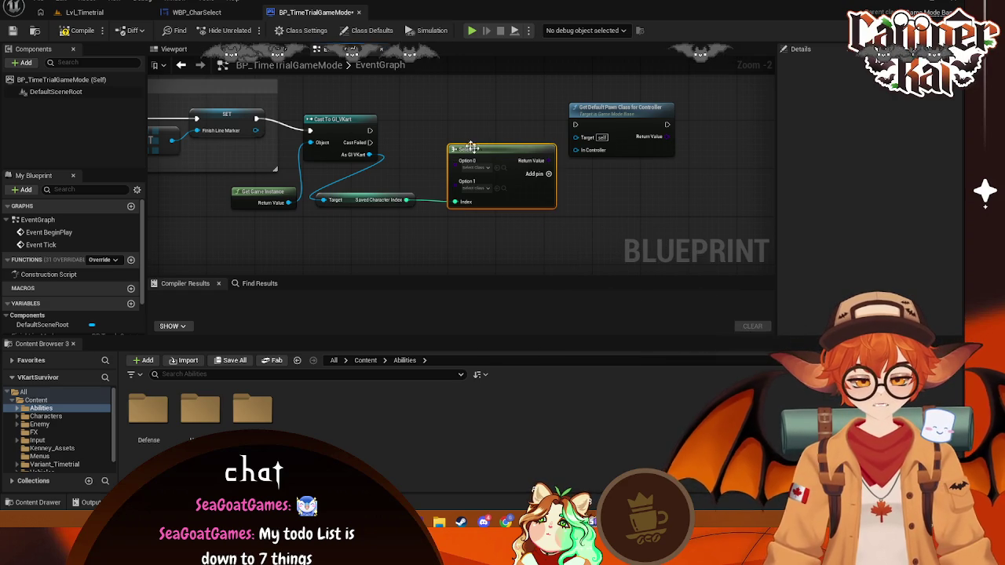
- Set Select Option 0 to BP_CrimKart and Option 1 to BP_KaiKart
mouse_move(471, 148)
left_mouse_down()
mouse_move(463, 127)
mouse_move(466, 164)
mouse_move(494, 166)
left_mouse_up()
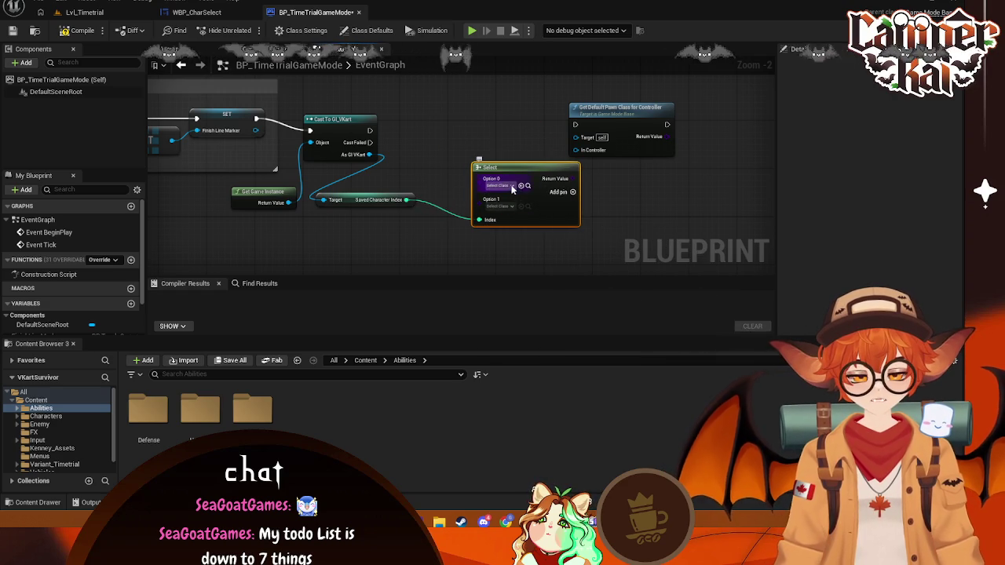
left_click(510, 186)
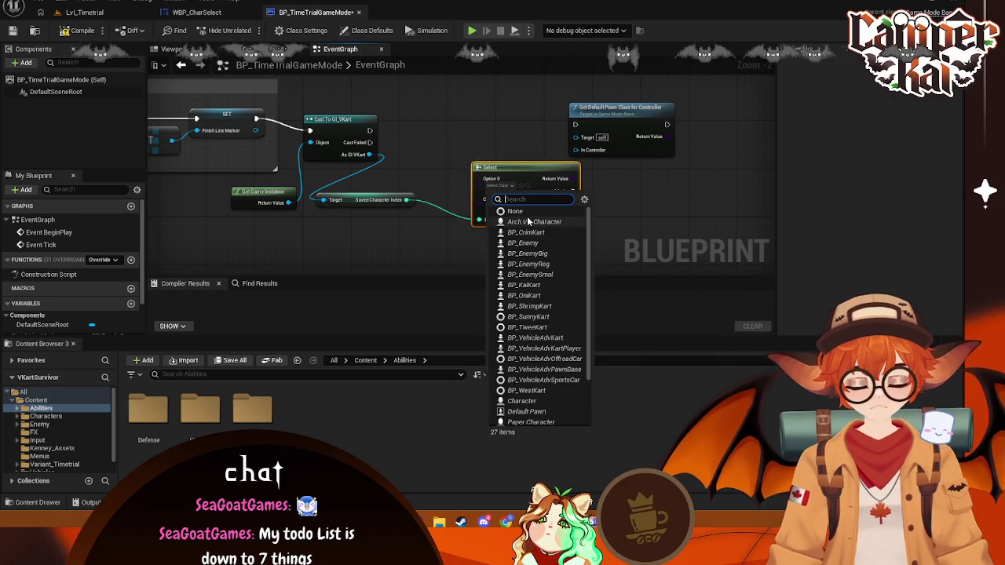
type("cr")
left_click(528, 223)
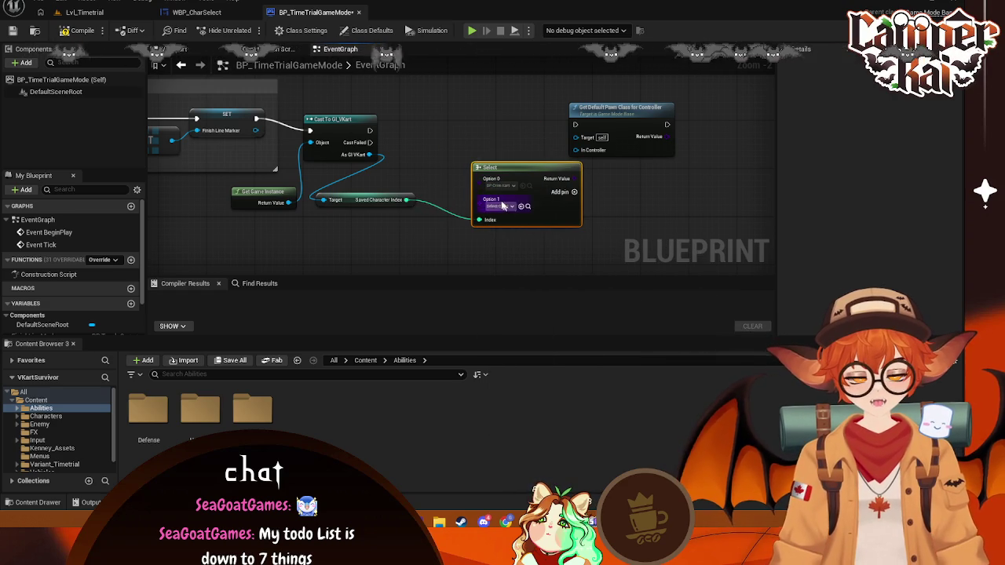
left_click(509, 207)
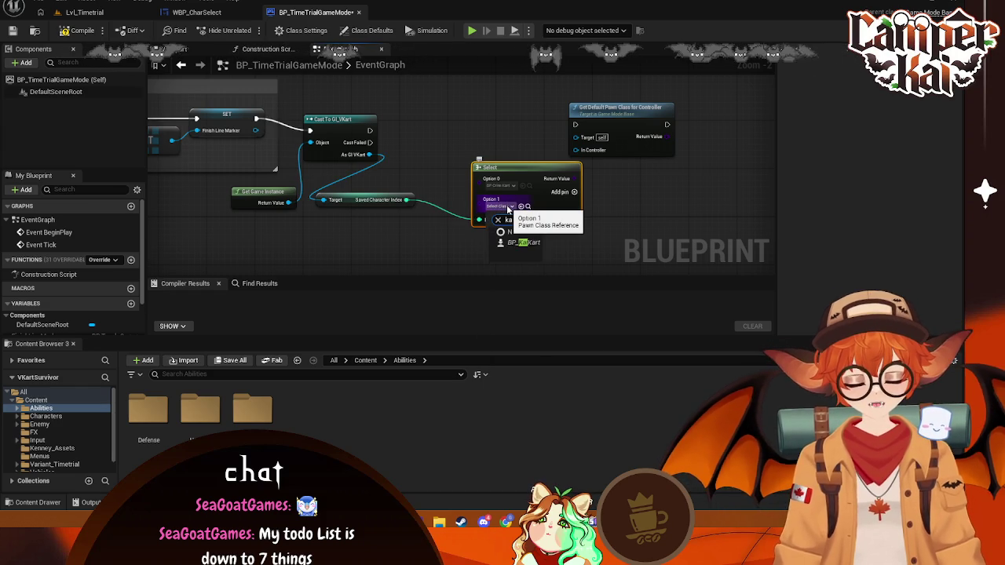
left_click(526, 242)
- Add Options 2–4 and set them to BP_OniKart, BP_ShrimpKart and BP_SunnyKart
left_click(574, 192)
left_click(574, 193)
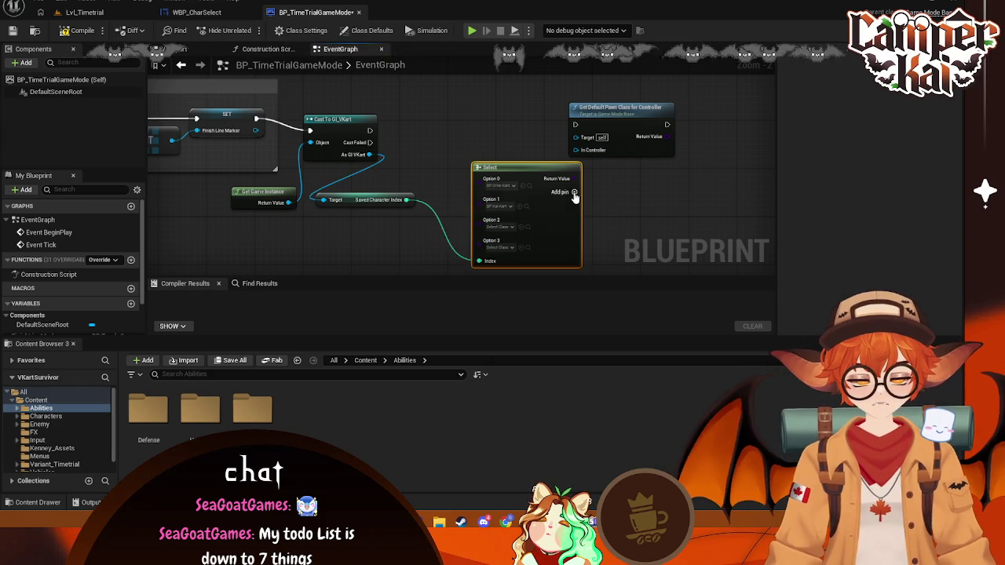
left_click(574, 192)
left_click_drag(573, 193, 572, 142)
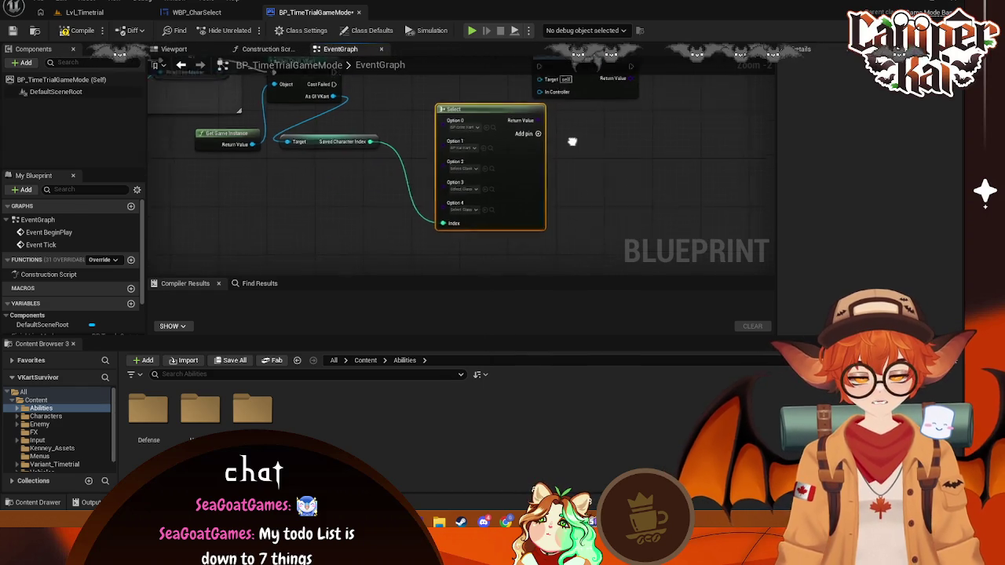
left_click(484, 176)
type("oni")
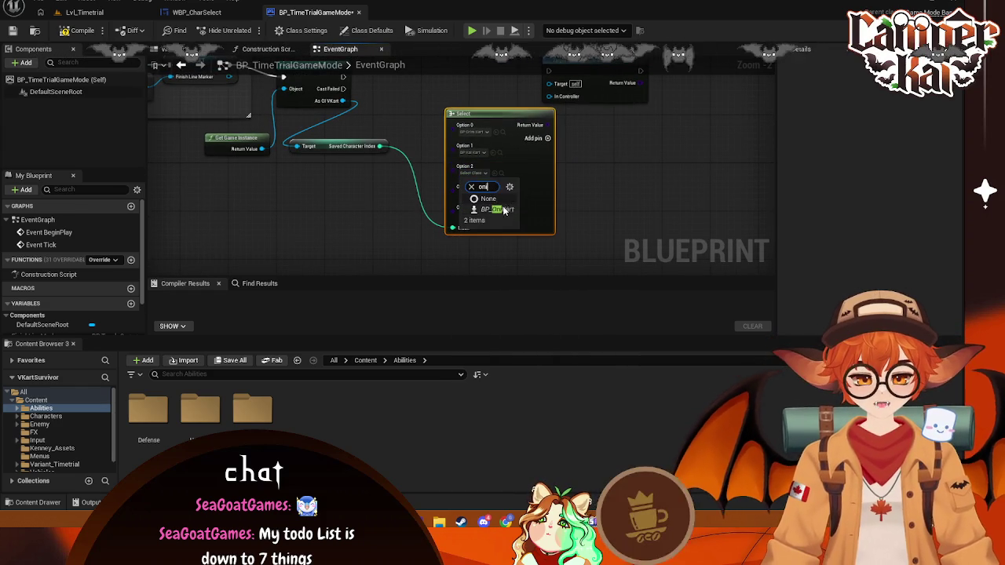
left_click(502, 209)
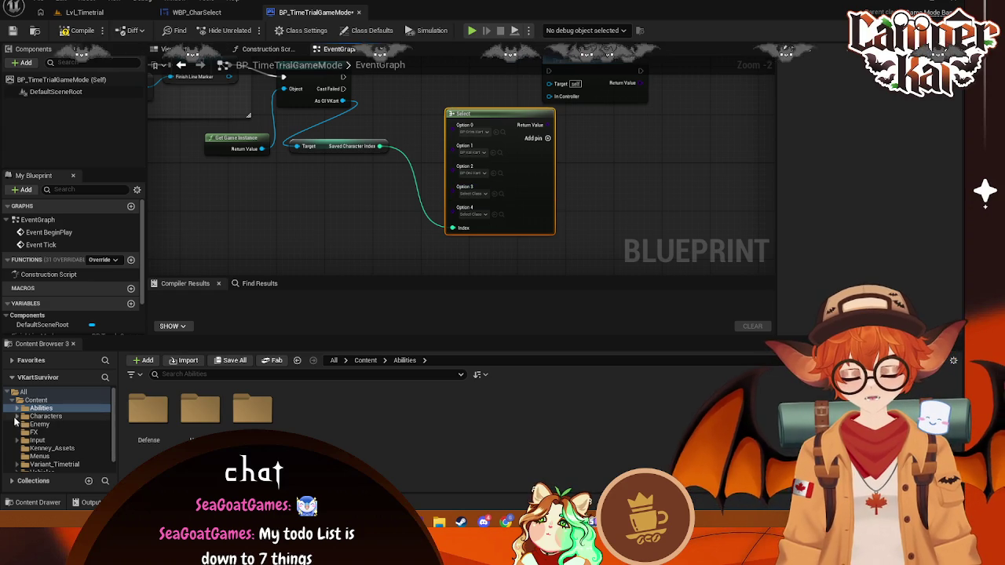
left_click(16, 417)
left_click(486, 195)
type("shrimpk")
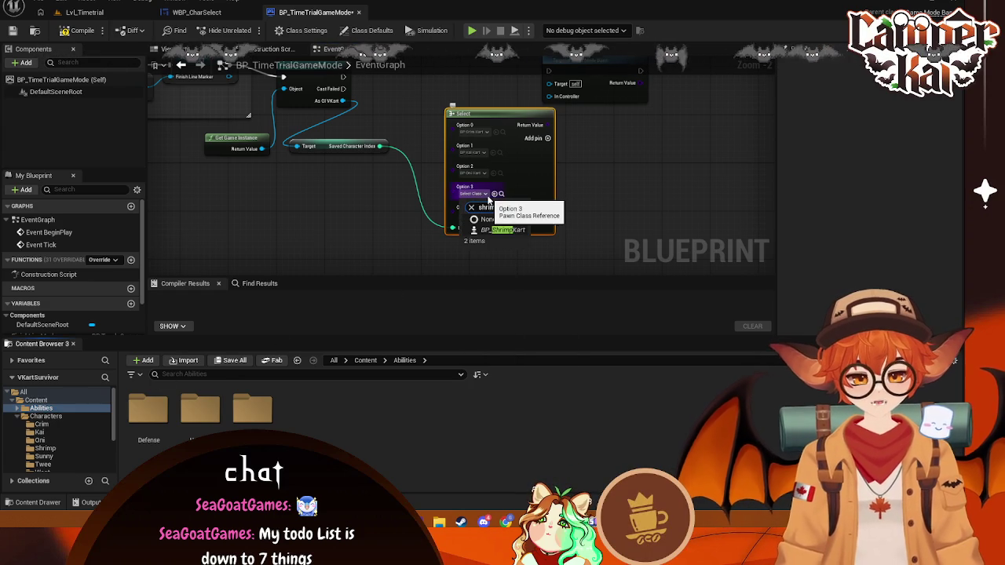
key("Return")
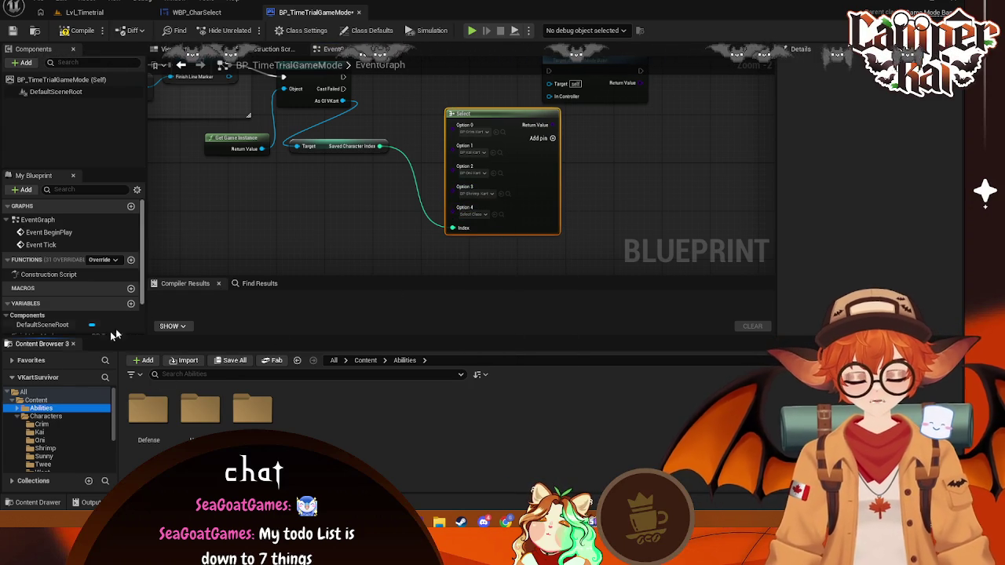
left_click(486, 214)
type("sunn")
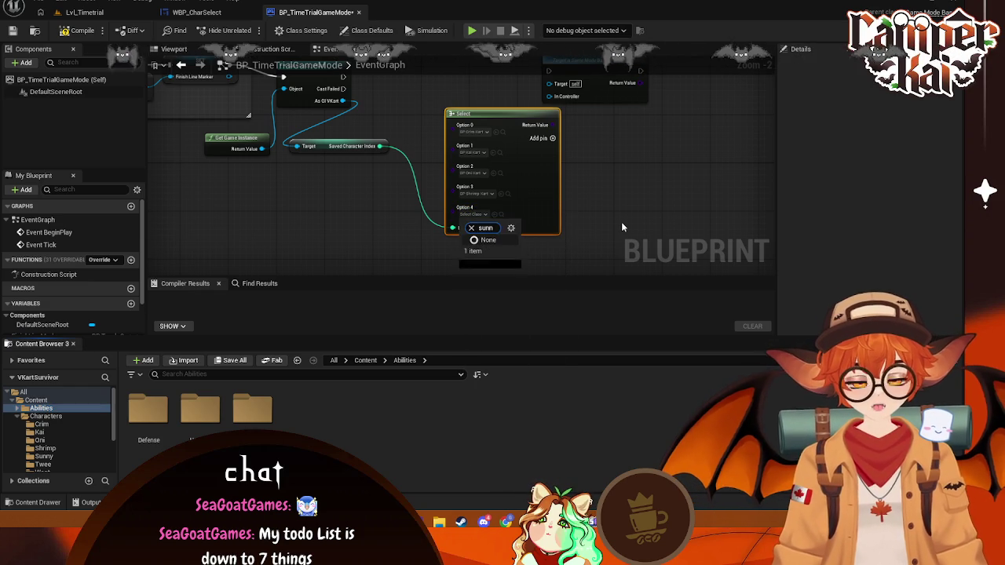
left_click(502, 250)
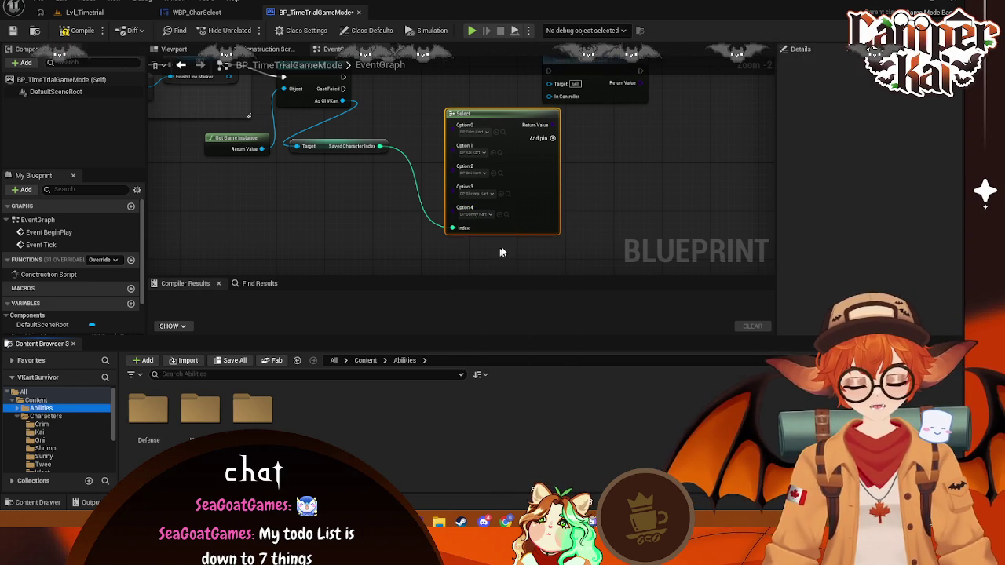
- Add Options 5 and 6 and set them to BP_TweeKart and BP_WestKart
left_click(553, 139)
left_click(553, 138)
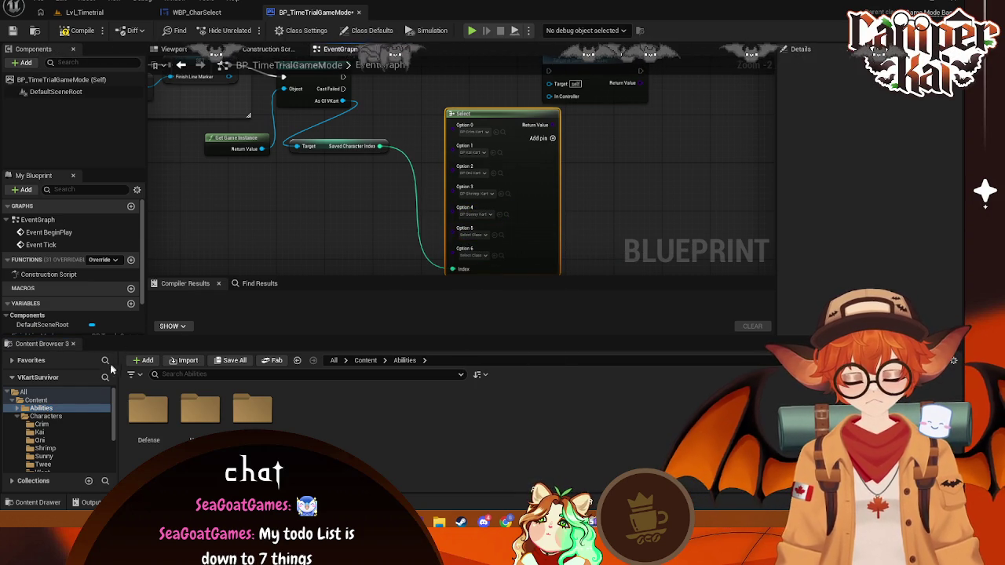
left_click(473, 255)
type("twee")
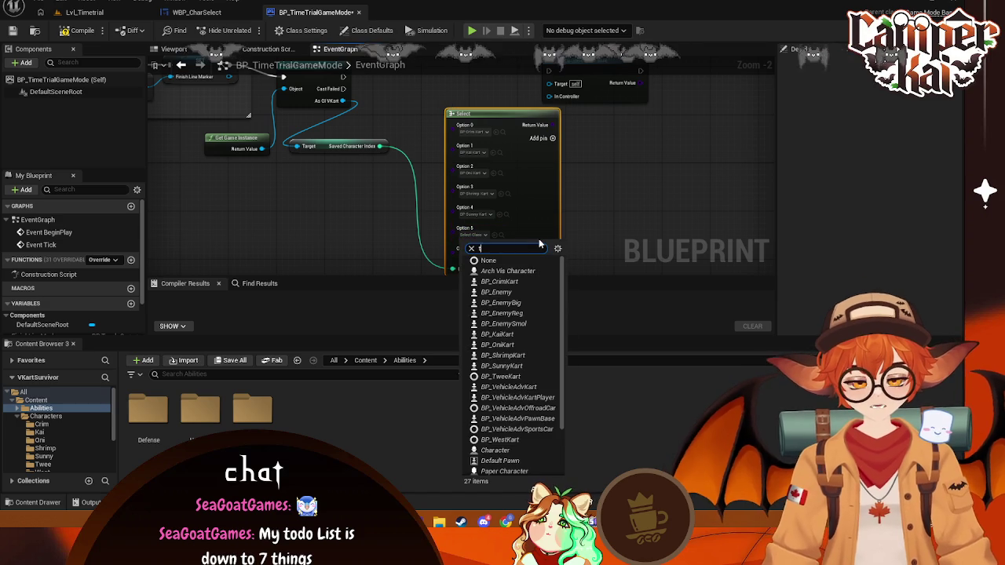
left_click(521, 269)
left_click(479, 255)
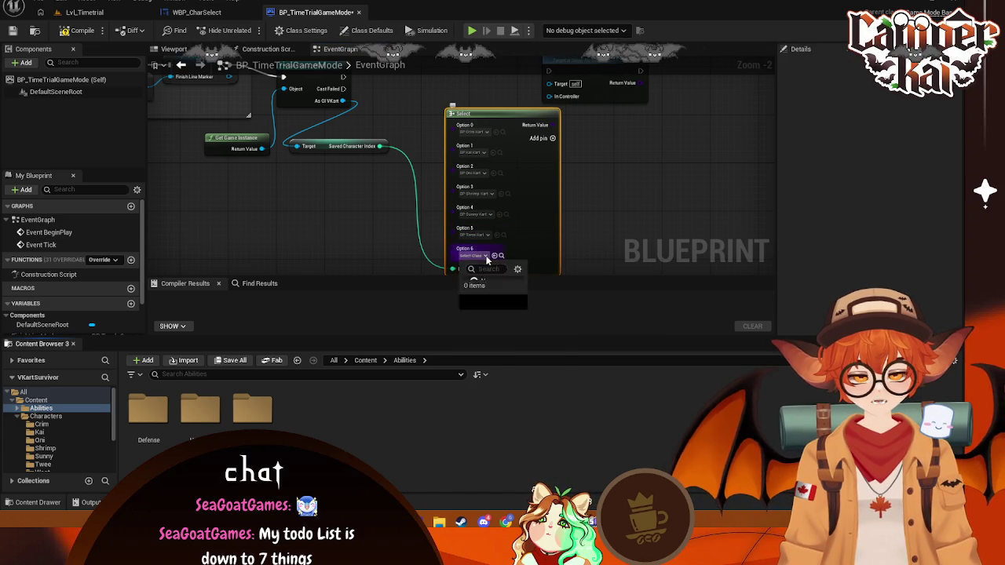
type("west")
left_click(503, 287)
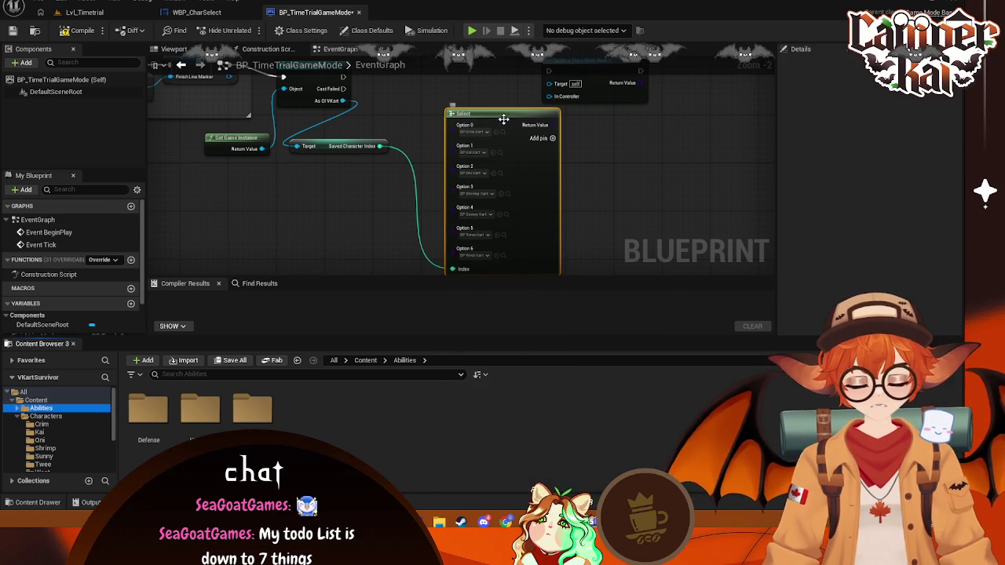
left_click_drag(494, 114, 467, 126)
- Add a Select Class node from the kart Select output and wire Get Default Pawn Class into its A pin
left_click_drag(573, 144, 483, 209)
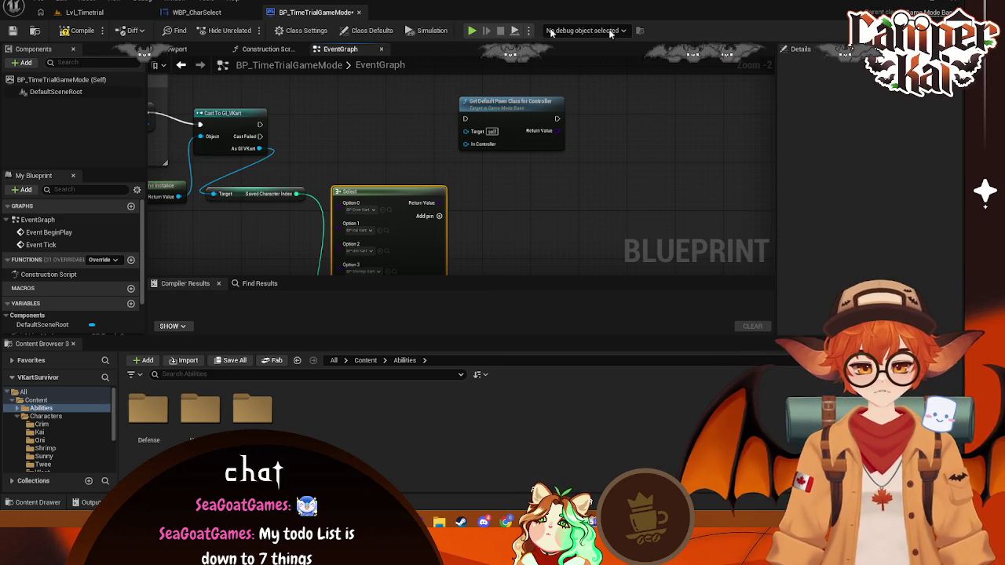
mouse_move(440, 203)
left_mouse_down()
mouse_move(468, 206)
mouse_move(550, 182)
left_mouse_up()
type("selec")
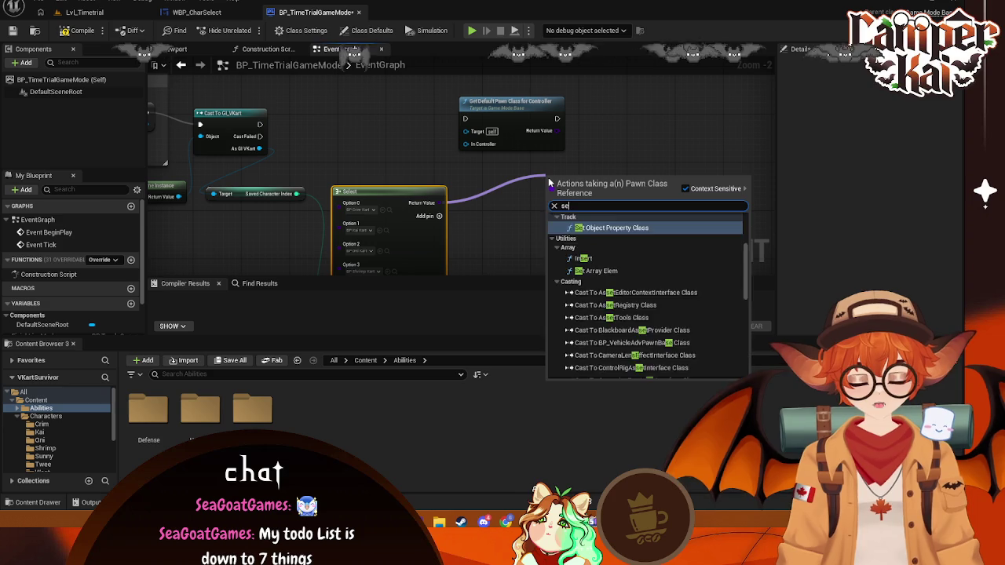
left_click(577, 283)
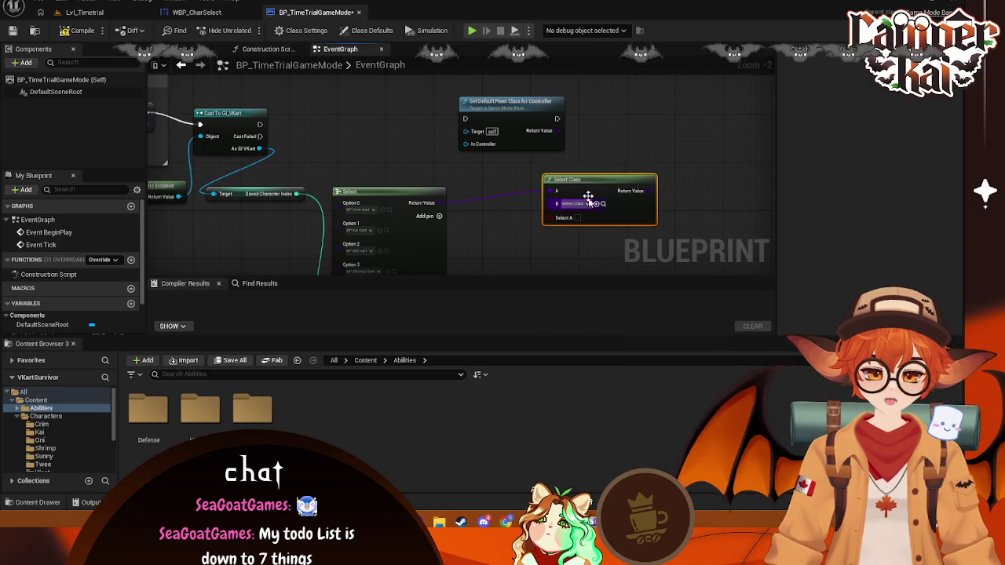
left_click_drag(595, 175, 637, 114)
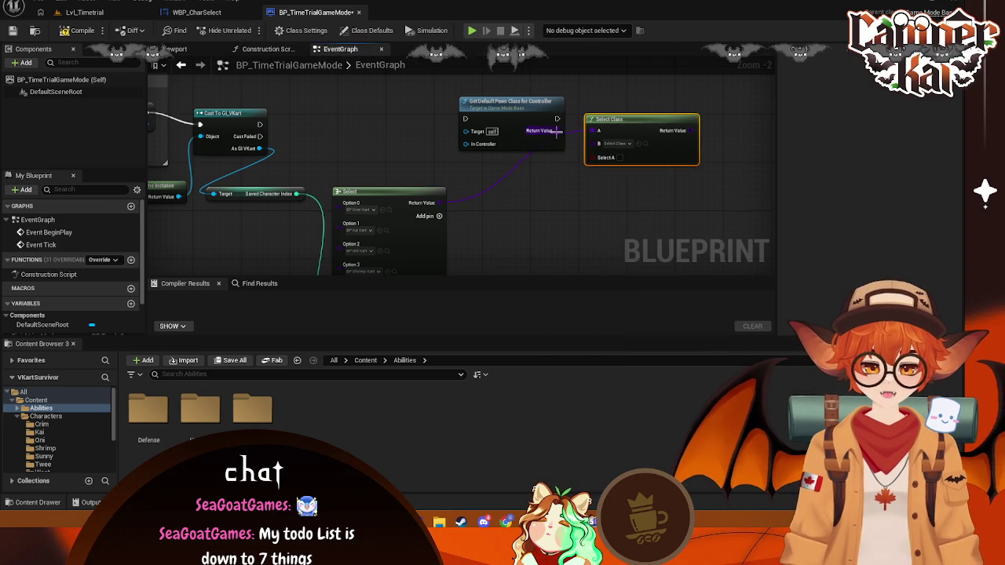
mouse_move(557, 131)
left_mouse_down()
mouse_move(595, 141)
mouse_move(599, 131)
left_mouse_up()
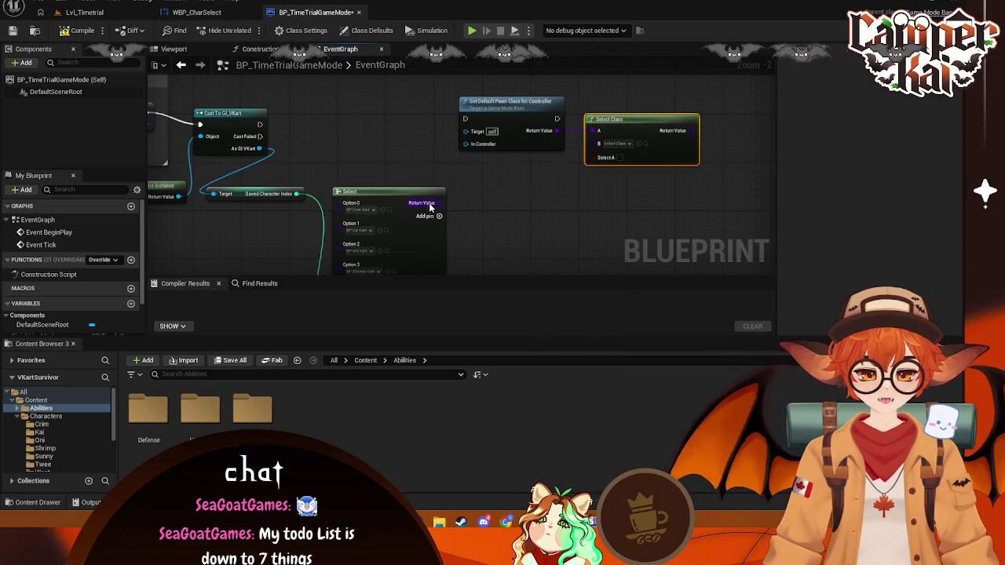
left_click_drag(439, 202, 599, 144)
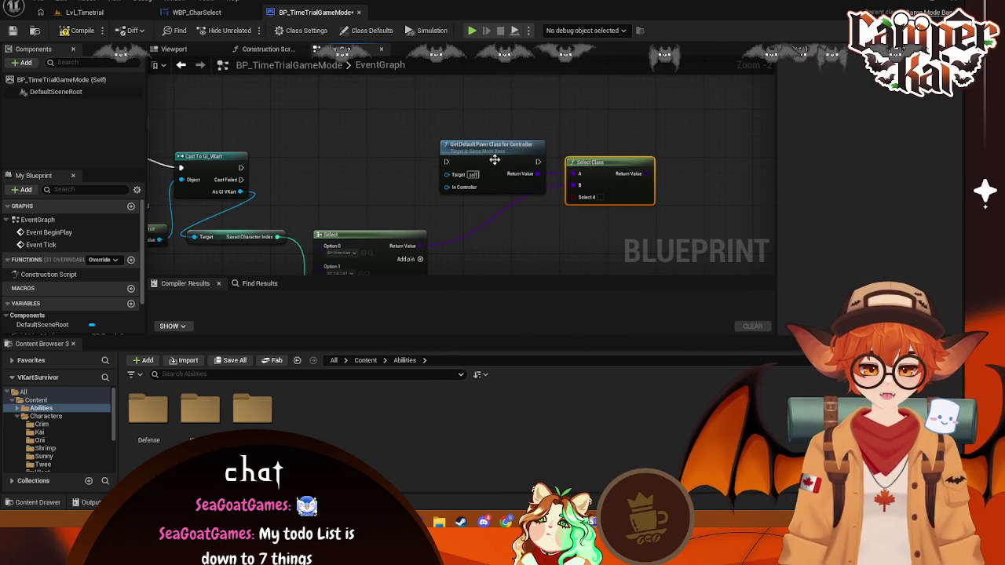
- Run Get Default Pawn Class after the GI_VKart cast and tidy the node layout
mouse_move(241, 167)
left_mouse_down()
mouse_move(464, 164)
mouse_move(447, 163)
left_mouse_up()
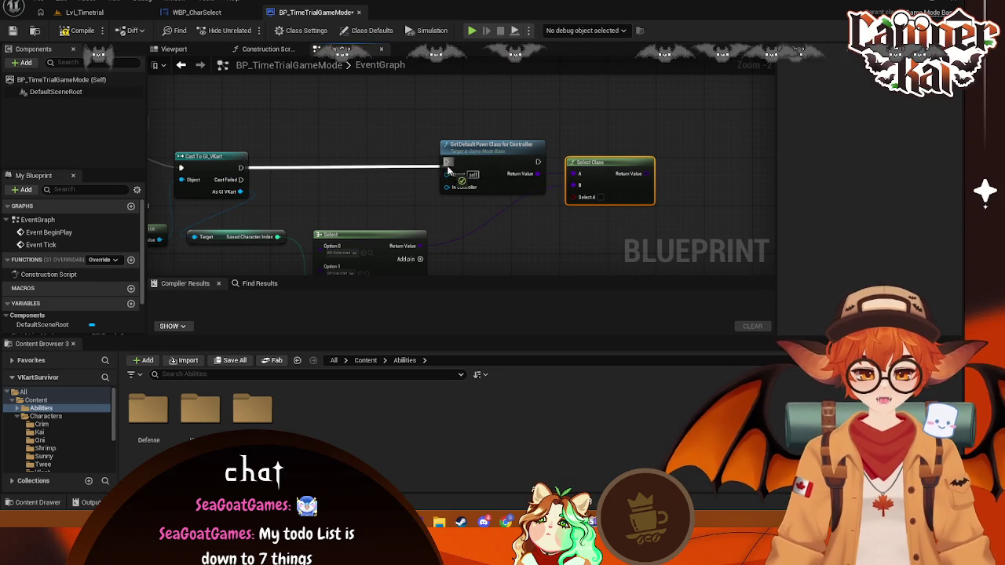
left_click_drag(501, 195, 384, 202)
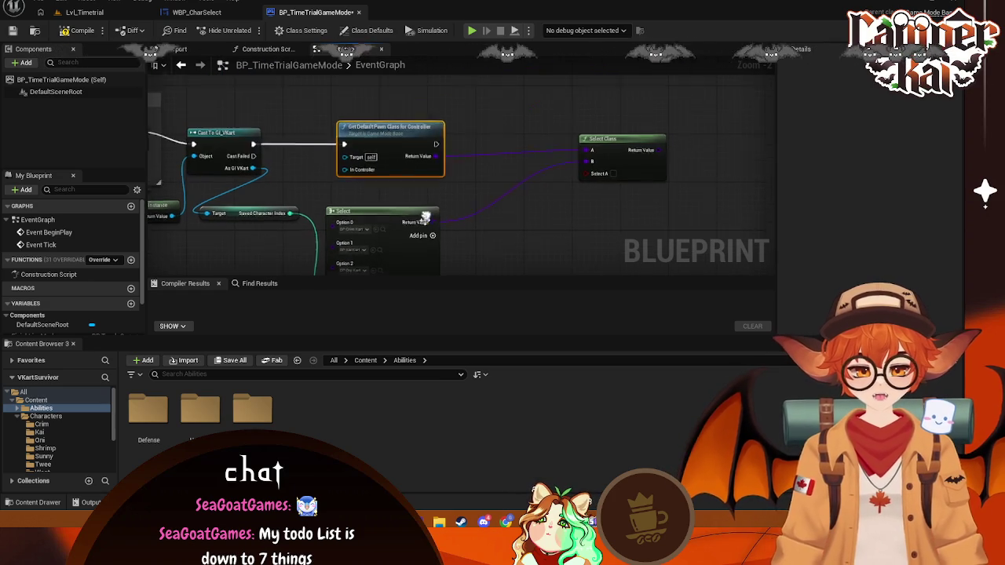
mouse_move(612, 149)
left_mouse_down()
mouse_move(501, 193)
mouse_move(489, 181)
left_mouse_up()
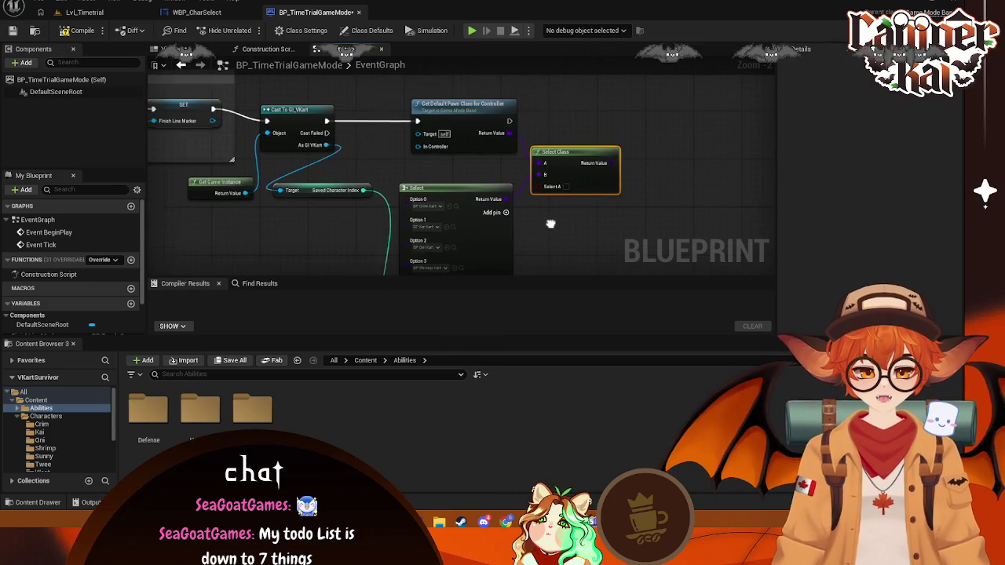
left_click_drag(540, 221, 588, 211)
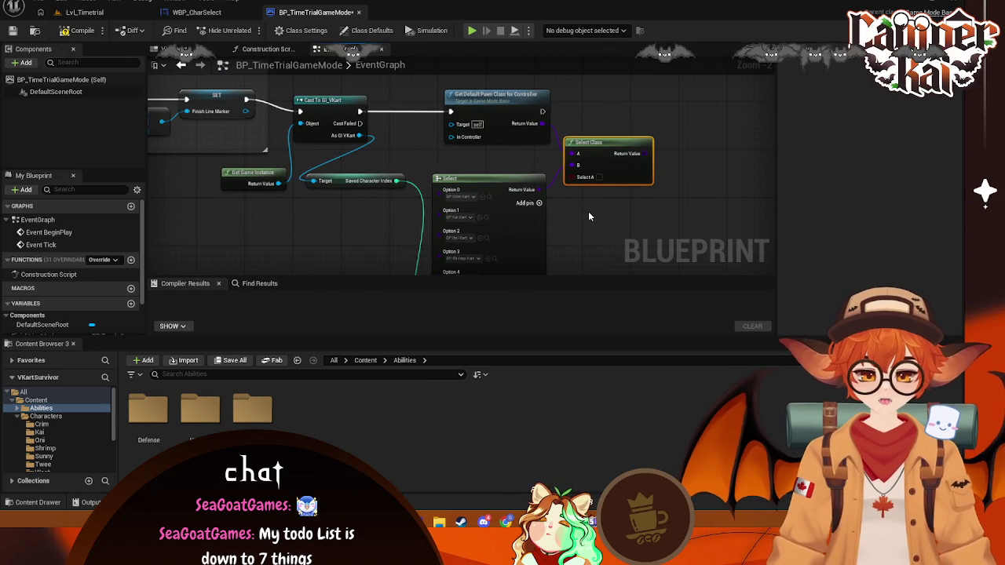
key("ctrl+z")
left_click_drag(711, 106, 603, 118)
scroll(495, 191, "down", 1)
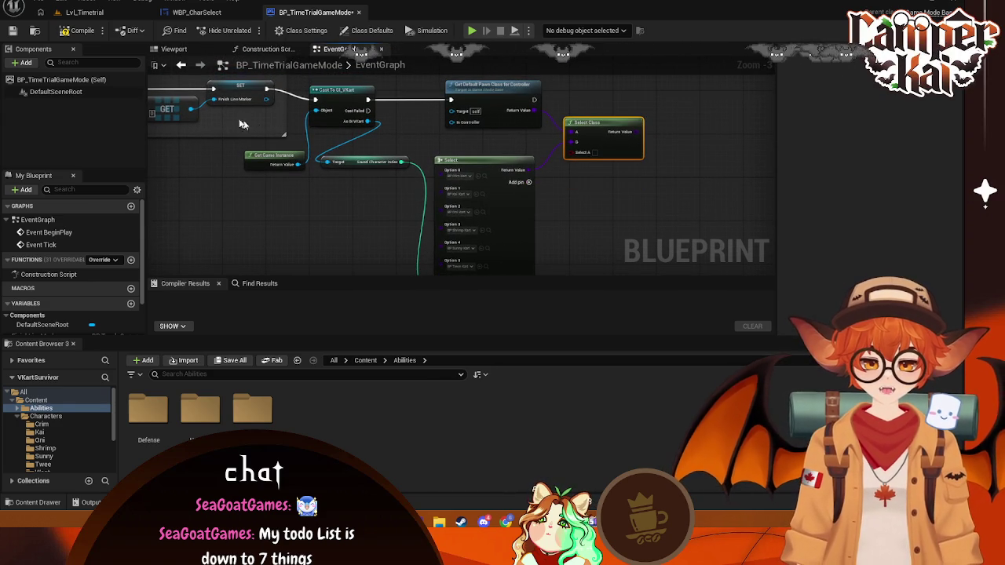
- Screenshot the graph and reselect the Select Class node
key("Print")
mouse_move(225, 75)
left_mouse_down()
mouse_move(685, 267)
mouse_move(673, 267)
left_mouse_up()
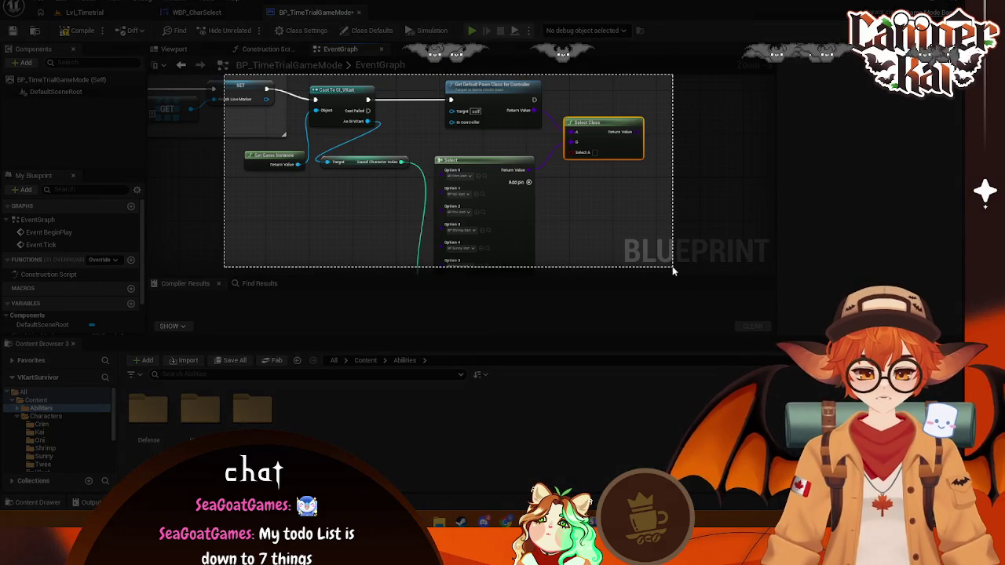
left_click(341, 285)
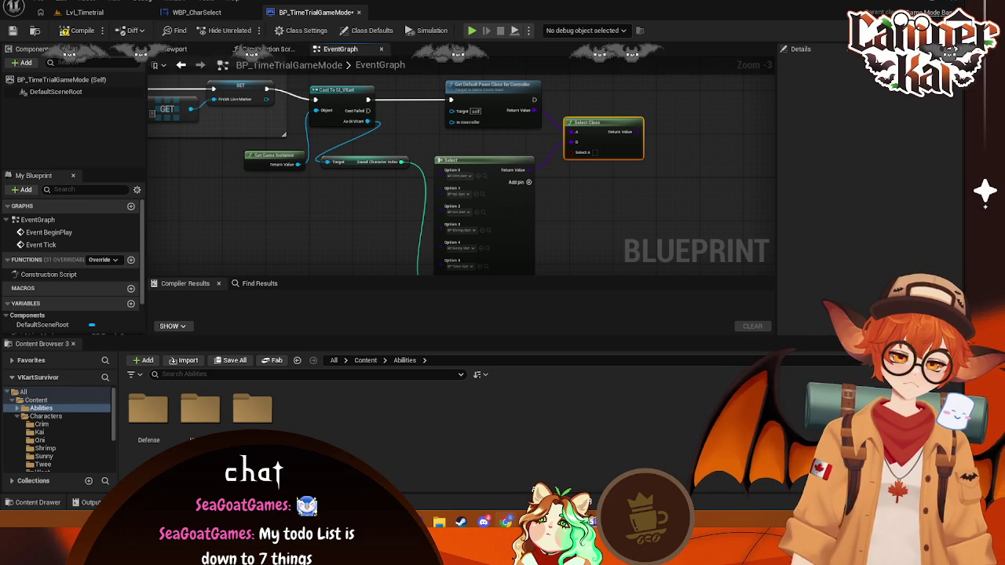
left_click(602, 206)
left_click(608, 127)
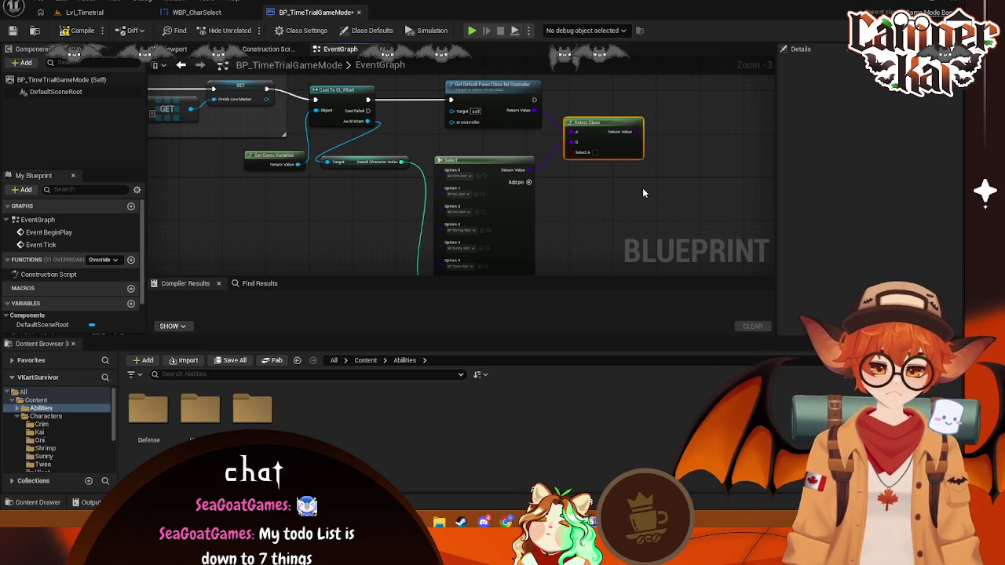
- Delete the Select Class node and try pulling wires from the Select output
key("Delete")
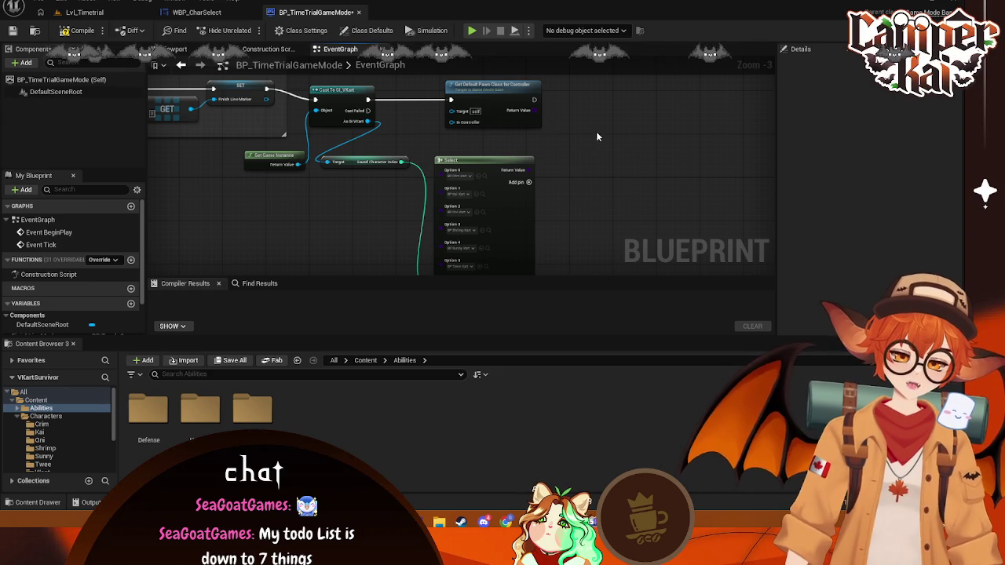
left_click_drag(601, 132, 587, 142)
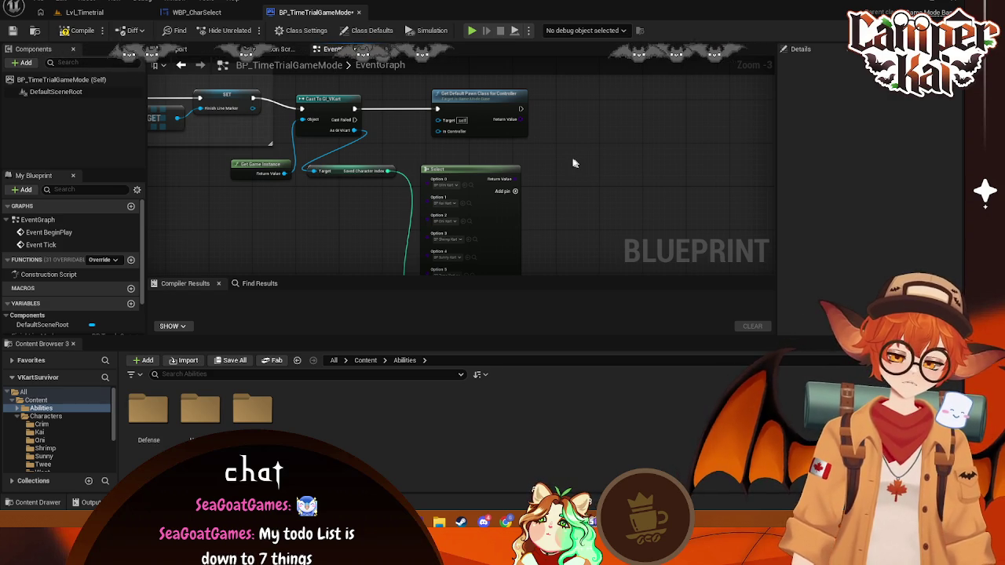
mouse_move(514, 181)
left_mouse_down()
mouse_move(536, 188)
mouse_move(589, 139)
mouse_move(529, 135)
left_mouse_up()
key("Escape")
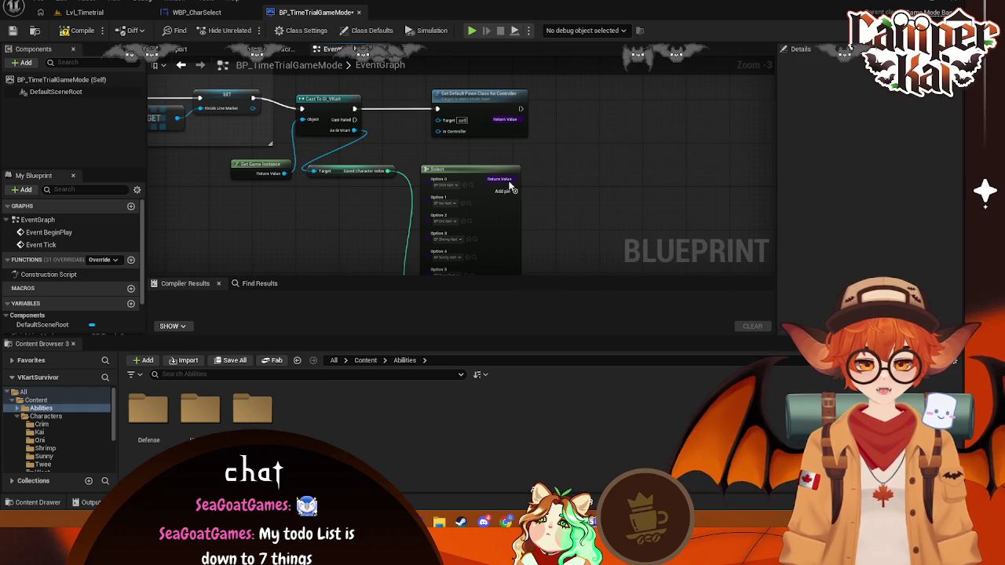
mouse_move(515, 179)
left_mouse_down()
mouse_move(579, 175)
mouse_move(520, 120)
left_mouse_up()
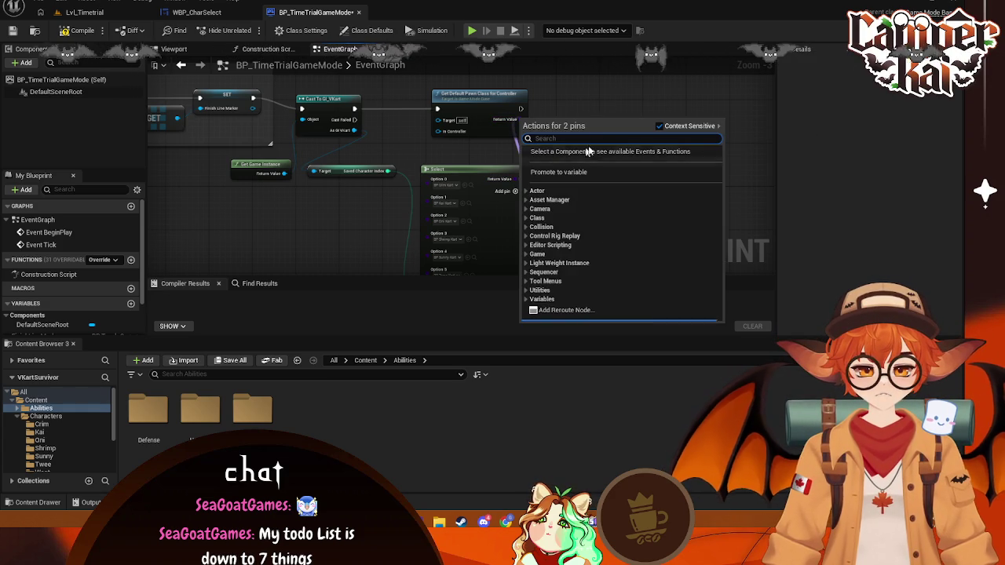
key("Escape")
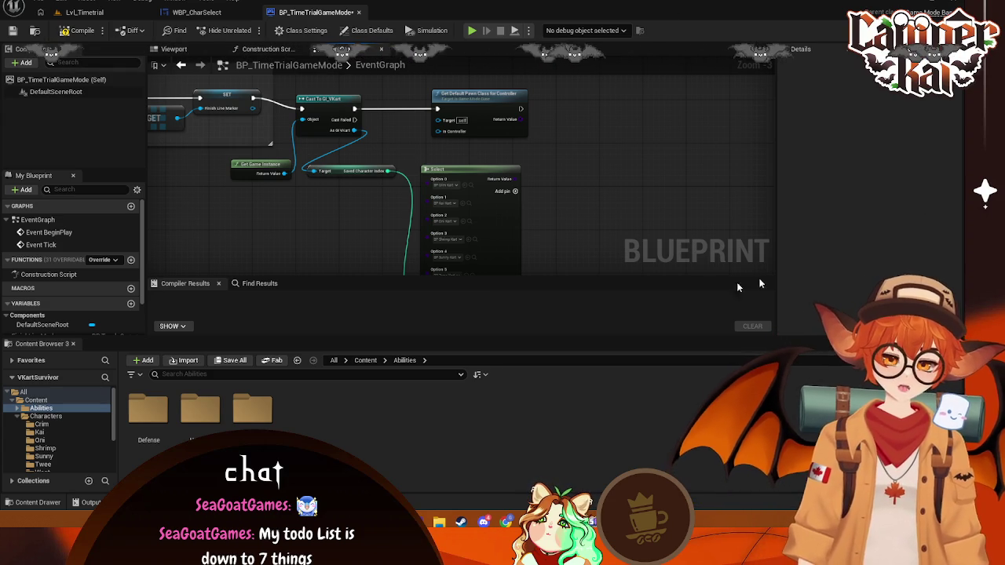
- Promote the Select output to a new variable, creating a SET NewVar node
right_click(668, 205)
left_click(663, 181)
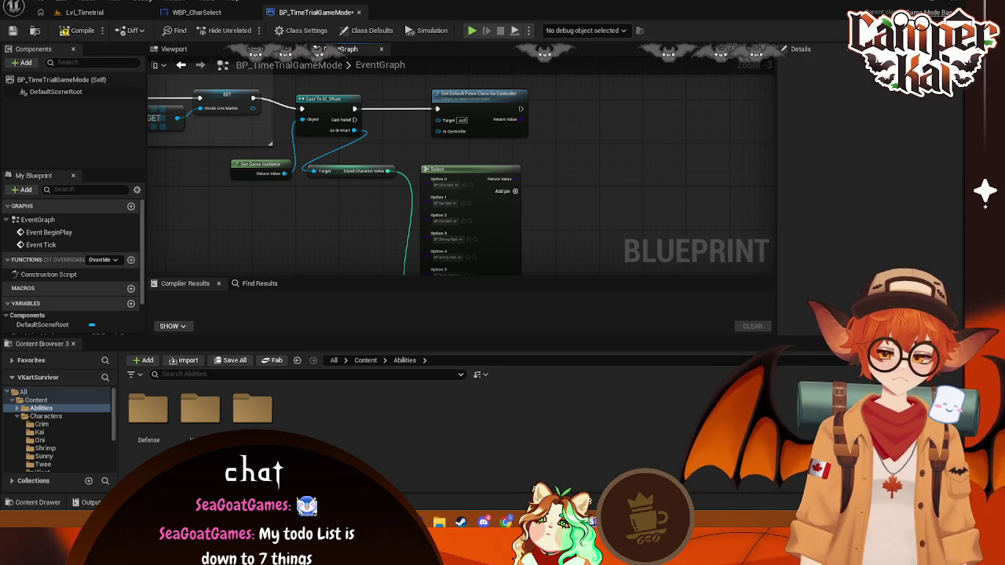
mouse_move(516, 179)
left_mouse_down()
mouse_move(591, 152)
mouse_move(517, 118)
mouse_move(568, 140)
left_mouse_up()
left_click(624, 172)
- Remove the SET node and delete the NewVar variable from My Blueprint's Variables
key("Escape")
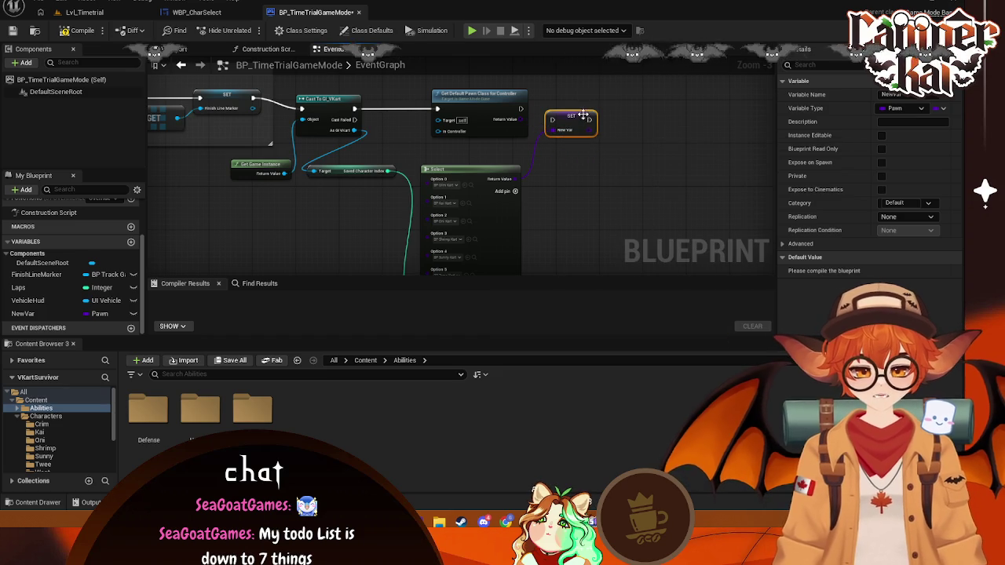
key("Delete")
left_click_drag(516, 179, 604, 116)
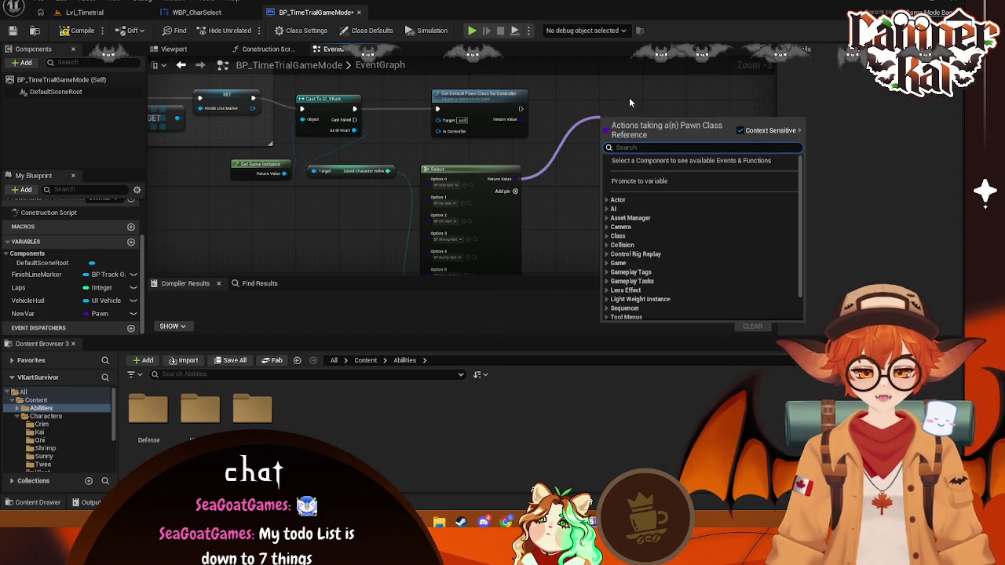
key("Escape")
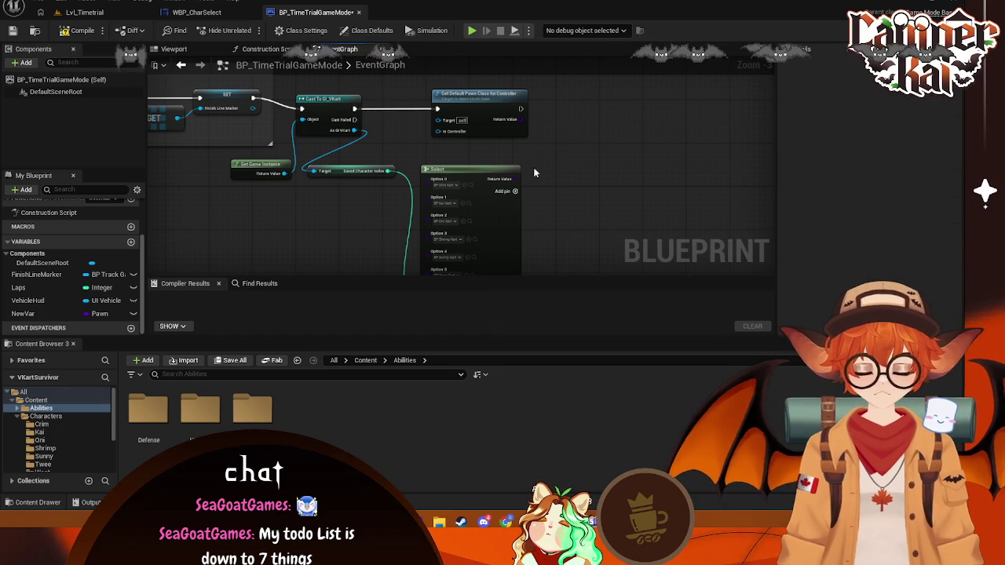
right_click(36, 318)
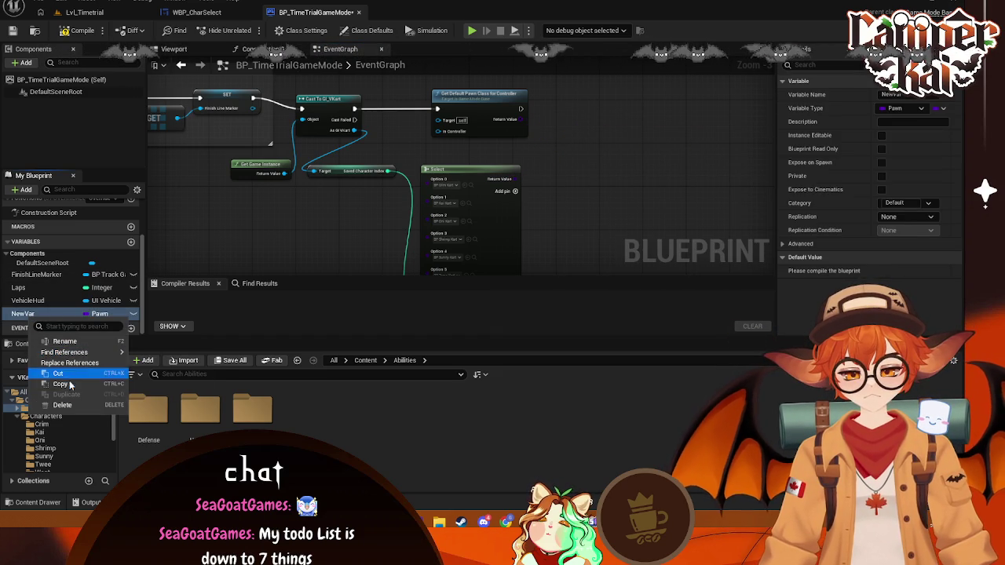
left_click(62, 405)
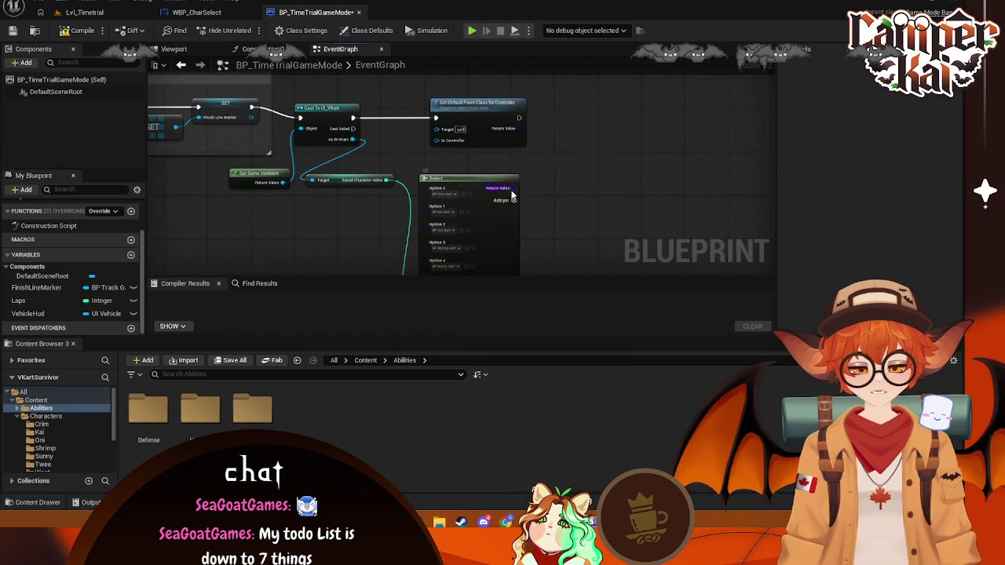
- Pull a wire from Select into empty space and screenshot the graph with its action list
left_click_drag(512, 195, 518, 130)
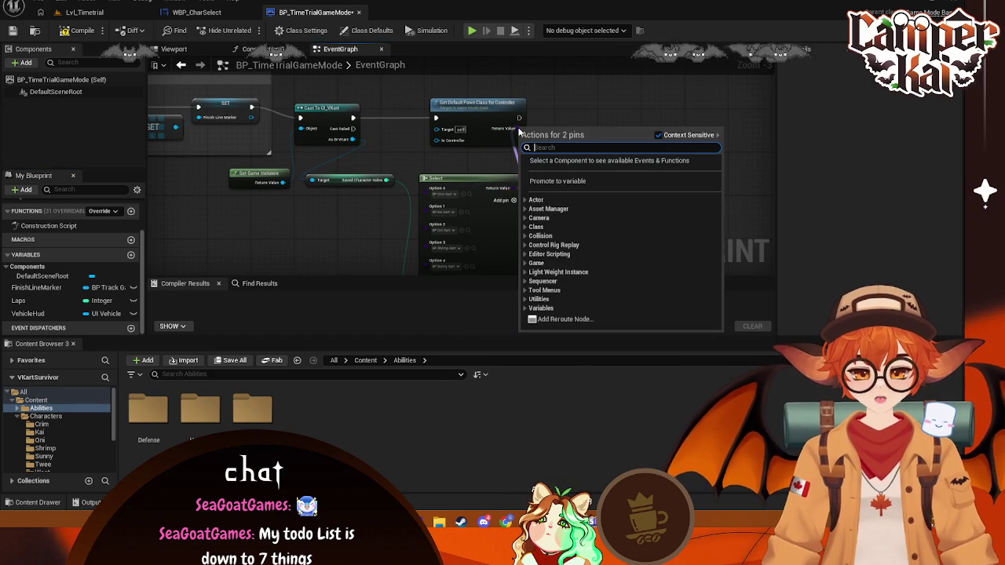
key("Print")
left_click_drag(380, 75, 753, 267)
left_click(469, 290)
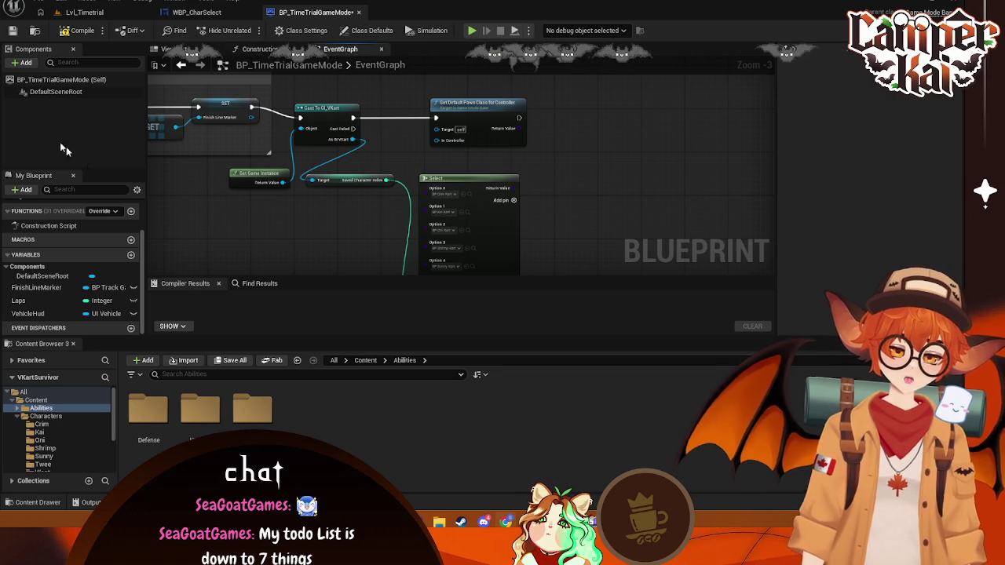
left_click(61, 79)
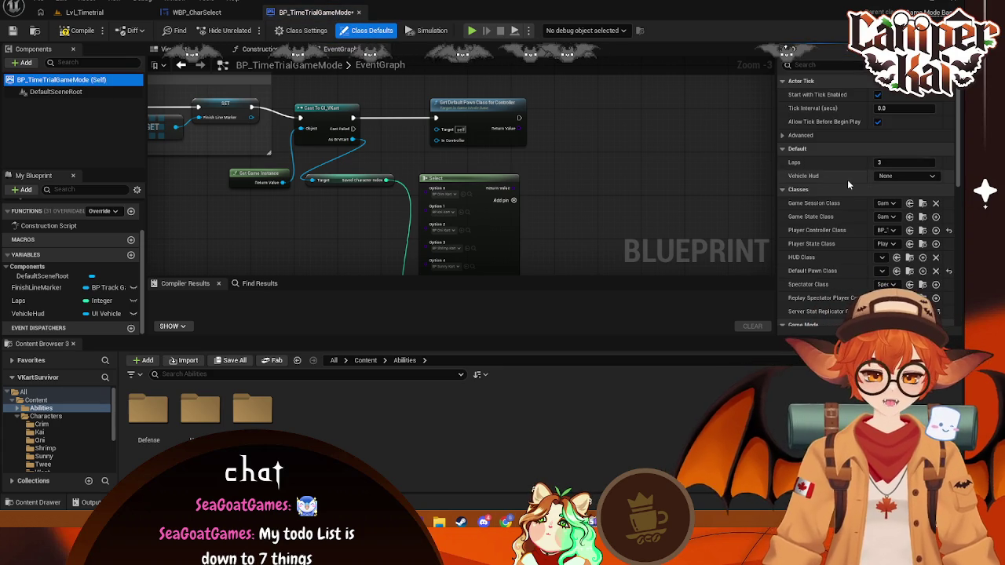
scroll(847, 179, "down", 1)
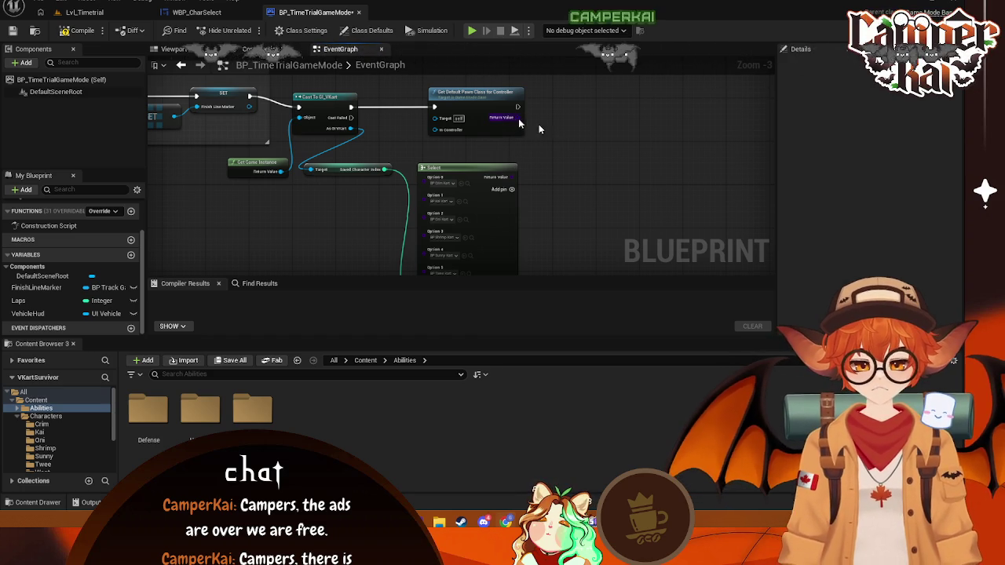
- Try a Set Class Data node, then delete it along with Get Default Pawn Class
left_click_drag(516, 119, 572, 138)
type("set")
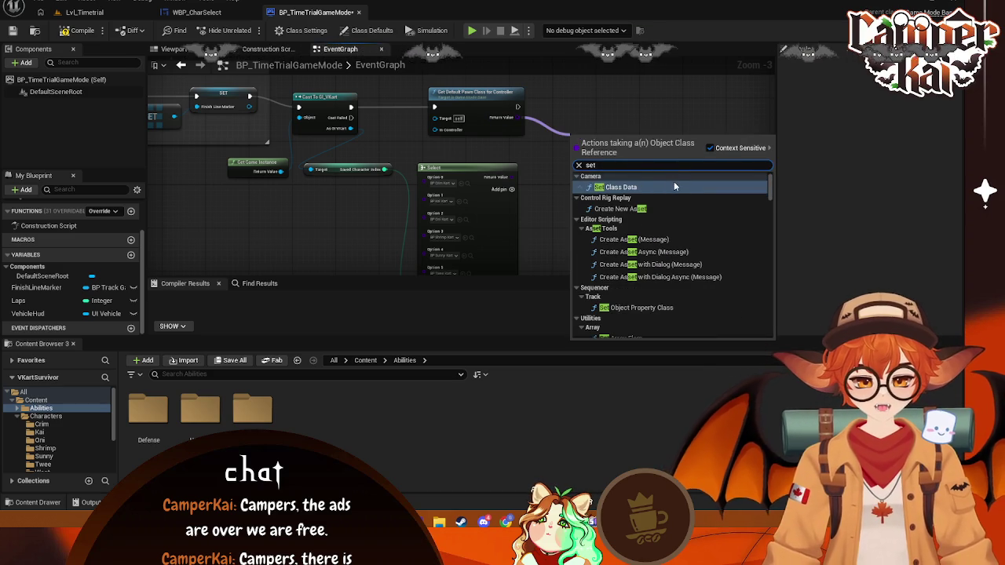
left_click(674, 187)
scroll(511, 188, "up", 1)
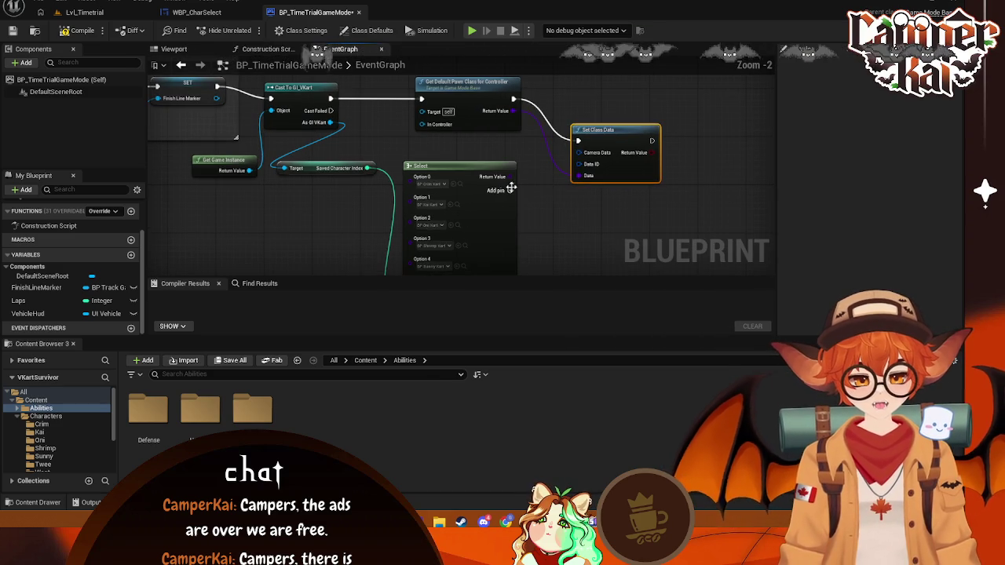
left_click_drag(612, 130, 612, 96)
left_click_drag(578, 184, 533, 219)
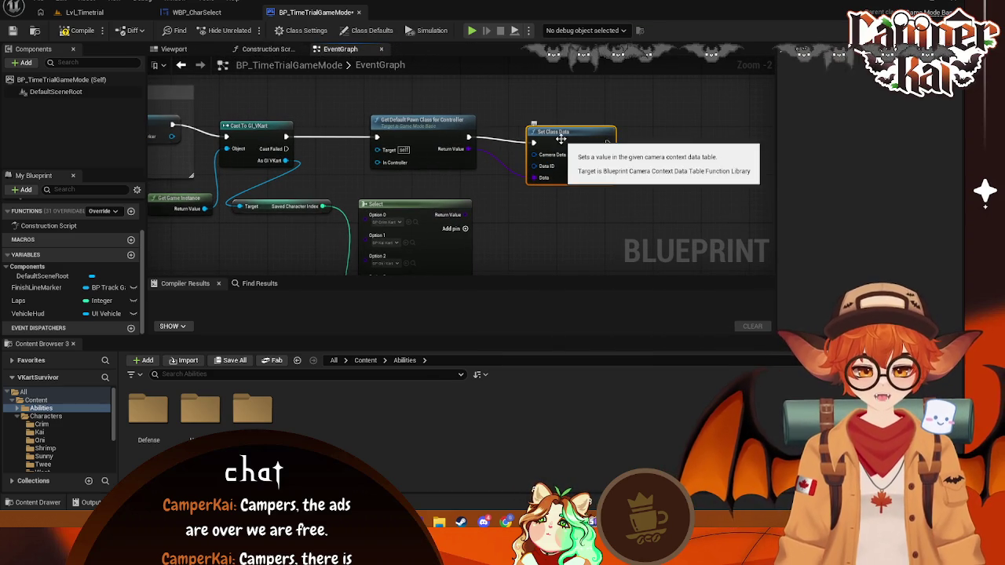
key("Delete")
left_click(440, 125)
key("Delete")
- Add Set Default Pawn Class with Context Sensitive off, fed by Select and run after the cast
right_click(495, 148)
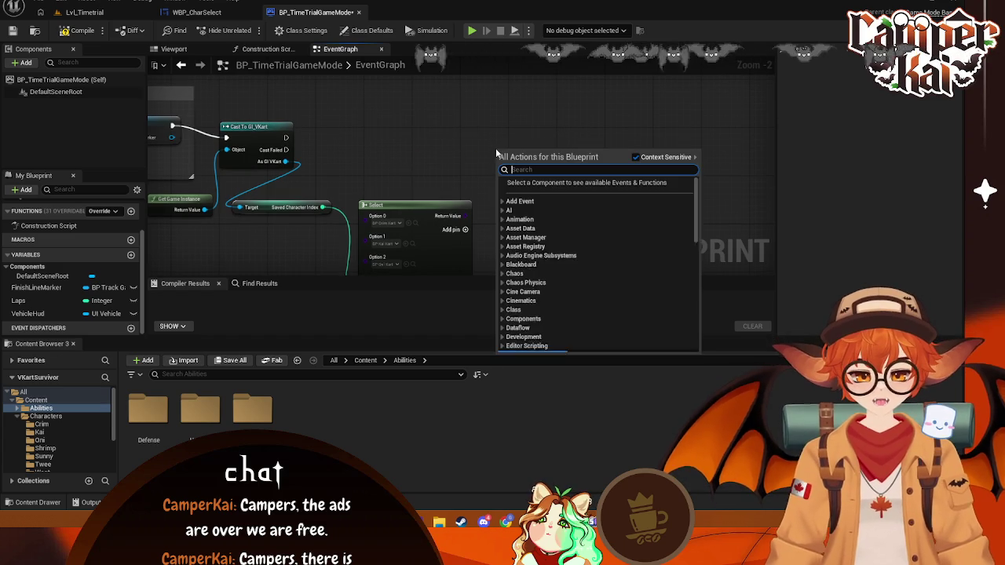
left_click(636, 156)
type("set")
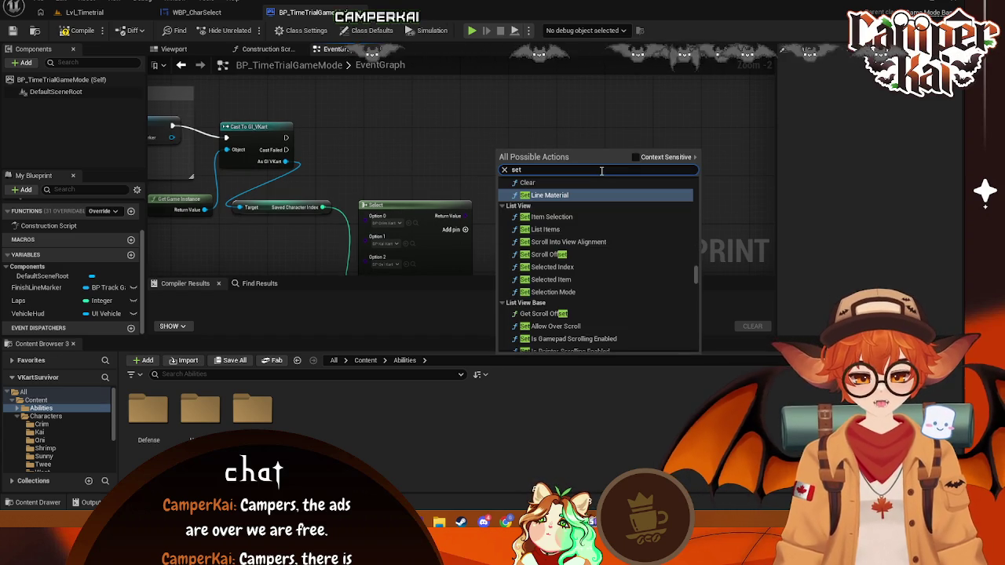
type(" def")
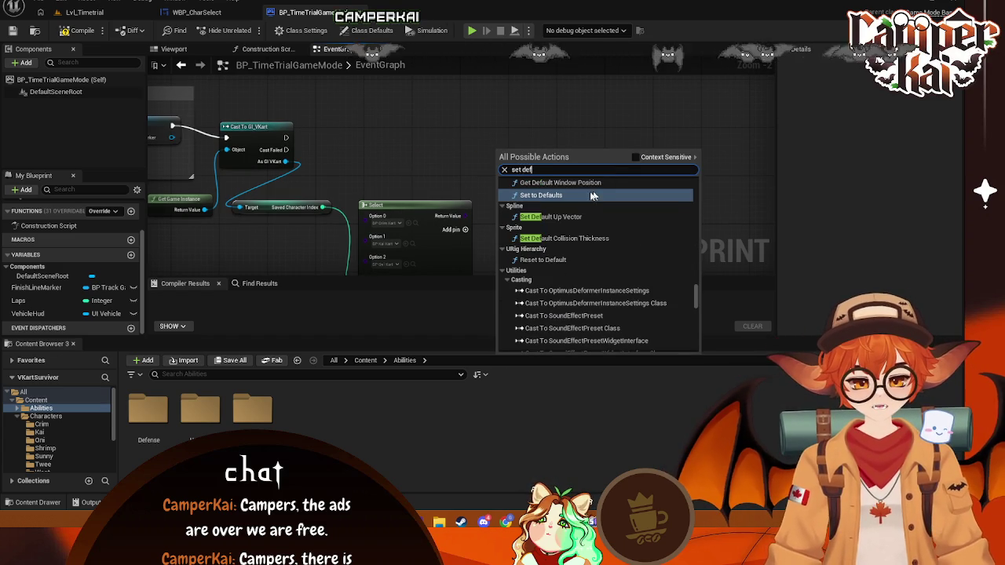
scroll(619, 209, "up", 1)
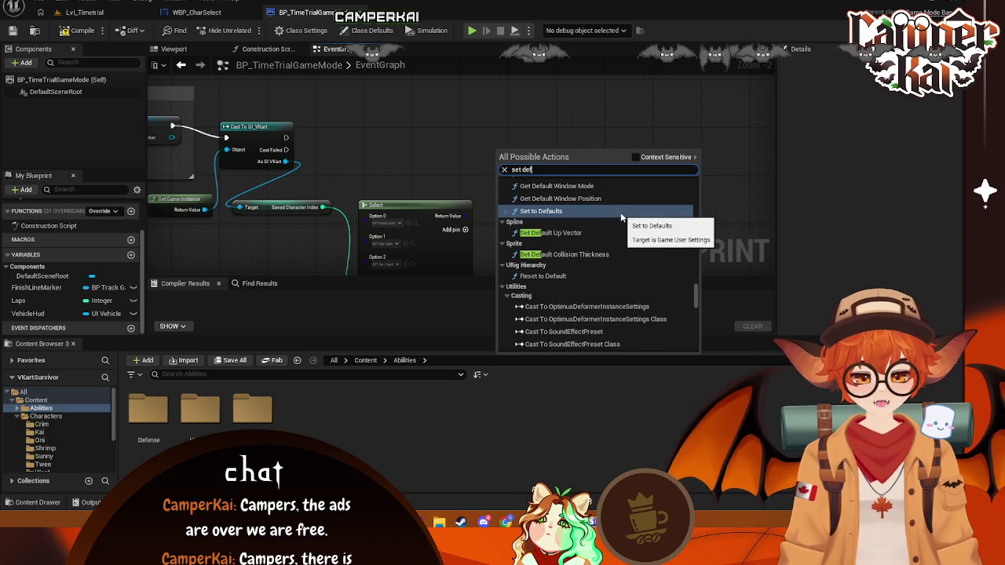
type("ault pa")
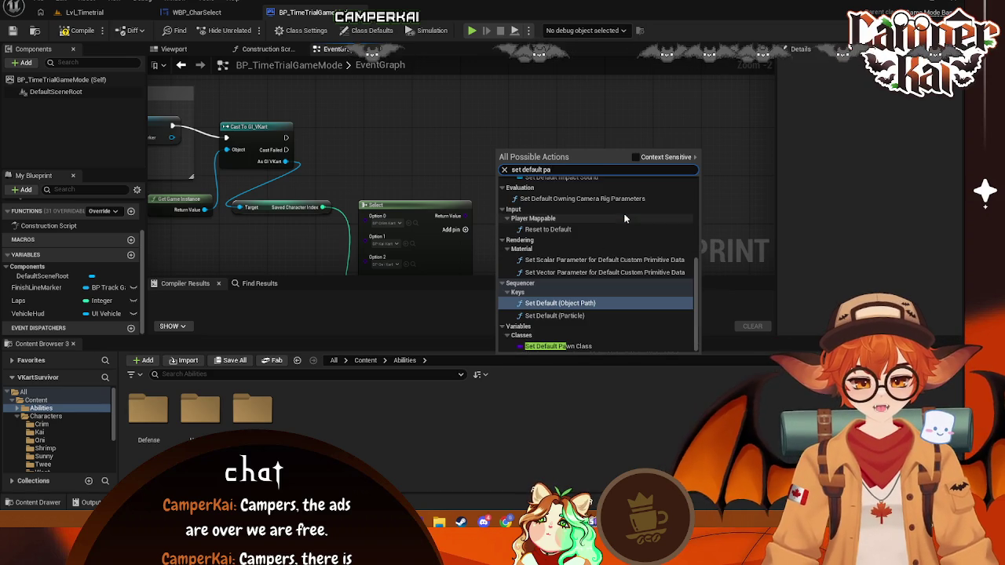
left_click(561, 346)
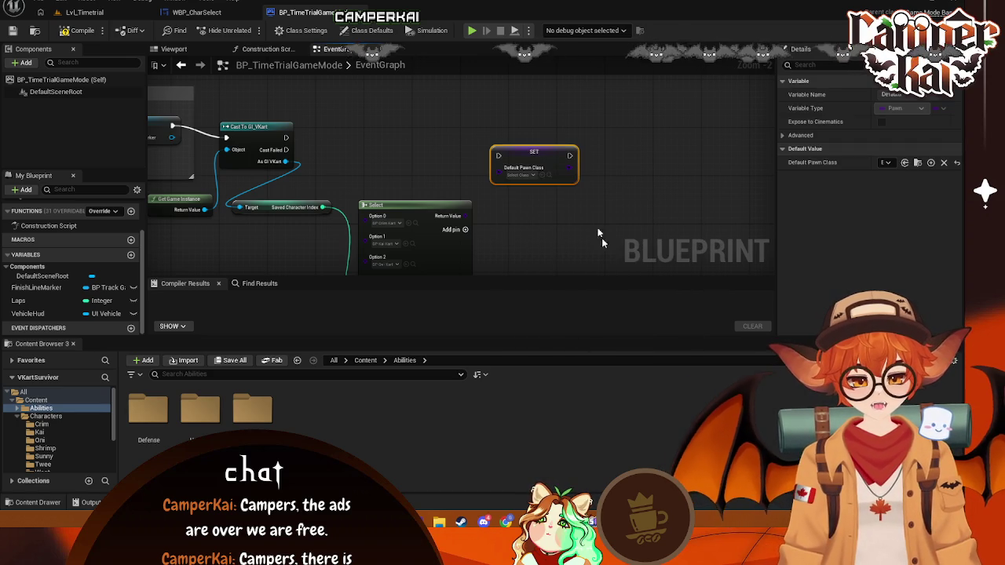
mouse_move(469, 216)
left_mouse_down()
mouse_move(501, 184)
mouse_move(499, 167)
left_mouse_up()
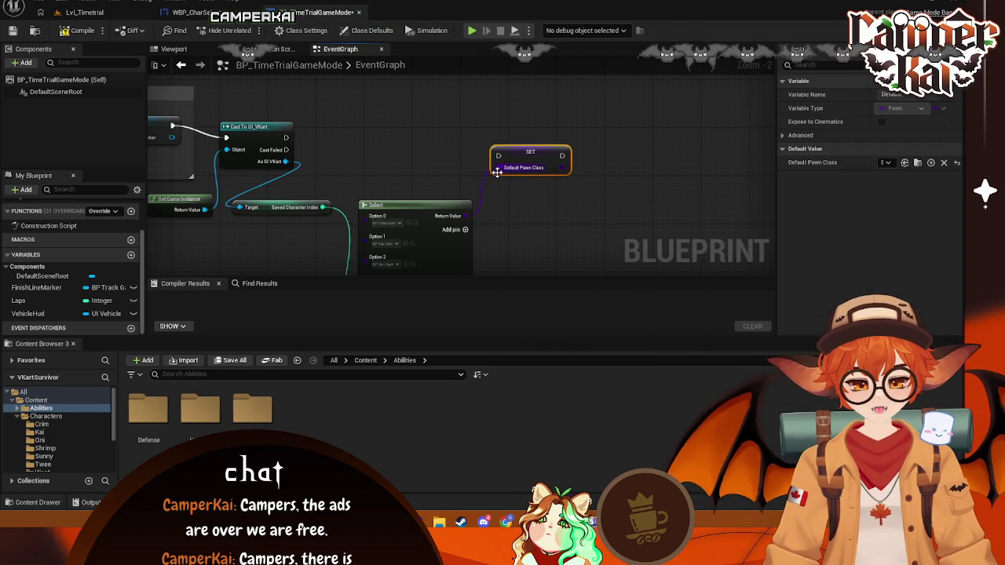
left_click_drag(286, 138, 497, 155)
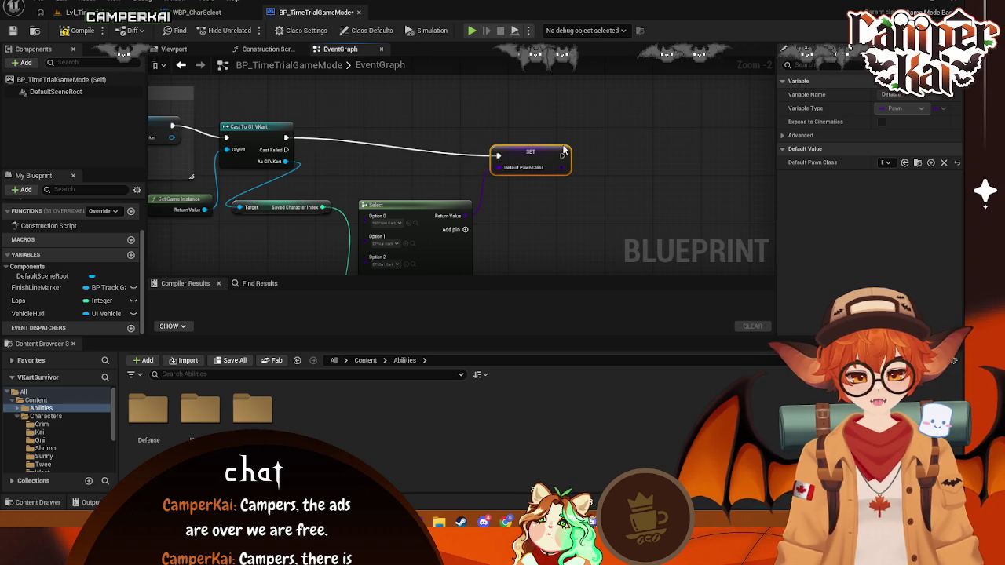
mouse_move(435, 153)
left_mouse_down()
mouse_move(436, 105)
mouse_move(483, 133)
left_mouse_up()
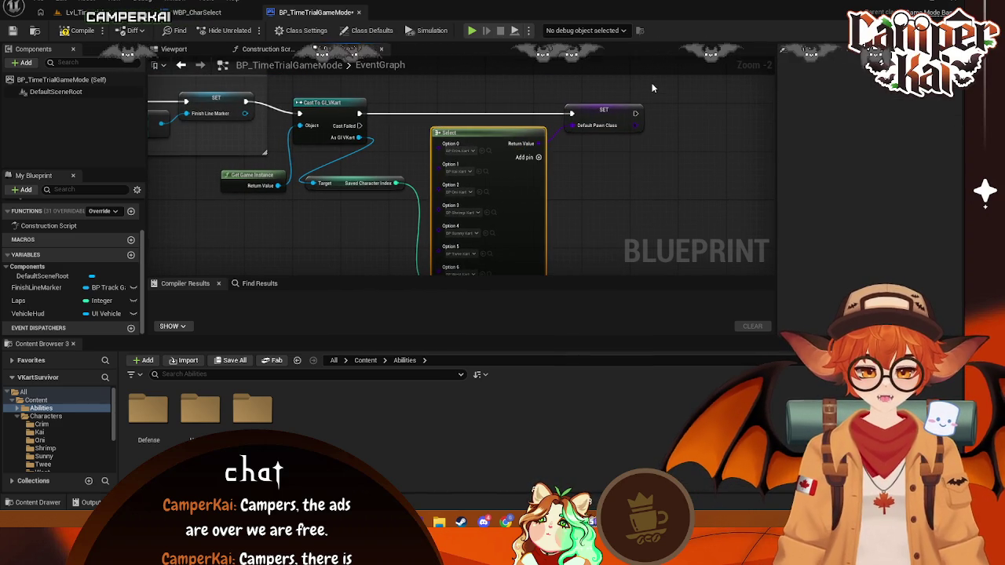
- Screenshot the graph and compile the game mode blueprint with F7
key("super+shift+s")
mouse_move(652, 88)
left_mouse_down()
mouse_move(274, 289)
mouse_move(210, 279)
left_mouse_up()
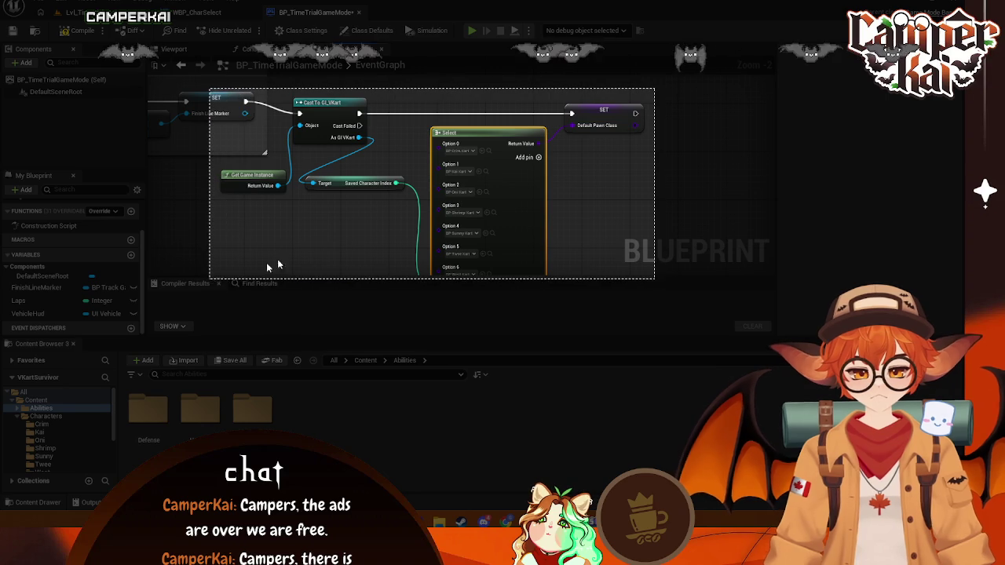
key("ctrl+c")
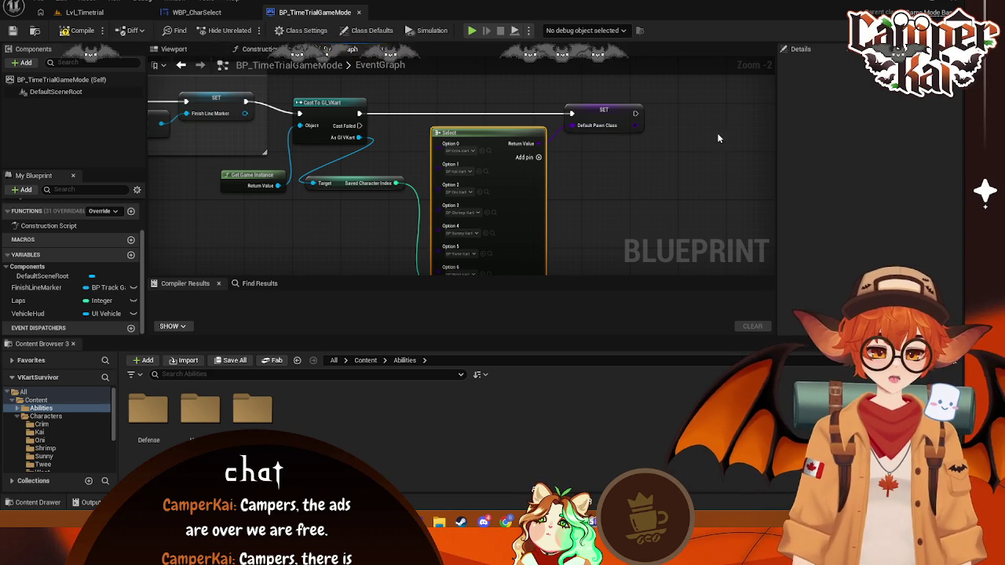
left_click_drag(555, 121, 596, 122)
type("set")
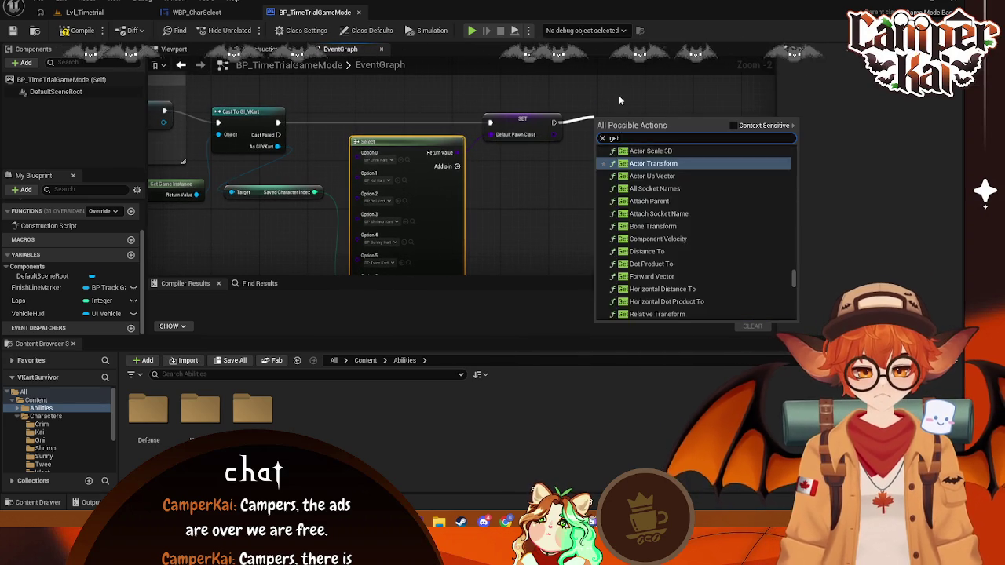
left_click(515, 135)
key("F7")
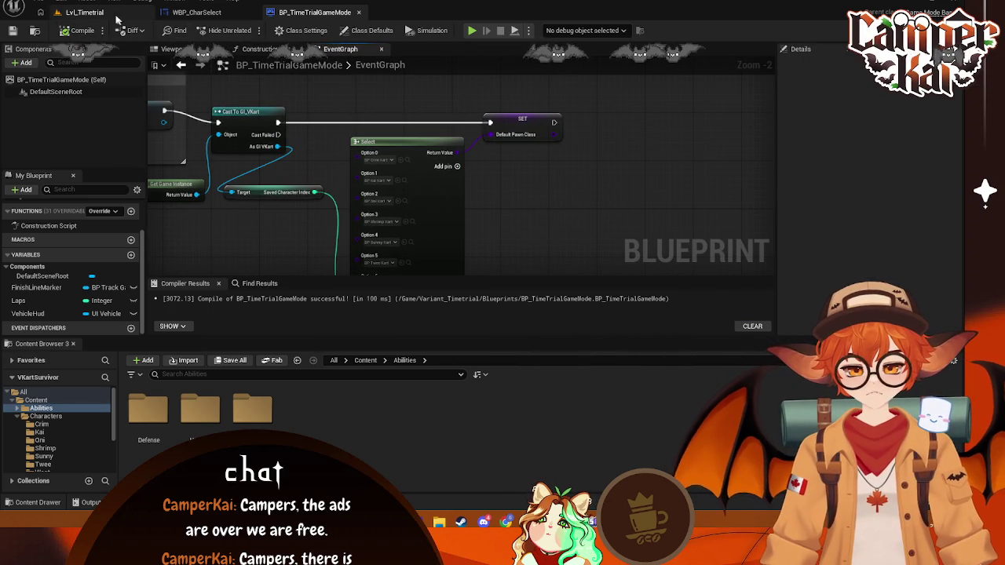
- Open the Lvl_Main level from the Content Browser's Menus folder
left_click(86, 12)
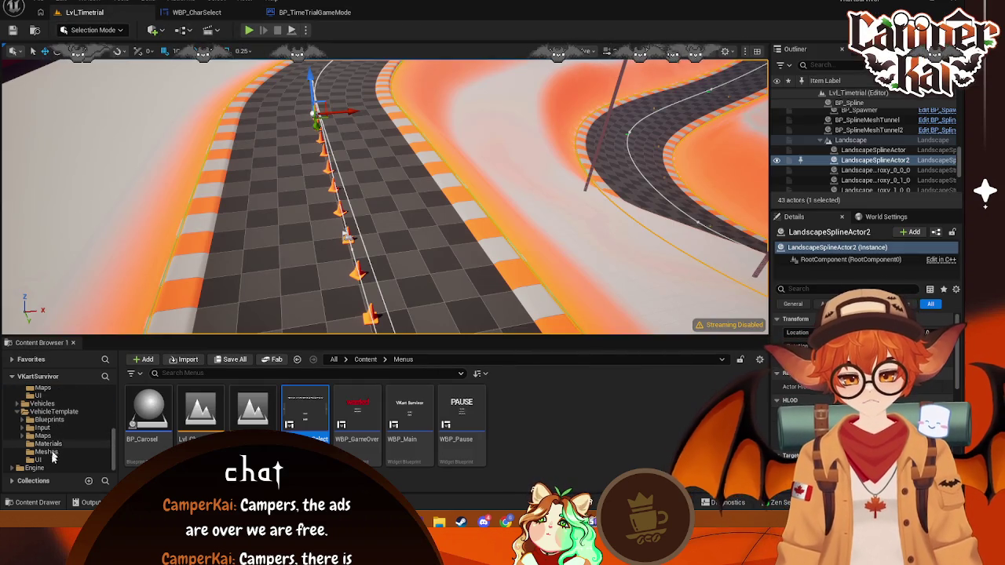
scroll(59, 439, "up", 1)
left_click(46, 451)
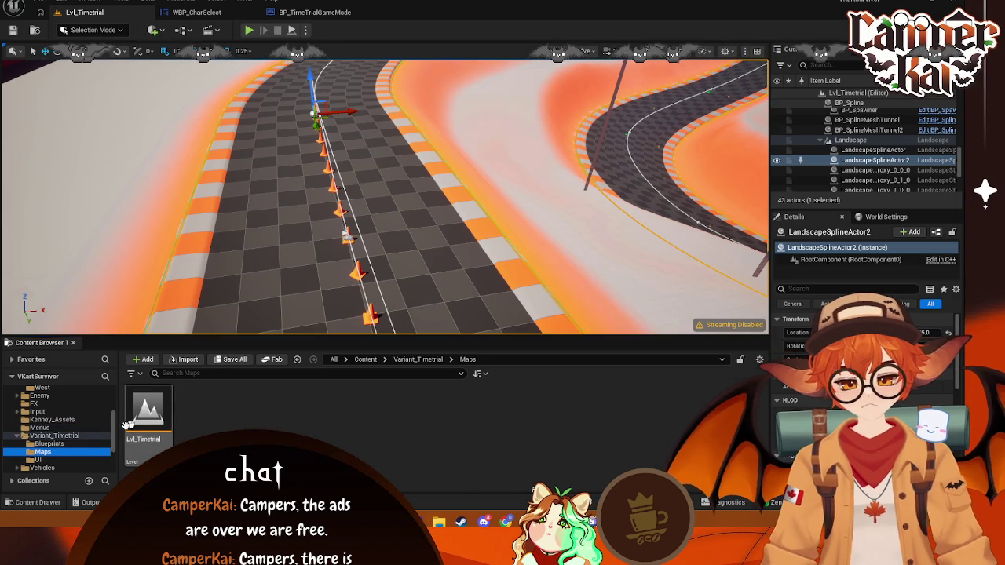
scroll(40, 432, "down", 3)
scroll(47, 424, "up", 3)
left_click(40, 411)
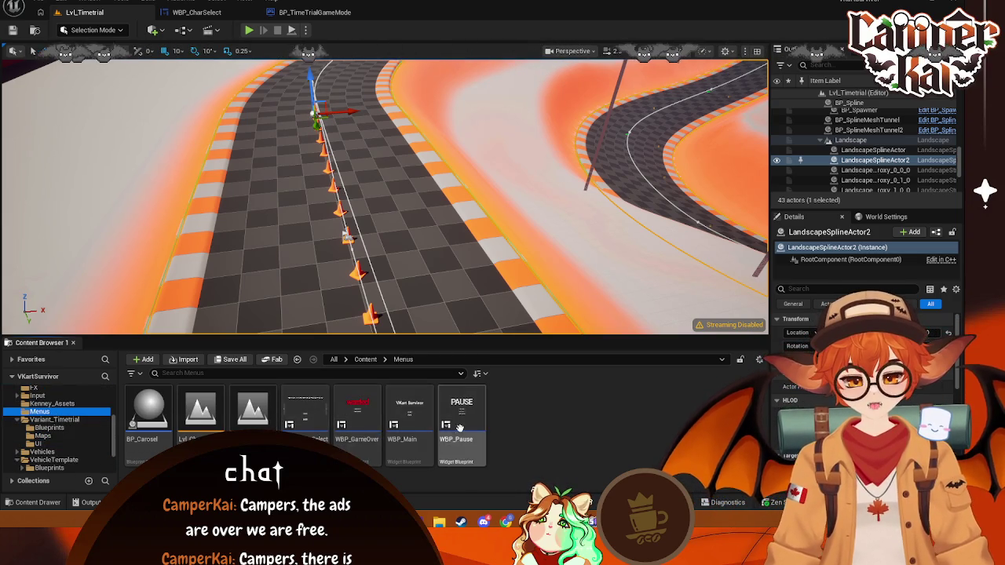
double_click(252, 410)
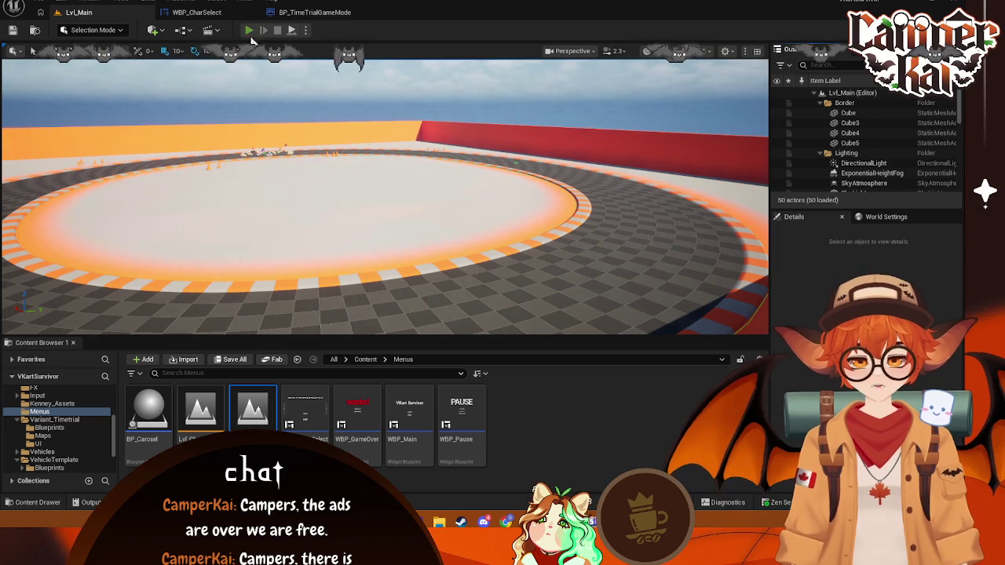
- Play-test from main menu to kart selection and the time trial, then return to the game mode graph
left_click(248, 30)
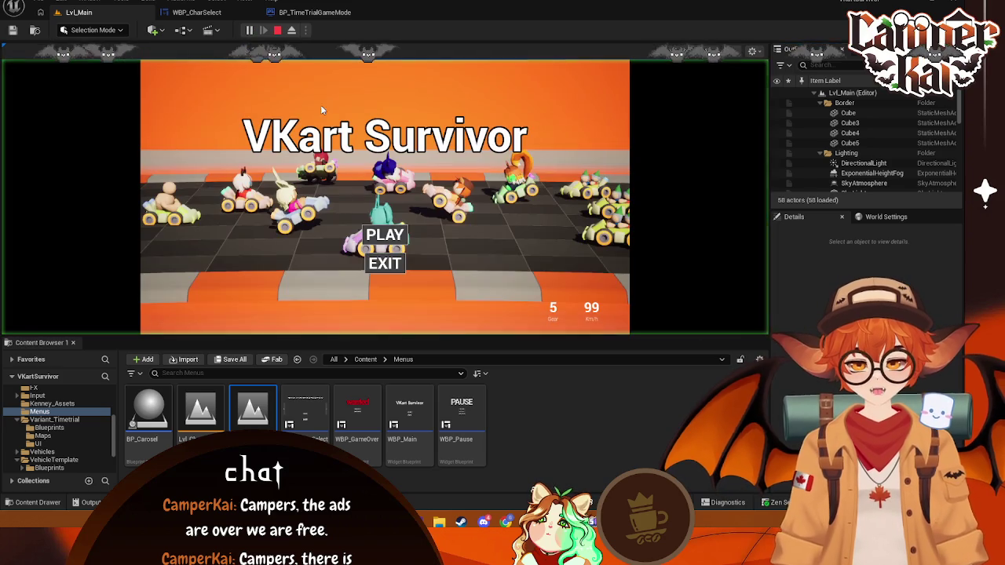
left_click(388, 236)
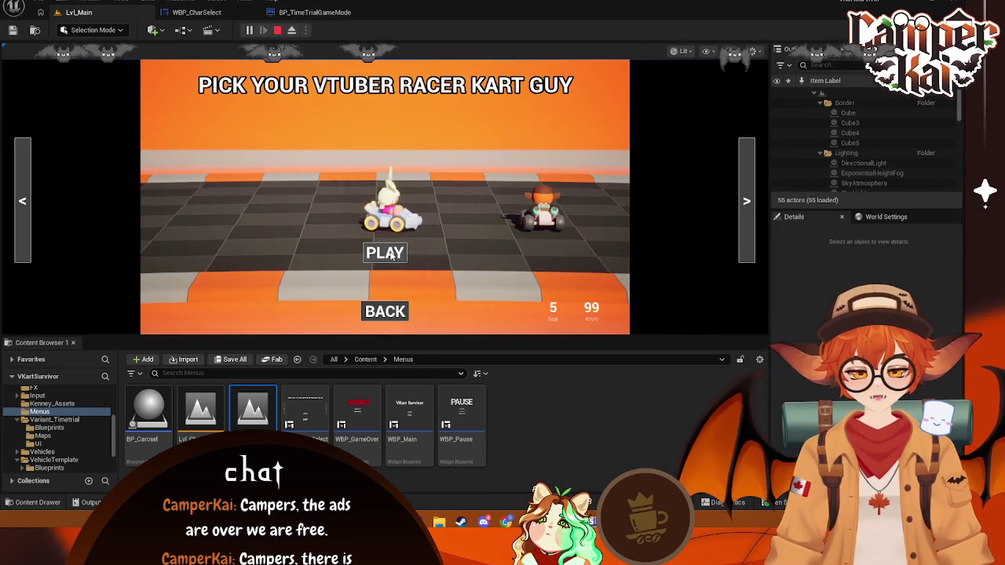
left_click(384, 252)
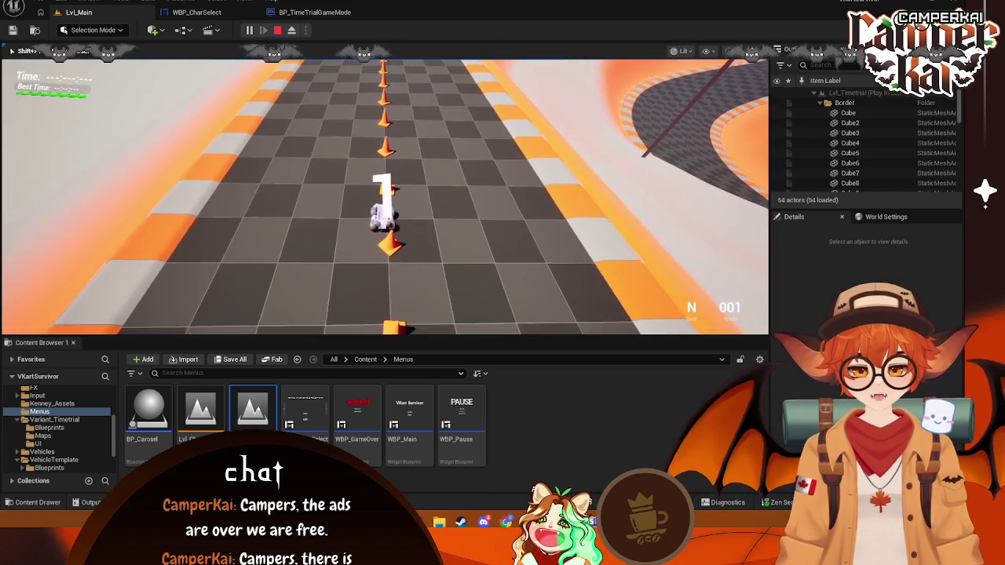
key("w")
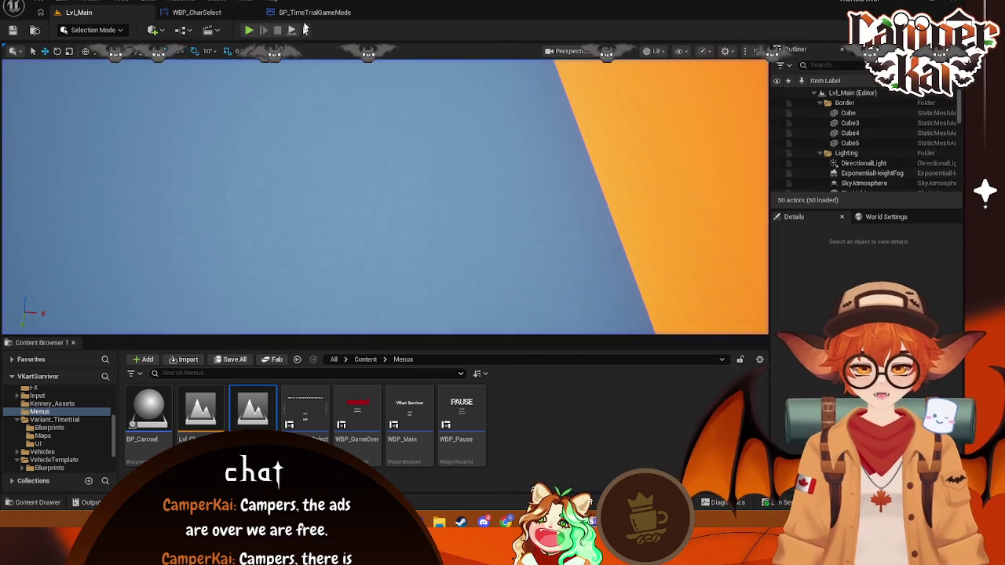
key("shift+F1")
left_click(314, 12)
left_click(198, 12)
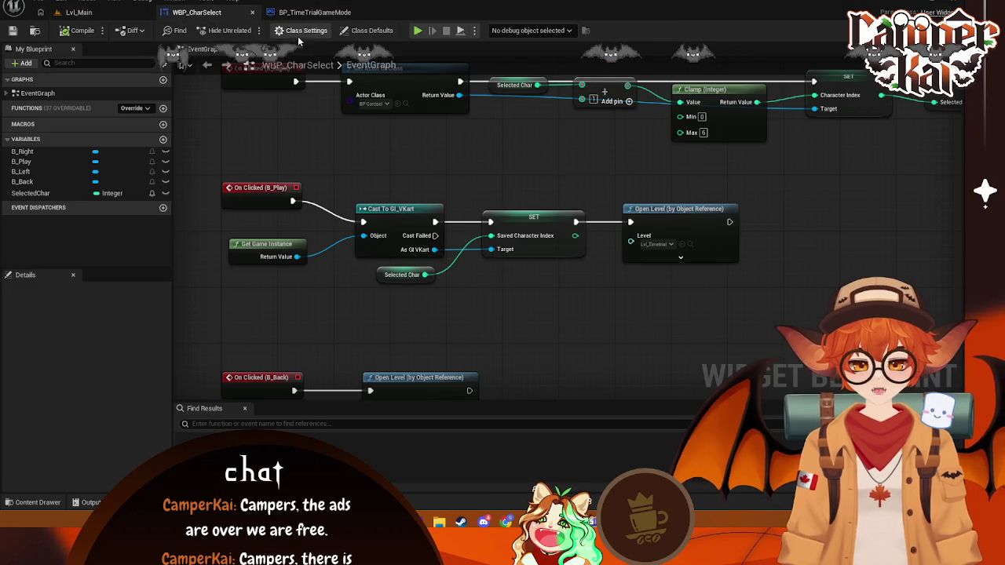
left_click(314, 11)
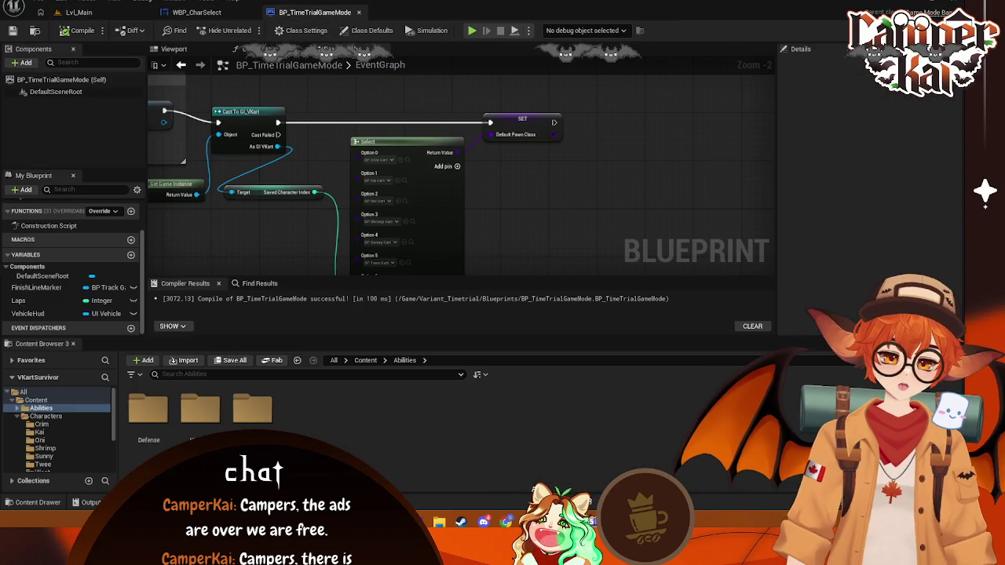
- Search the graph's action list for 'return nod' and 'return de', then close it
right_click(522, 154)
type("return")
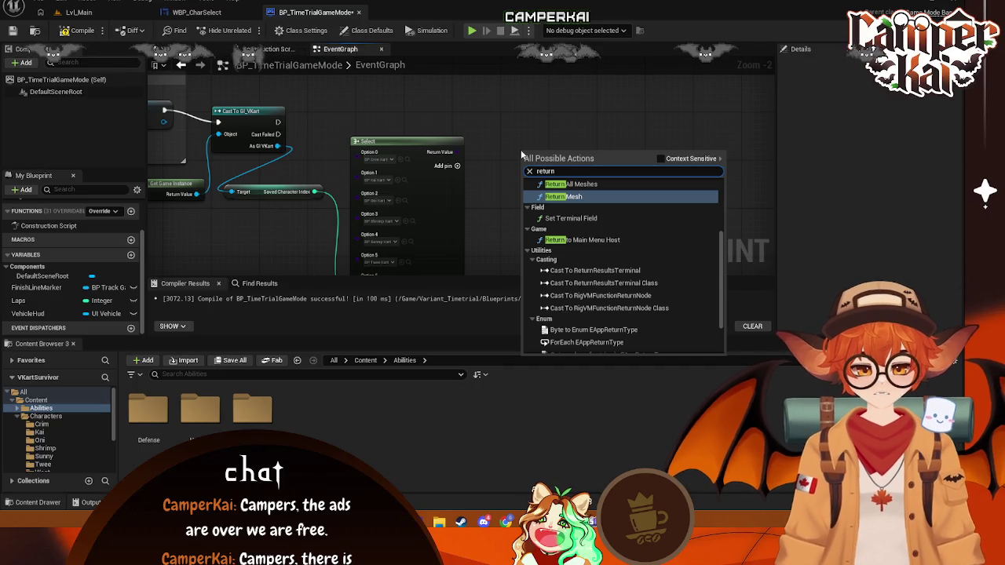
type(" nod")
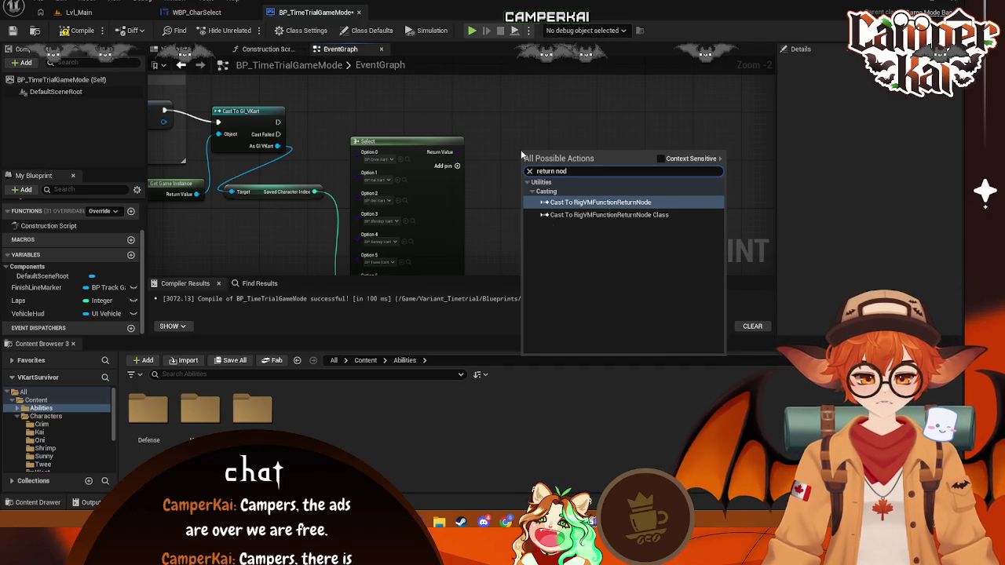
key("BackSpace")
key("BackSpace")
key("BackSpace")
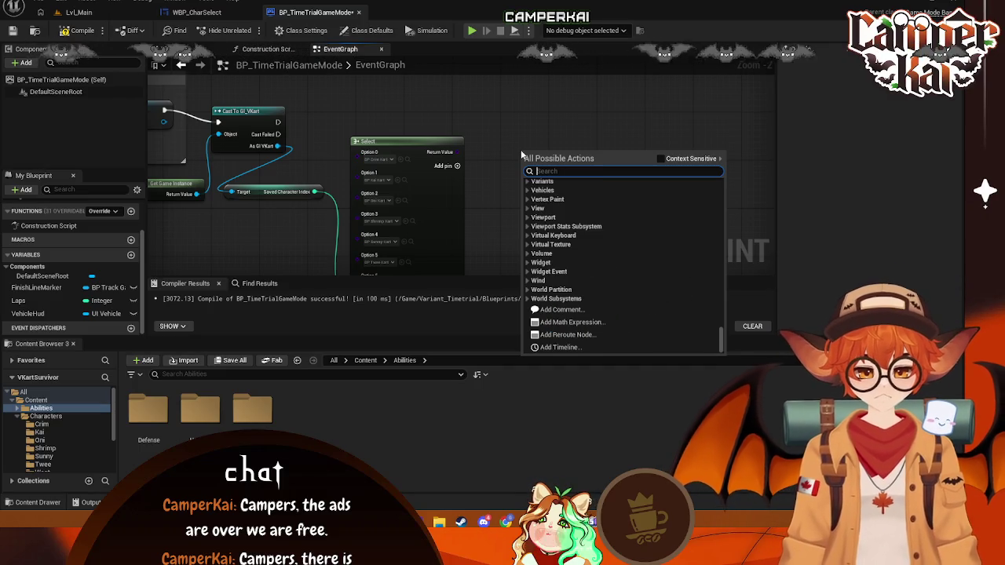
type("return de")
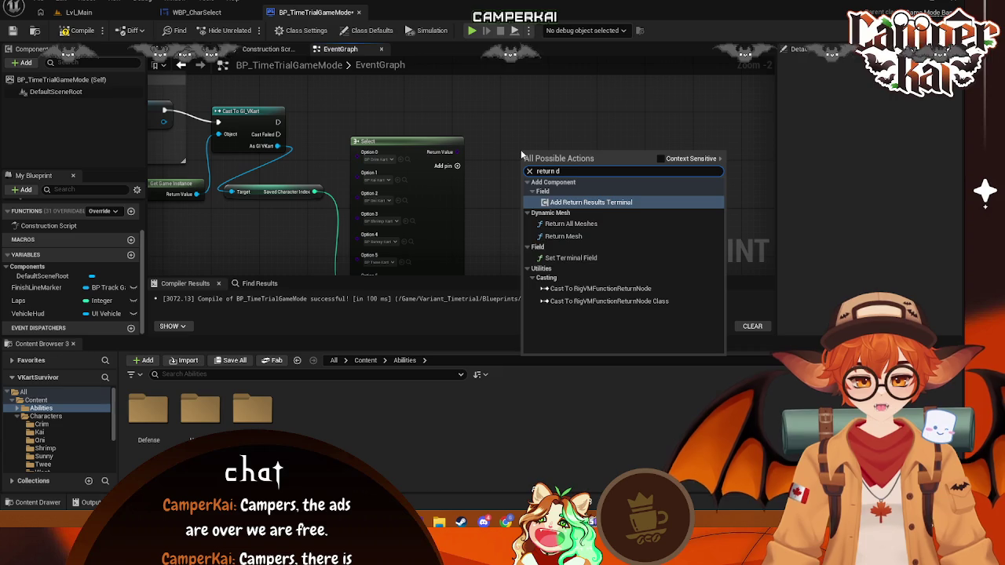
key("BackSpace")
key("BackSpace")
key("BackSpace")
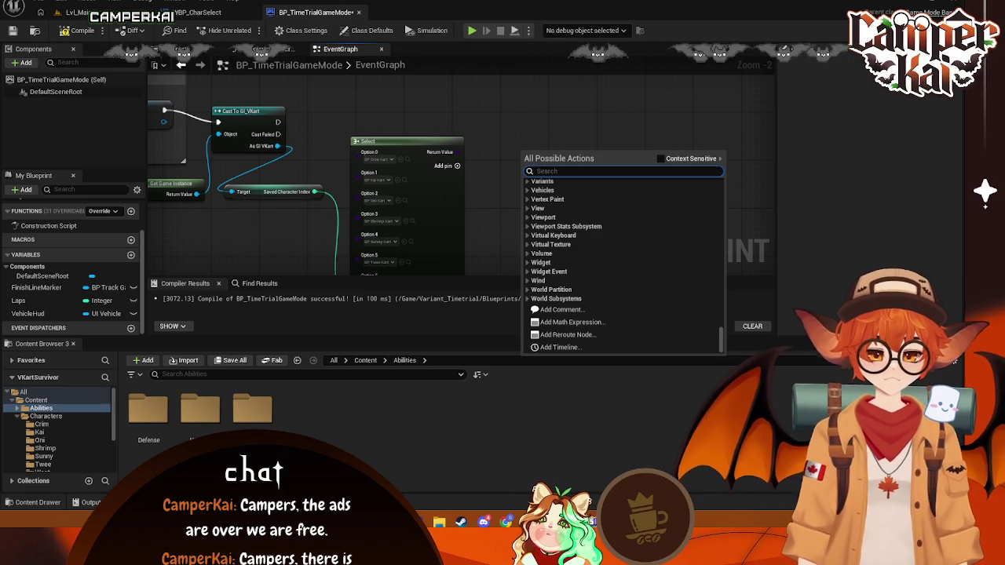
left_click(518, 104)
- Search 'pawn' in the action list and add Get Default Pawn Class for Controller
right_click(507, 124)
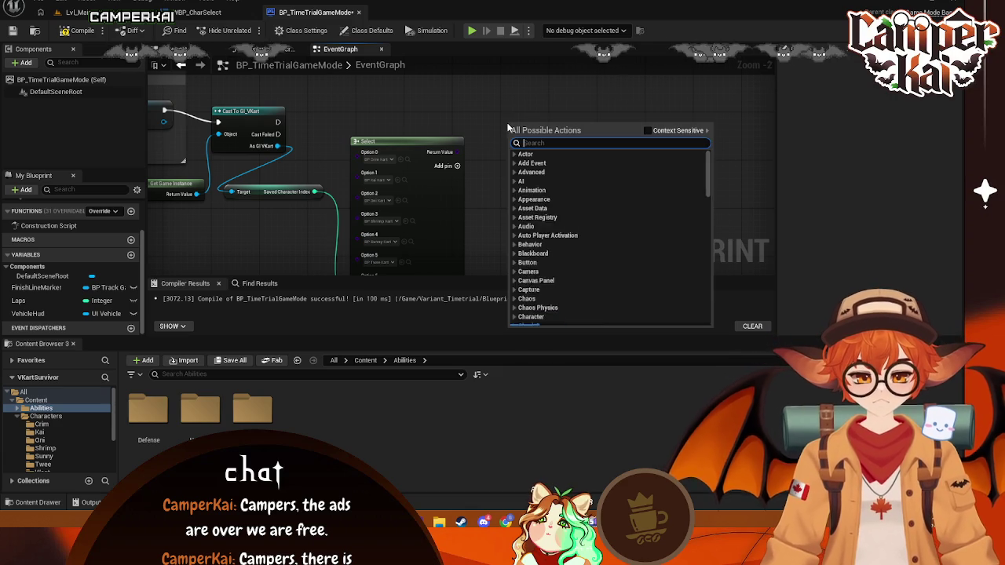
type("default playue")
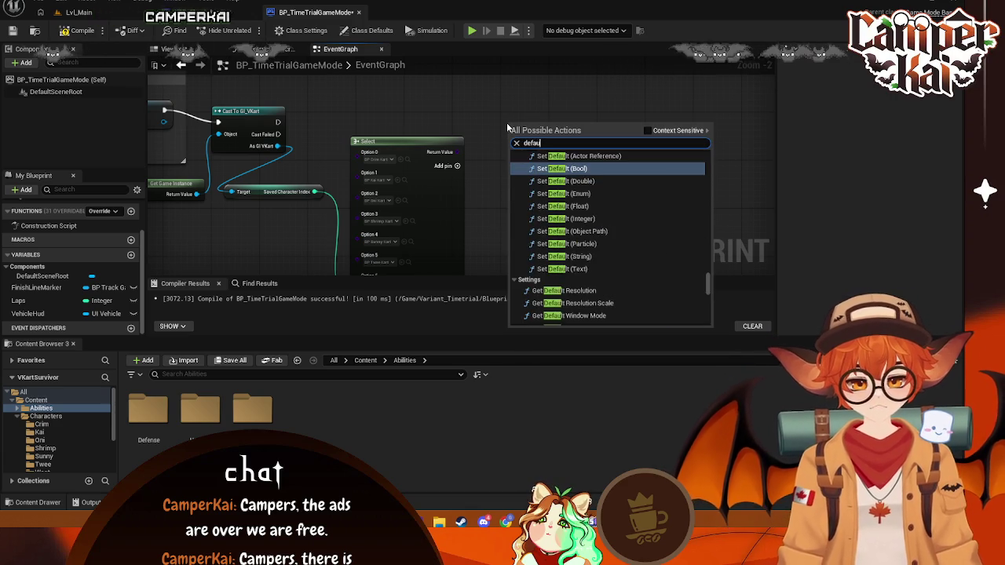
key("BackSpace")
key("BackSpace")
type("er")
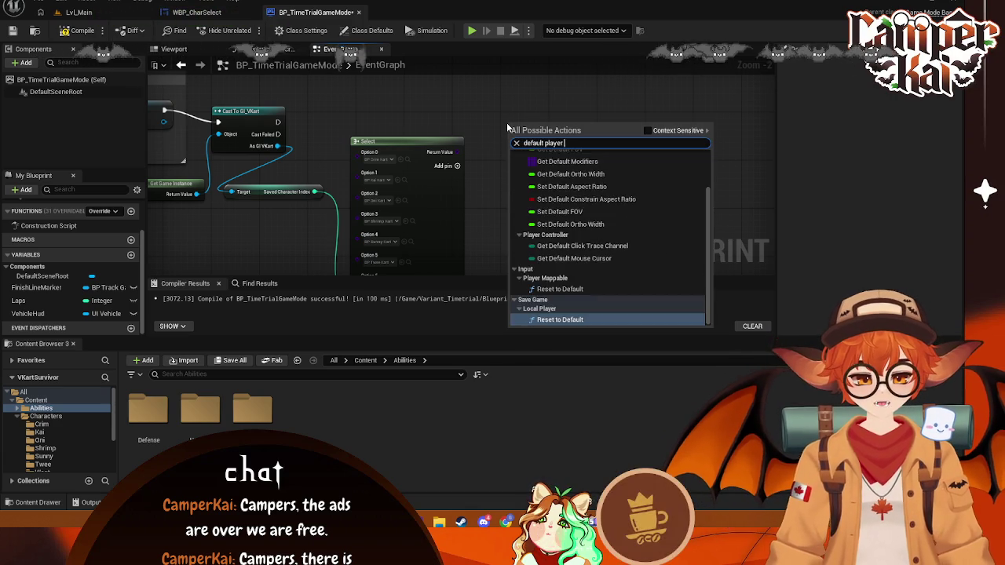
type(" spee")
key("BackSpace")
key("BackSpace")
key("BackSpace")
key("BackSpace")
key("BackSpace")
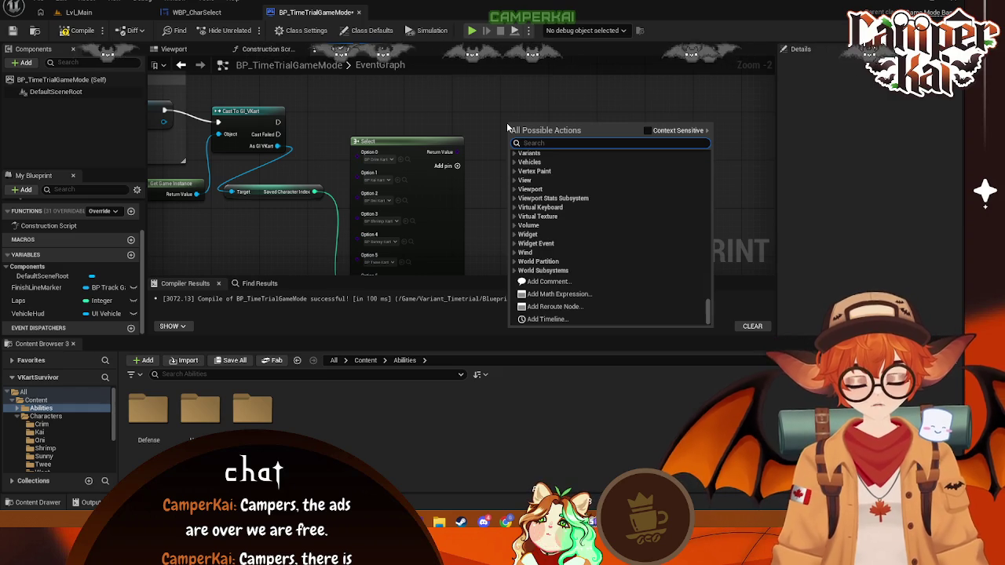
type("default player pawn")
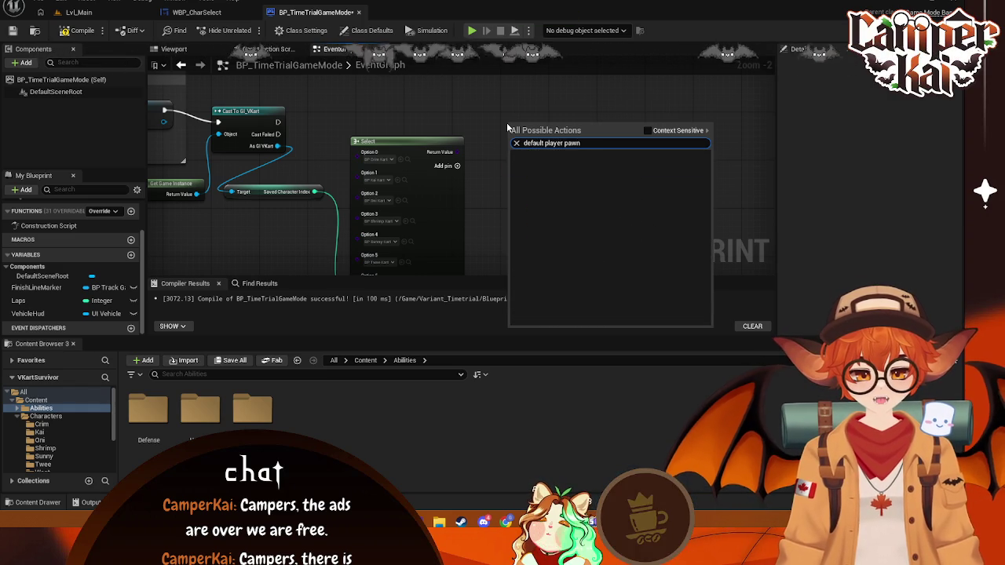
key("BackSpace")
key("BackSpace")
key("BackSpace")
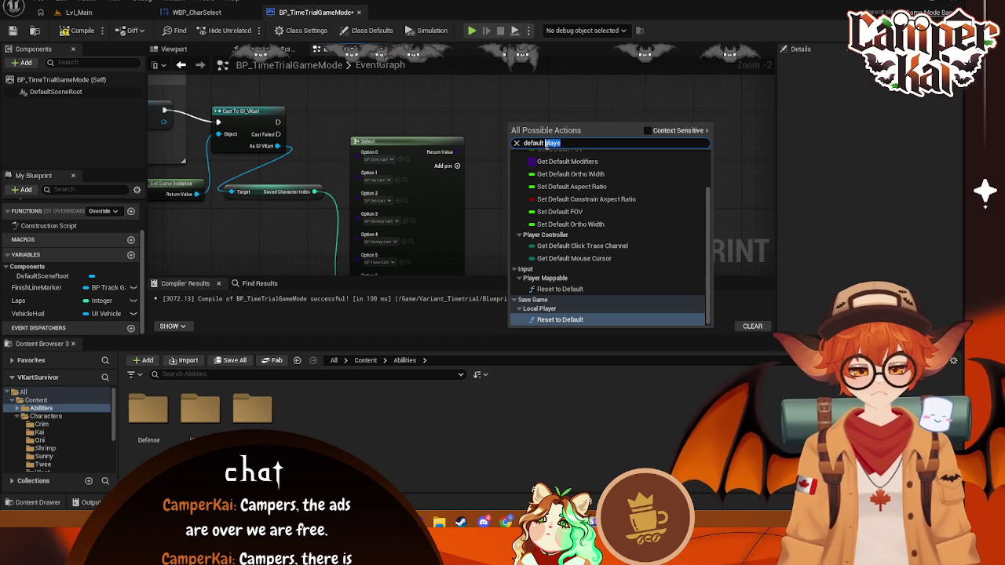
type("pawn")
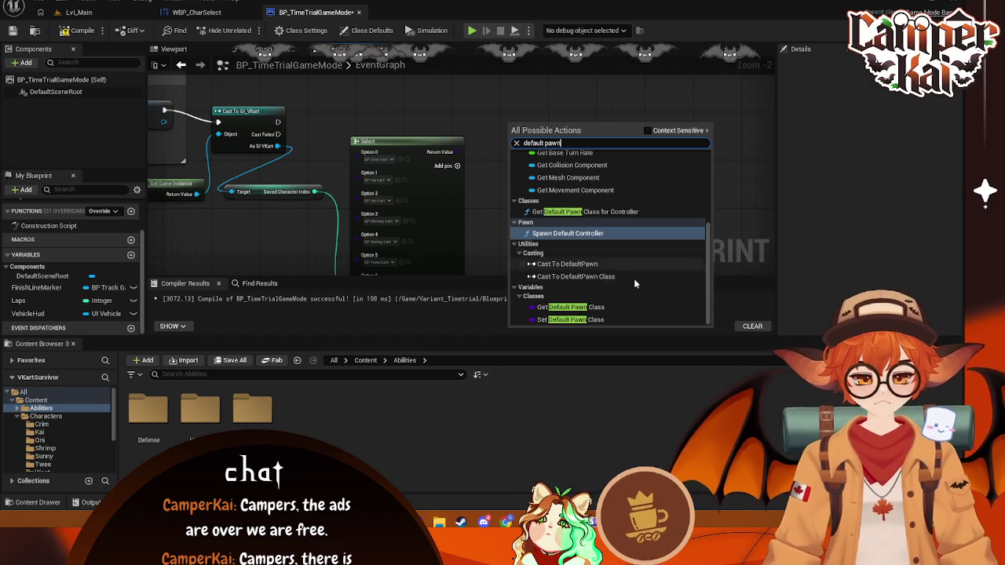
scroll(584, 251, "up", 1)
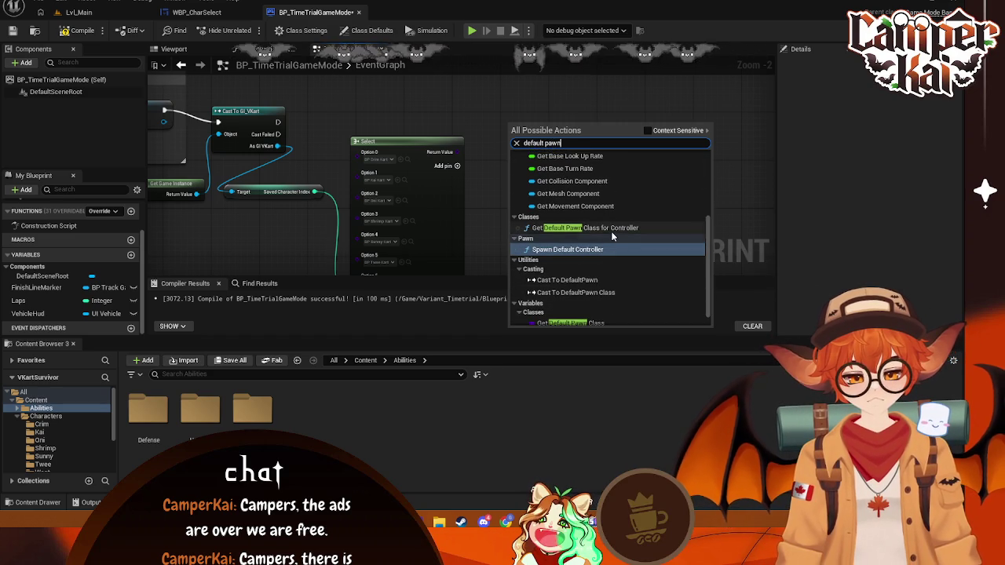
scroll(615, 233, "up", 5)
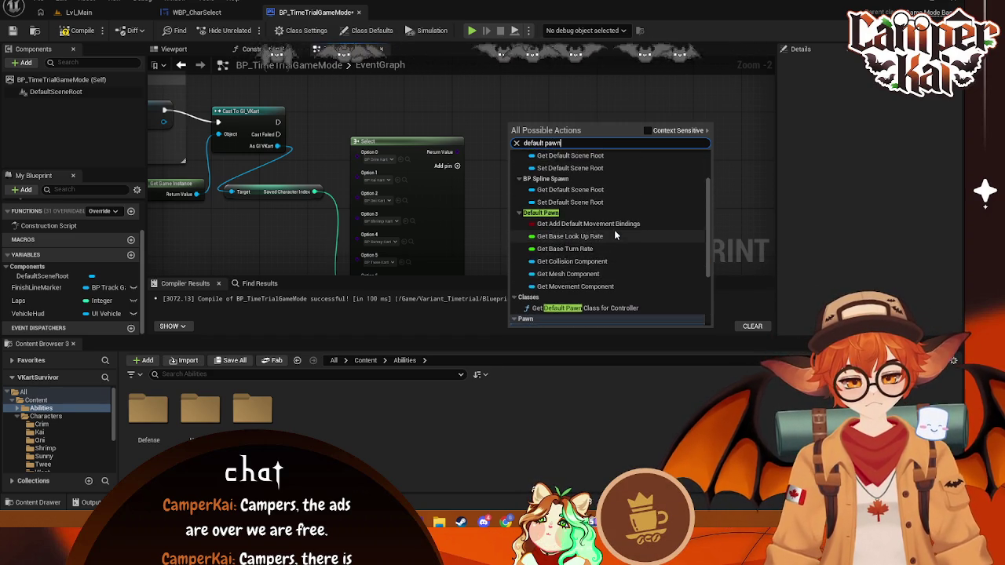
scroll(615, 233, "down", 5)
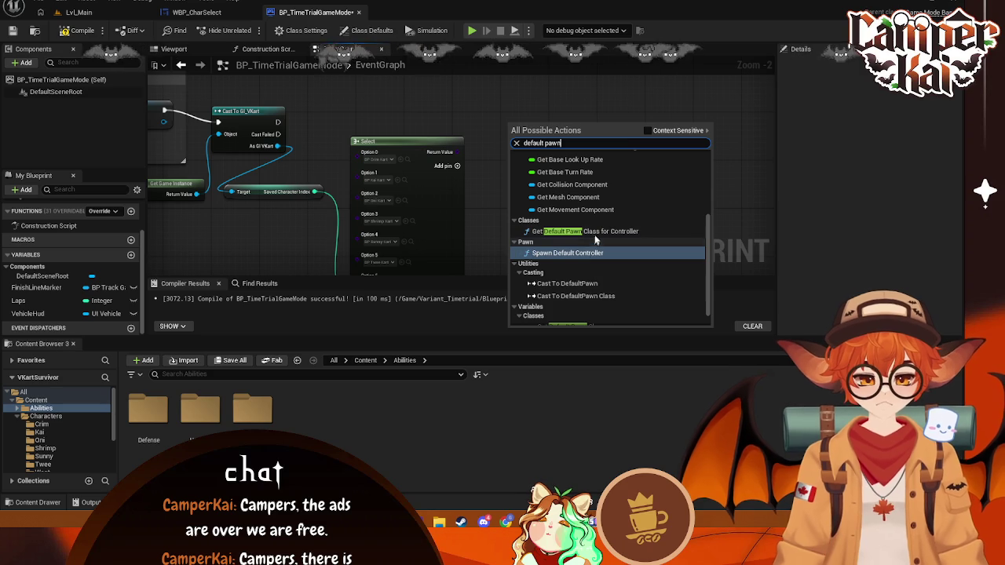
left_click(600, 232)
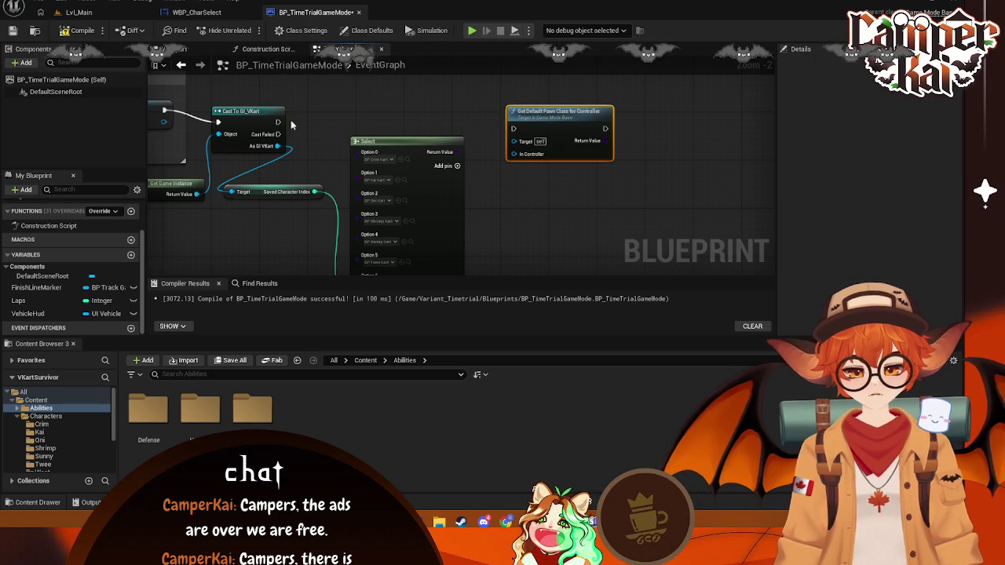
- Wire the cast's exec into Get Default Pawn Class for Controller and try linking Select to In Controller
left_click_drag(279, 121, 504, 124)
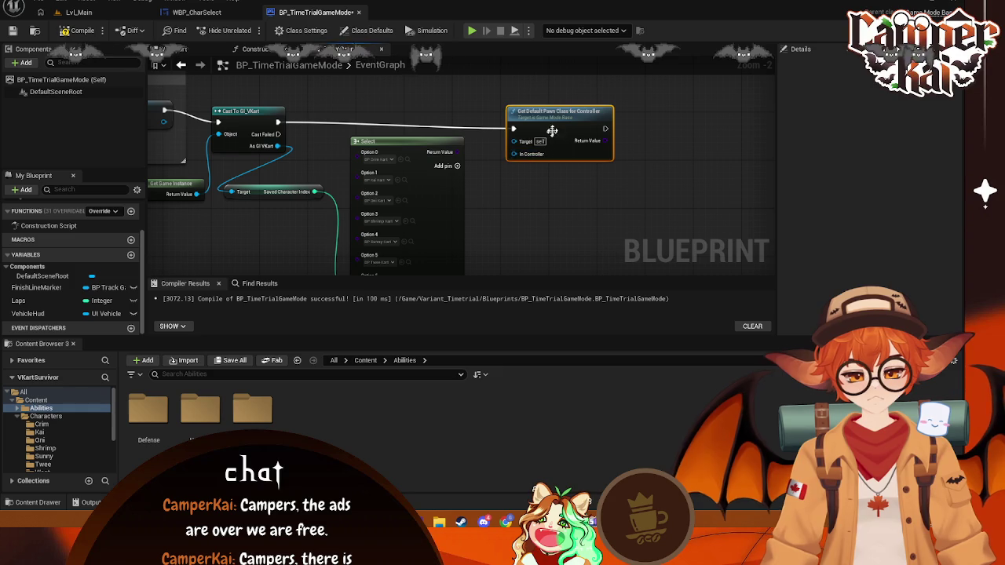
left_click_drag(514, 130, 508, 124)
left_click_drag(459, 152, 593, 192)
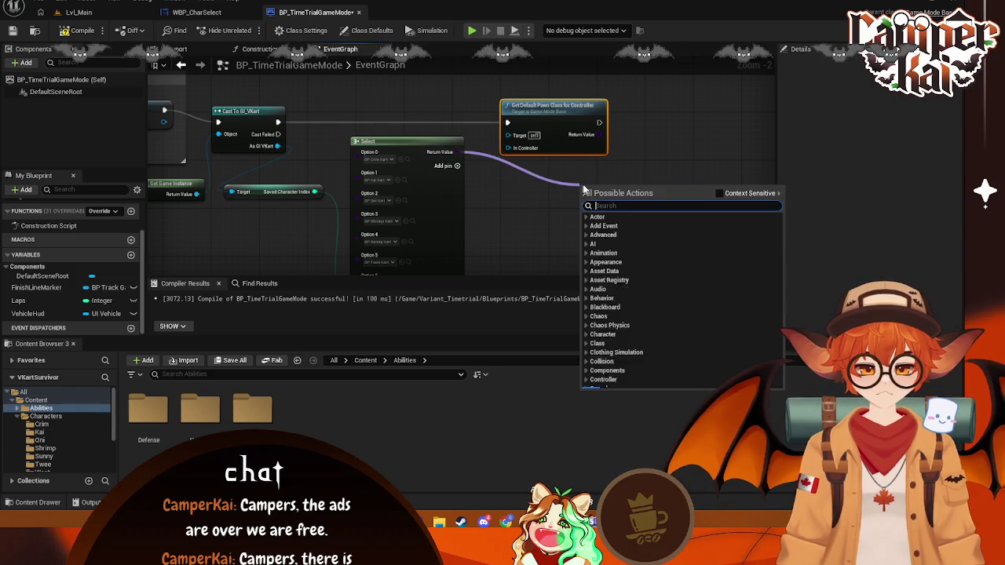
left_click(651, 168)
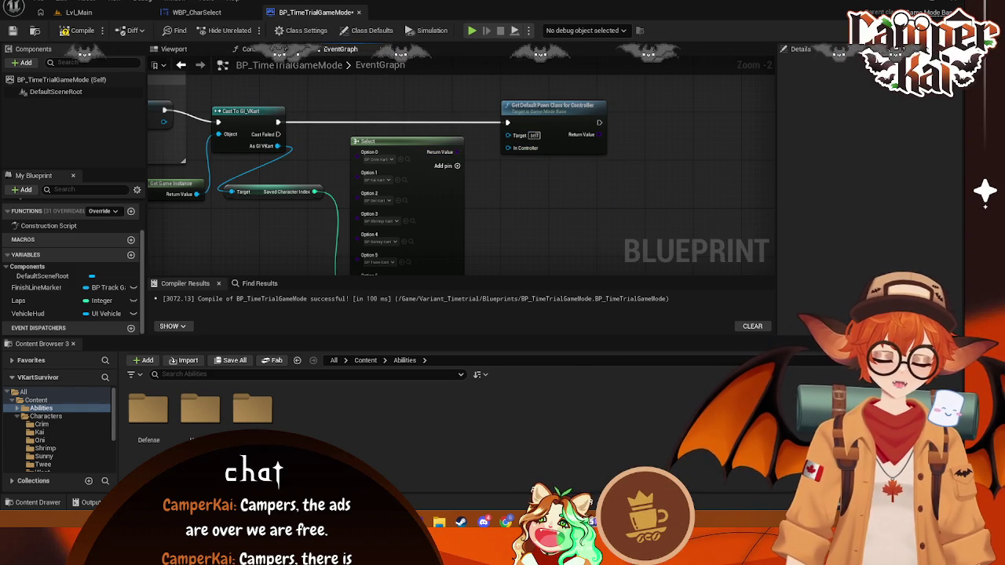
left_click(573, 144)
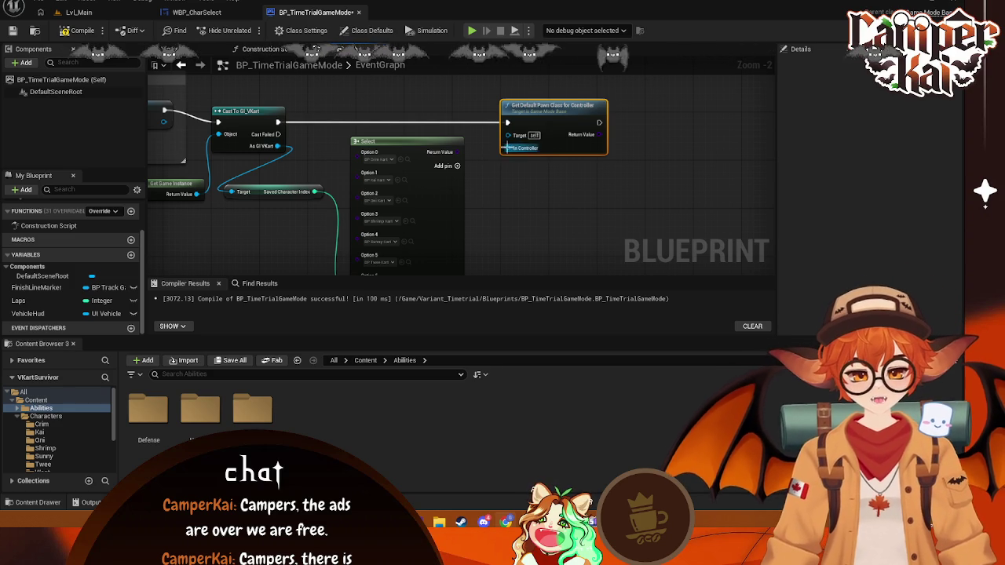
mouse_move(508, 148)
left_mouse_down()
mouse_move(474, 205)
mouse_move(475, 197)
left_mouse_up()
left_click_drag(463, 152, 511, 152)
left_click(475, 206)
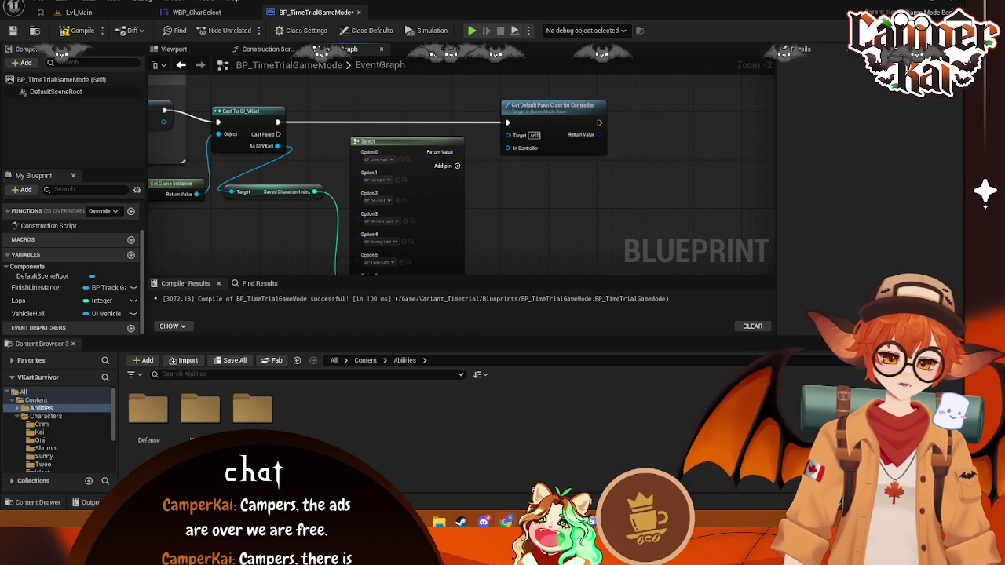
- Select the kart Select node, then show BP_TimeTrialGameMode's Class Defaults in Details
left_click(459, 208)
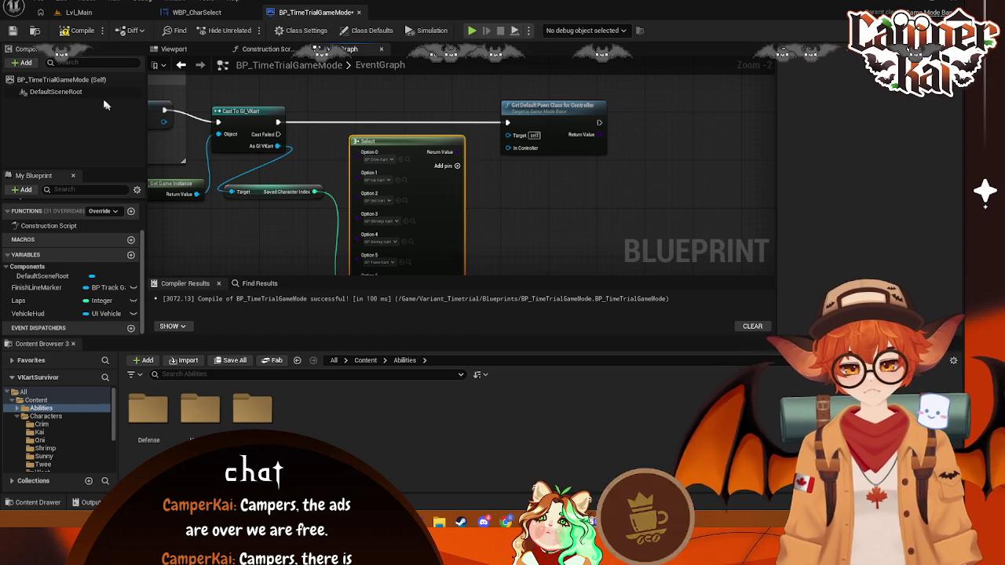
left_click(75, 79)
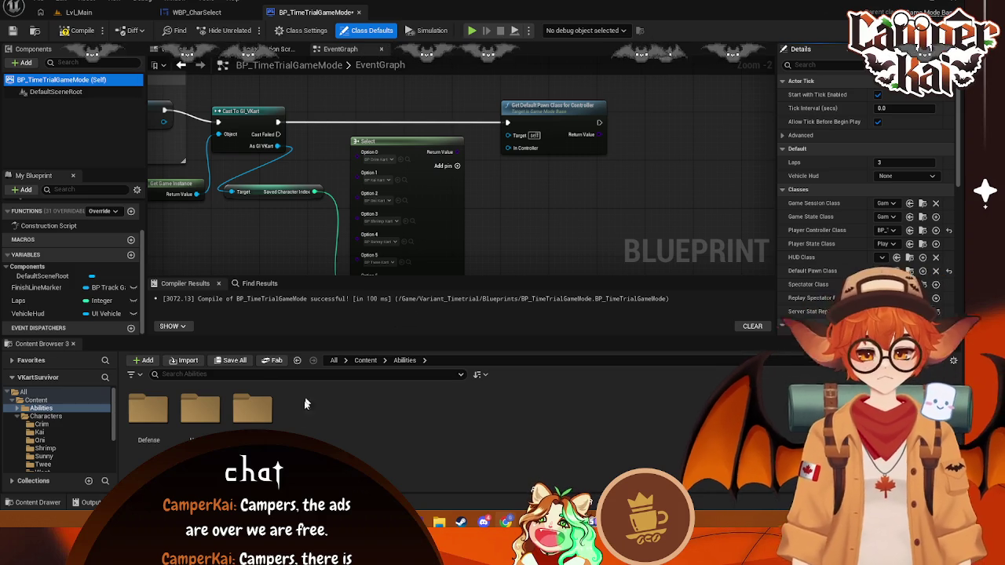
- Navigate the Content Browser to the Variant_Timetrial/Blueprints folder
key("Down")
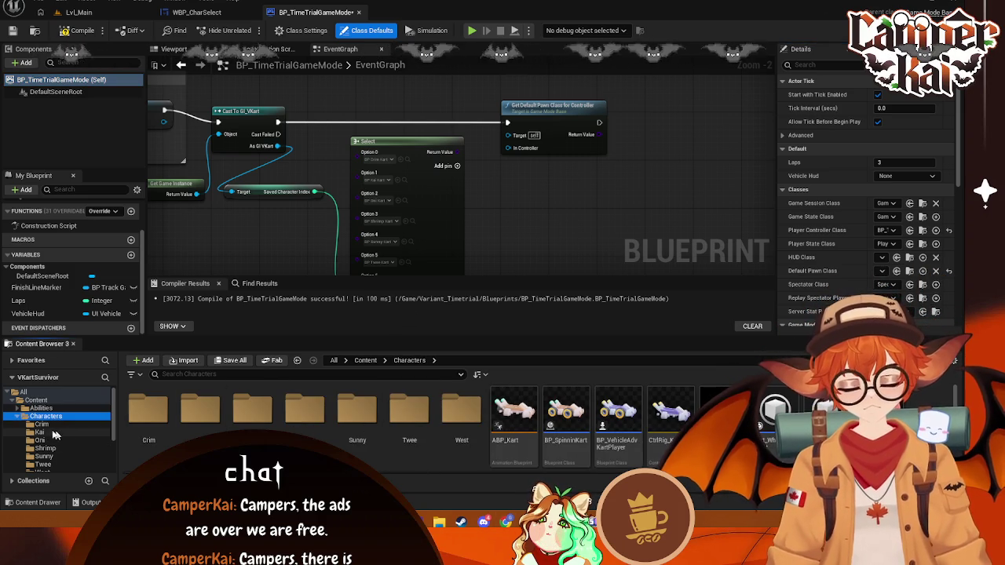
scroll(60, 445, "down", 3)
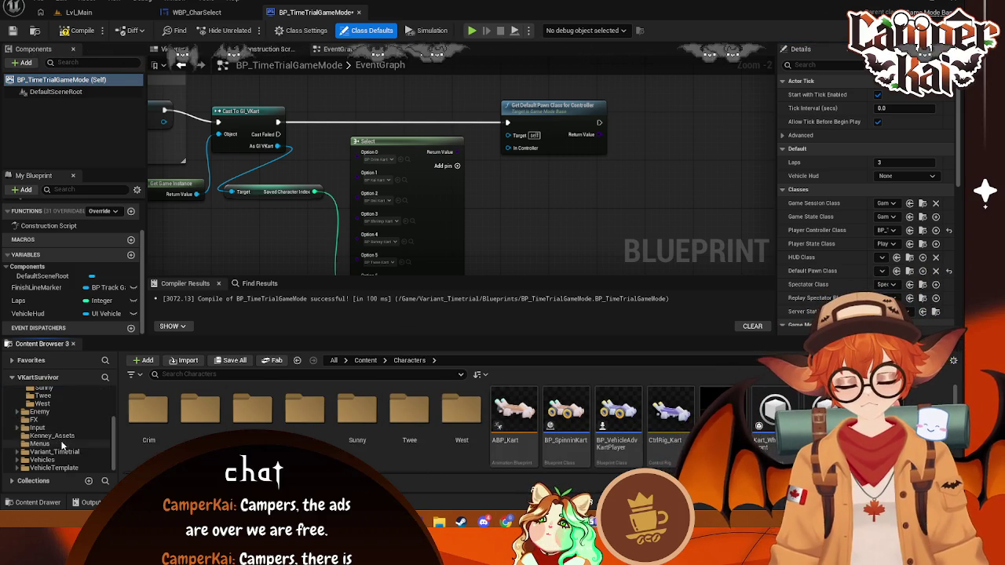
left_click(55, 451)
double_click(149, 408)
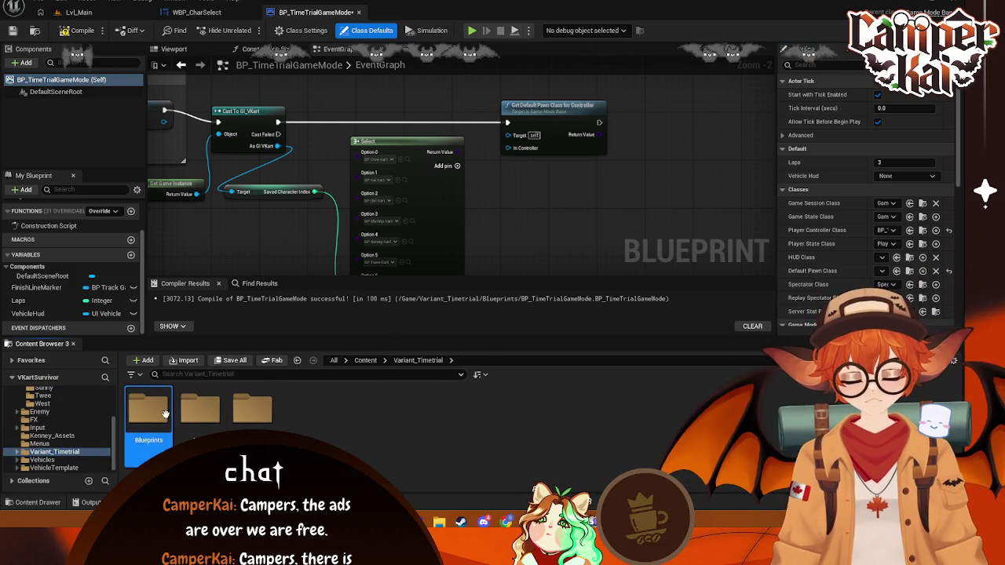
- Create a new Blueprint Class with BP_TimeTrialGameMode as its parent
right_click(339, 411)
left_click(388, 125)
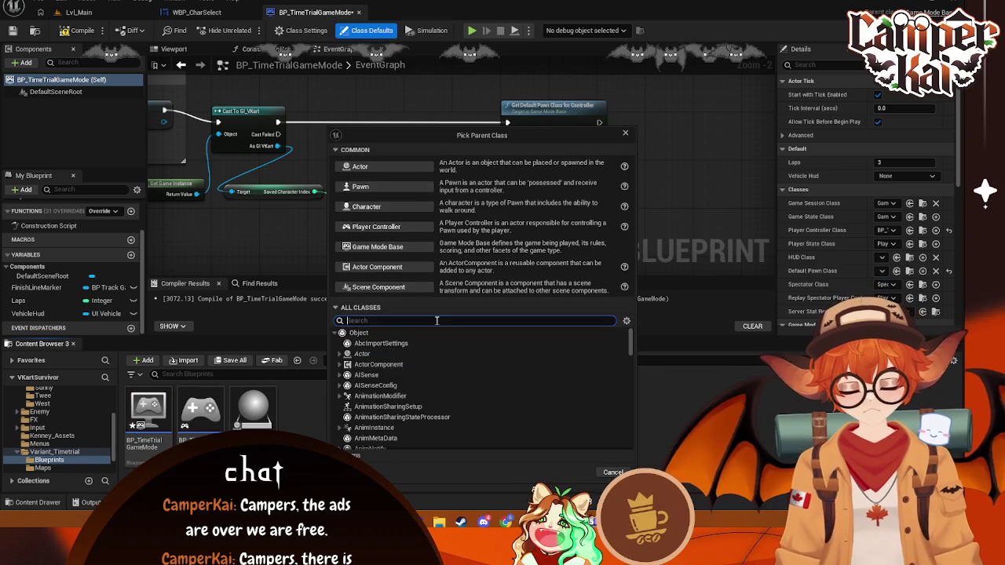
type("timetrail")
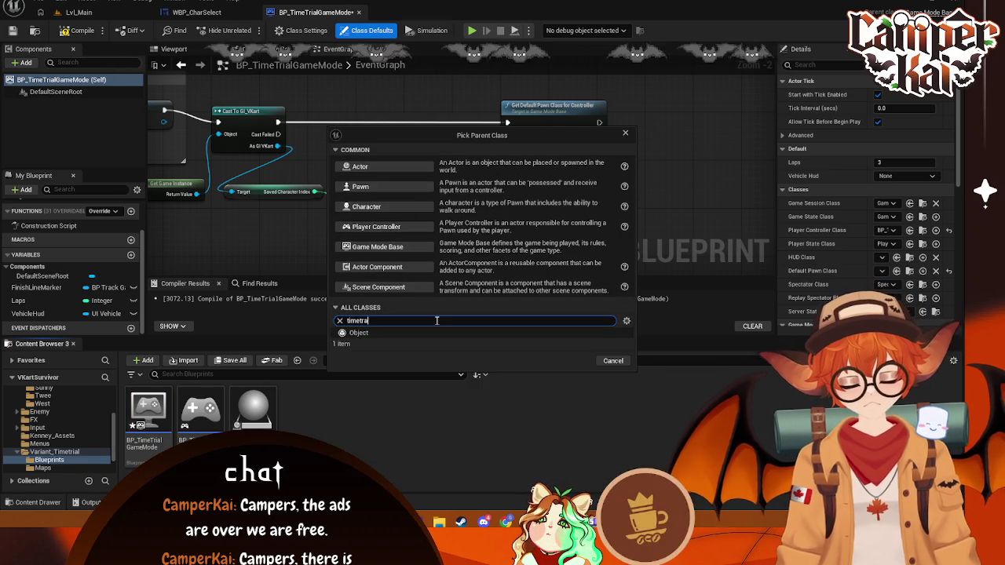
key("BackSpace")
key("BackSpace")
type("i")
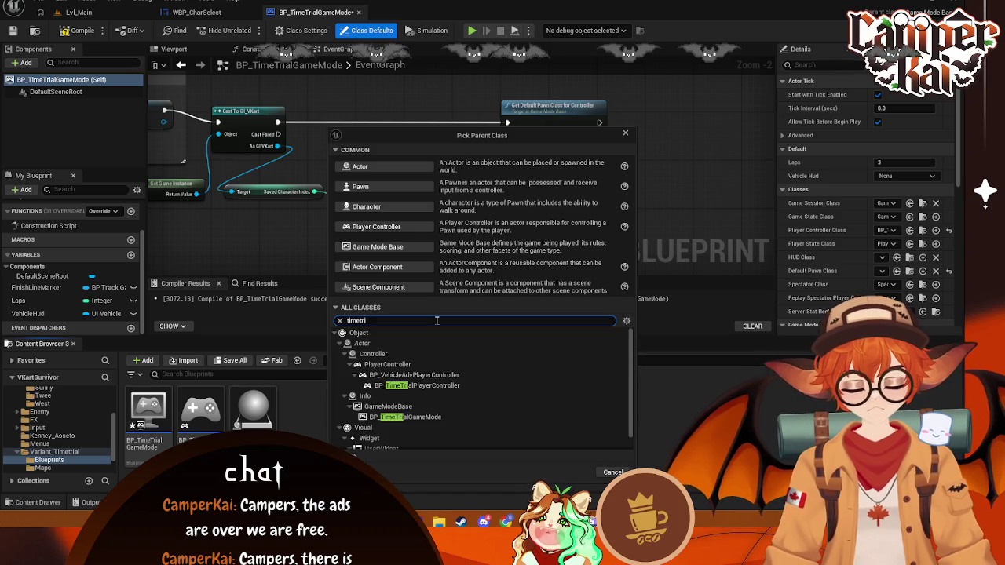
left_click(424, 417)
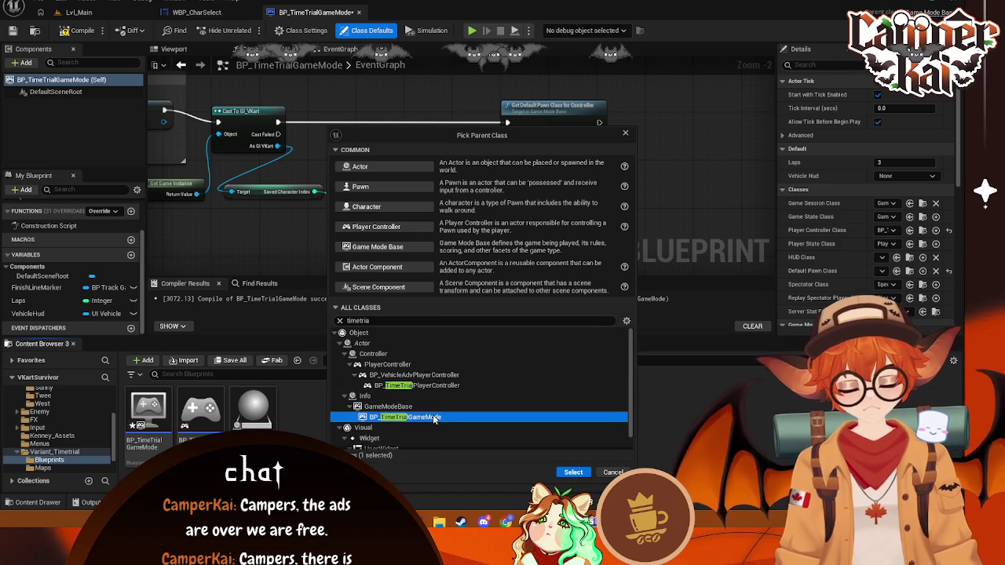
left_click(578, 474)
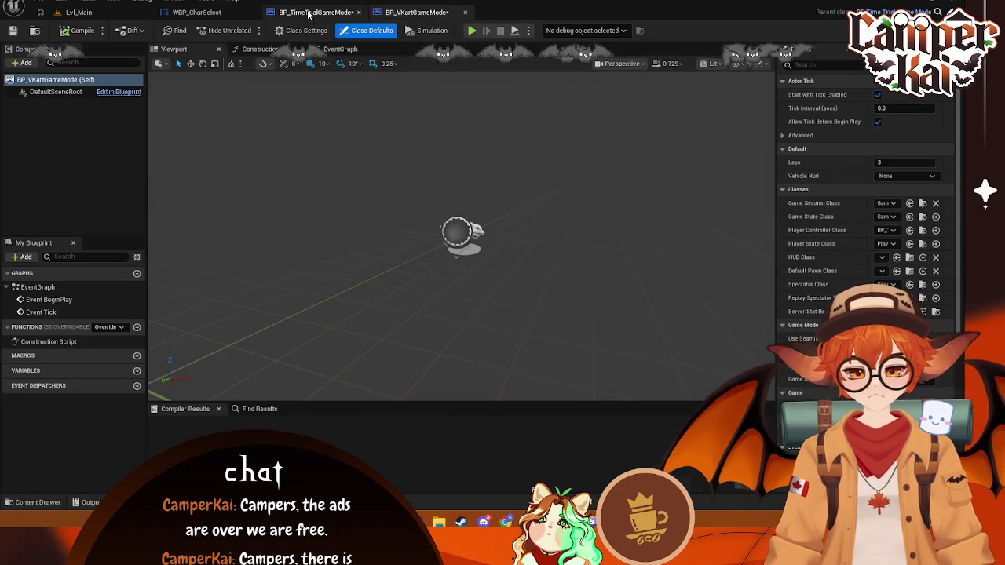
- Cut the kart-selection nodes from BP_TimeTrialGameMode and open BP_VKartGameMode's EventGraph
left_click(310, 12)
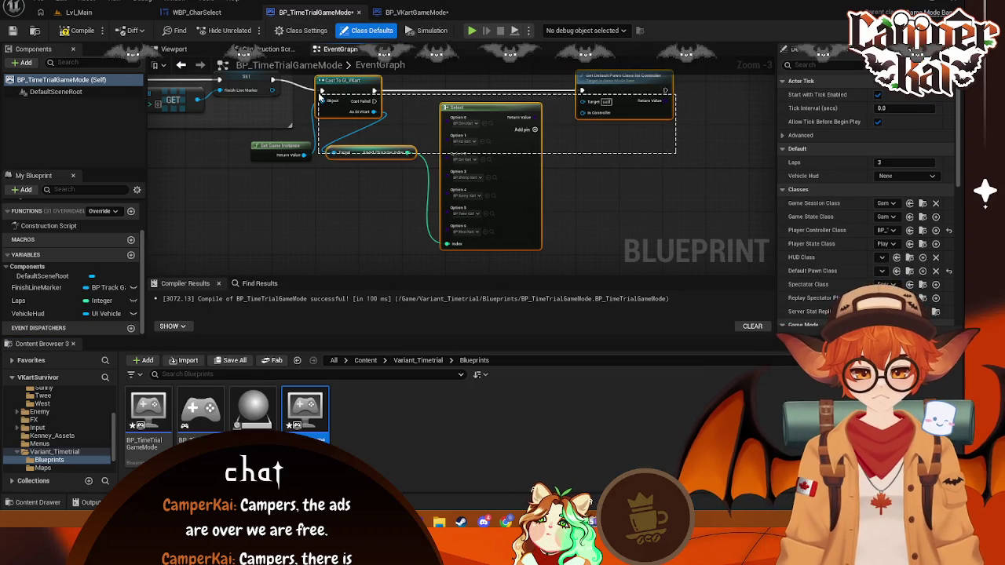
mouse_move(659, 193)
left_mouse_down()
mouse_move(550, 118)
mouse_move(300, 81)
left_mouse_up()
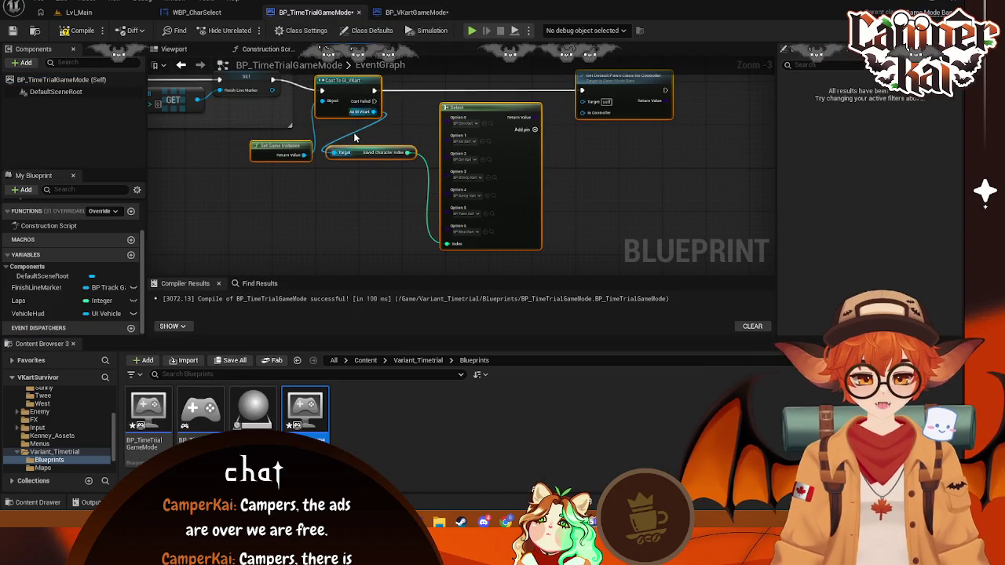
key("ctrl+x")
left_click(404, 12)
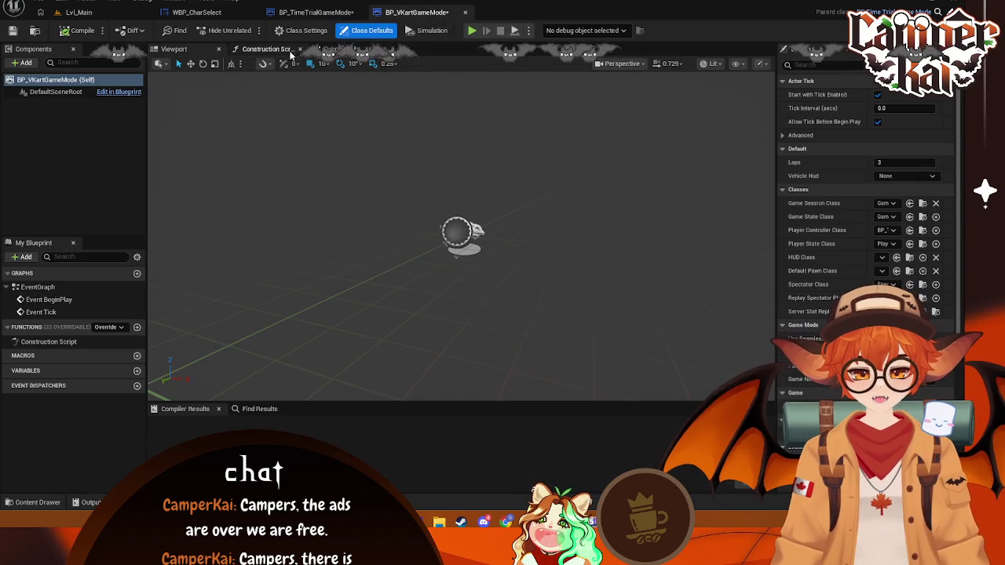
left_click(263, 49)
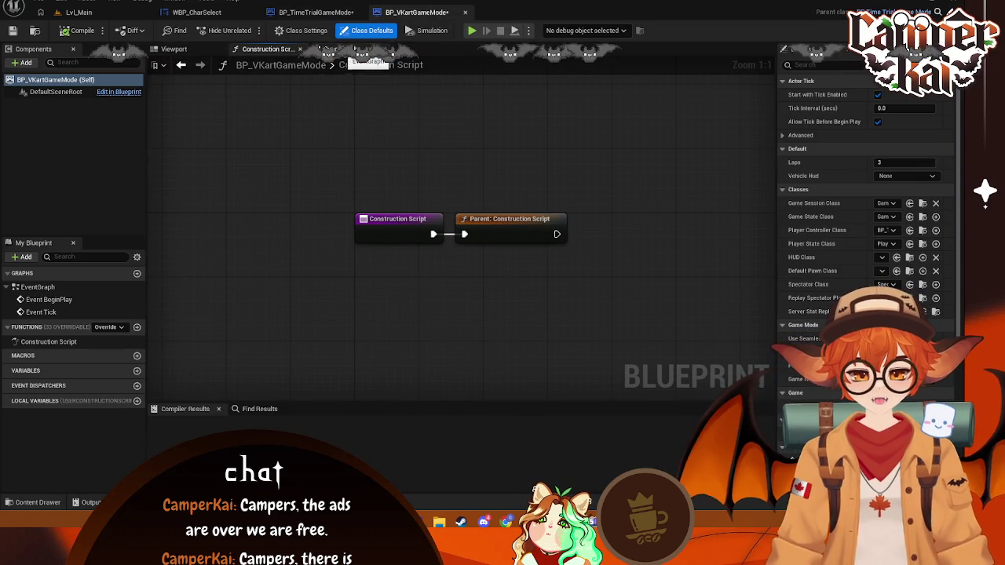
left_click(353, 49)
scroll(447, 146, "down", 3)
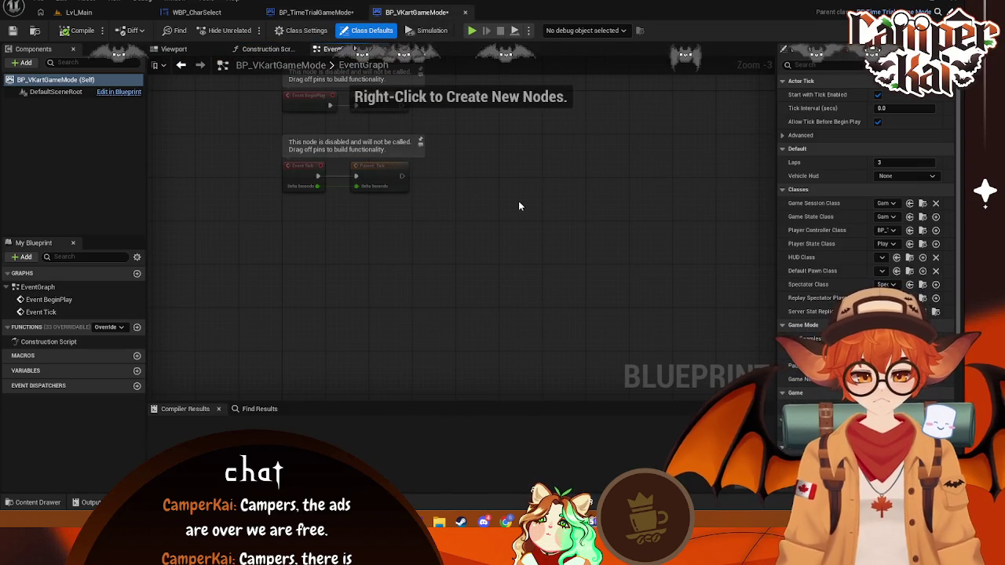
- Reselect the kart-selection nodes and paste them into BP_VKartGameMode
left_click(314, 13)
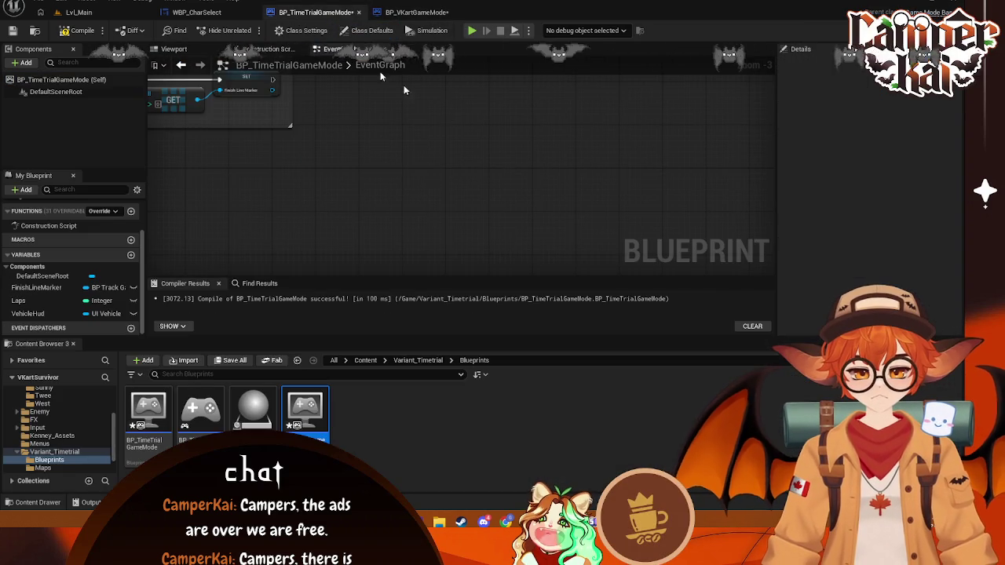
left_click_drag(414, 158, 465, 186)
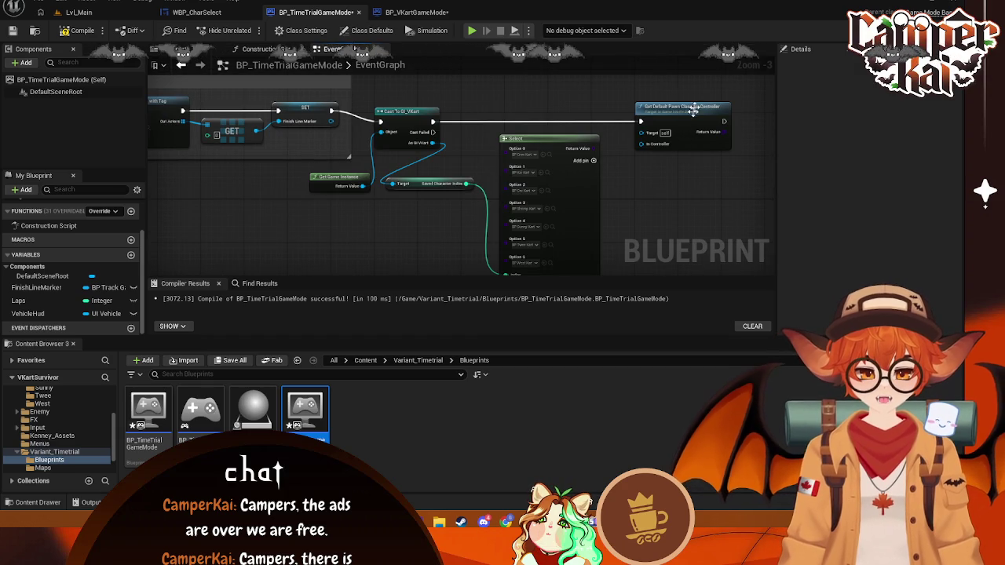
mouse_move(509, 223)
left_mouse_down()
mouse_move(337, 219)
mouse_move(358, 224)
mouse_move(353, 196)
left_mouse_up()
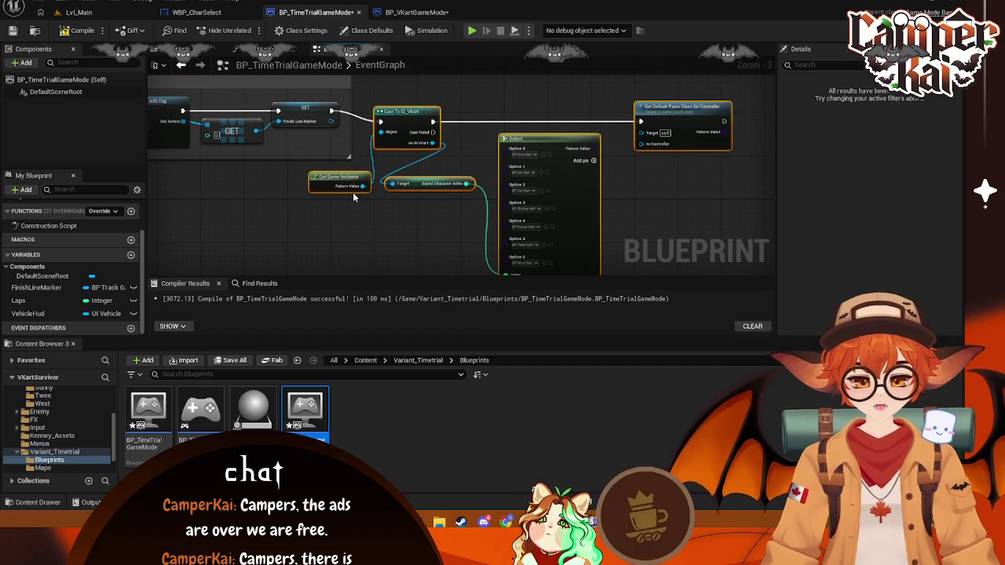
left_click(416, 13)
key("ctrl+v")
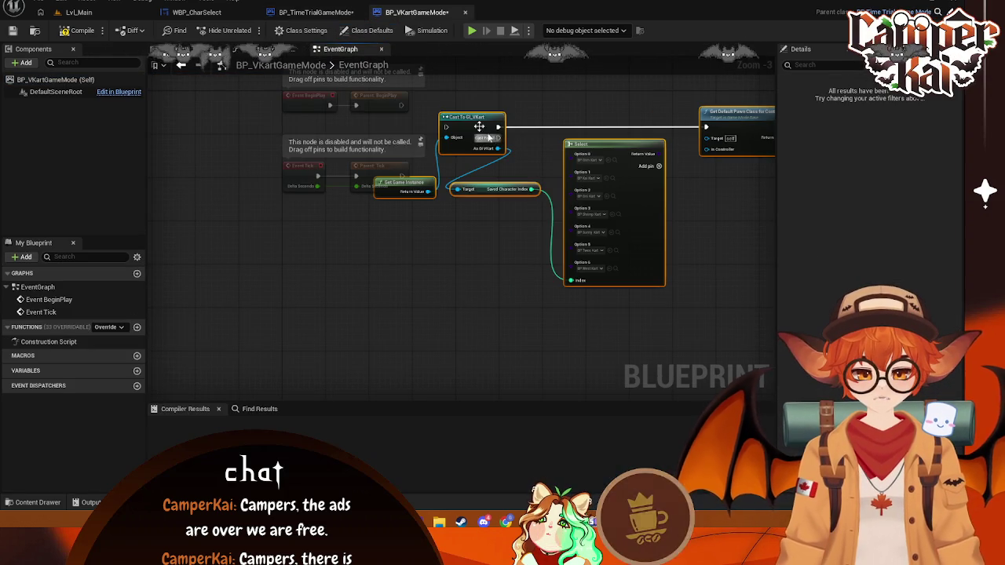
- Move the Cast, Select and pawn-class nodes into BP_VKartGameMode and wire Event BeginPlay to the cast
left_click(342, 14)
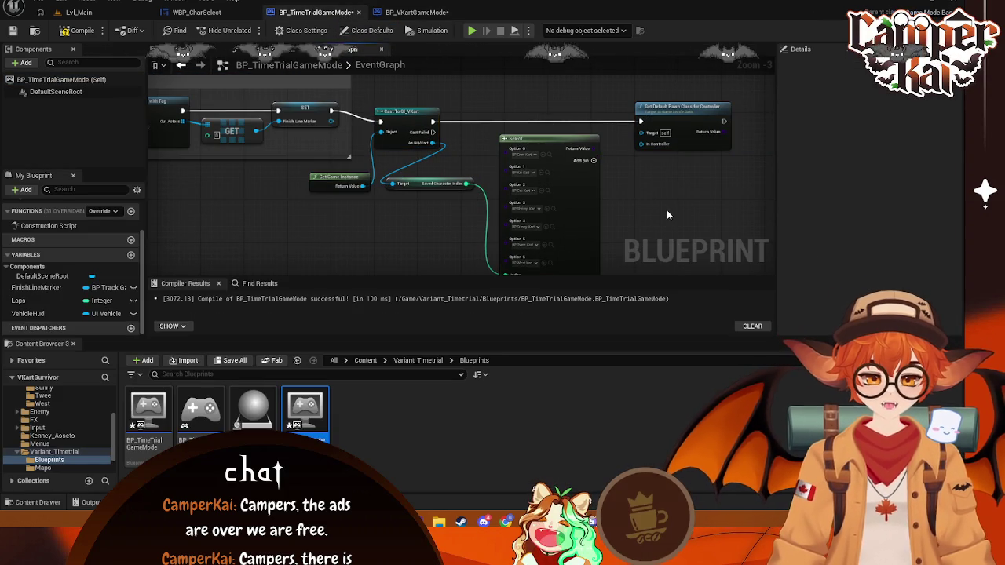
mouse_move(711, 234)
left_mouse_down()
mouse_move(503, 121)
mouse_move(380, 118)
left_mouse_up()
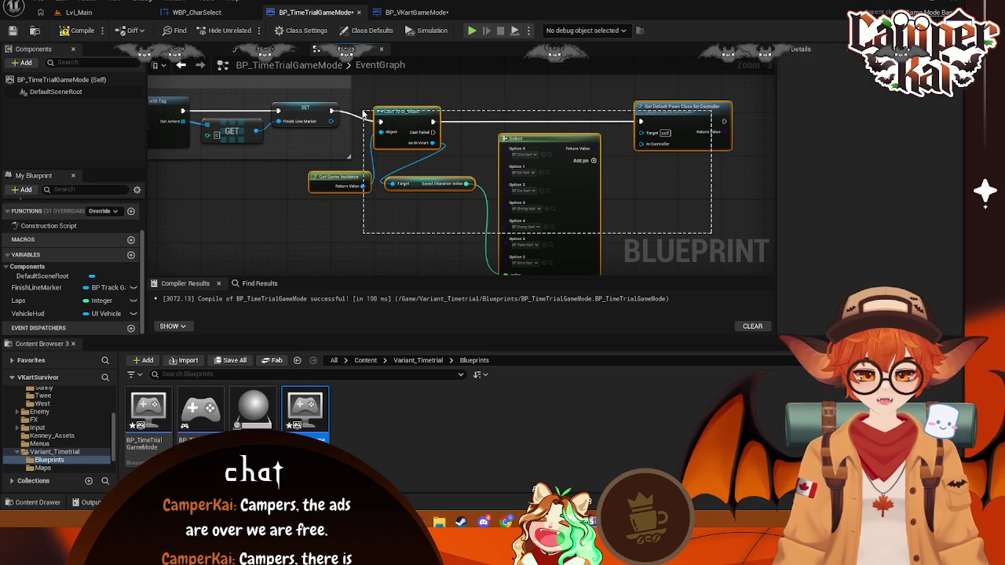
key("ctrl+x")
left_click(416, 13)
key("ctrl+v")
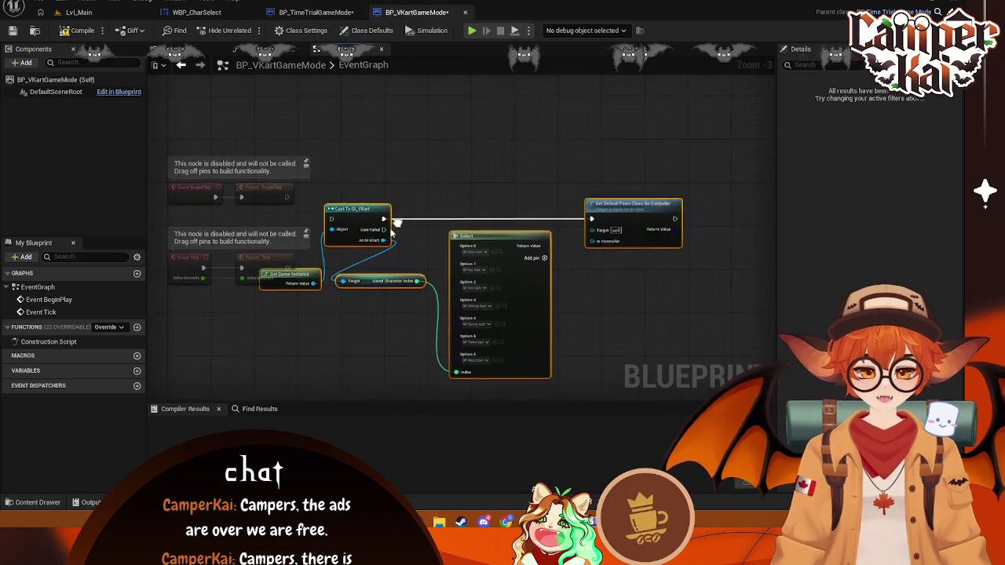
mouse_move(386, 218)
left_mouse_down()
mouse_move(362, 231)
mouse_move(420, 207)
left_mouse_up()
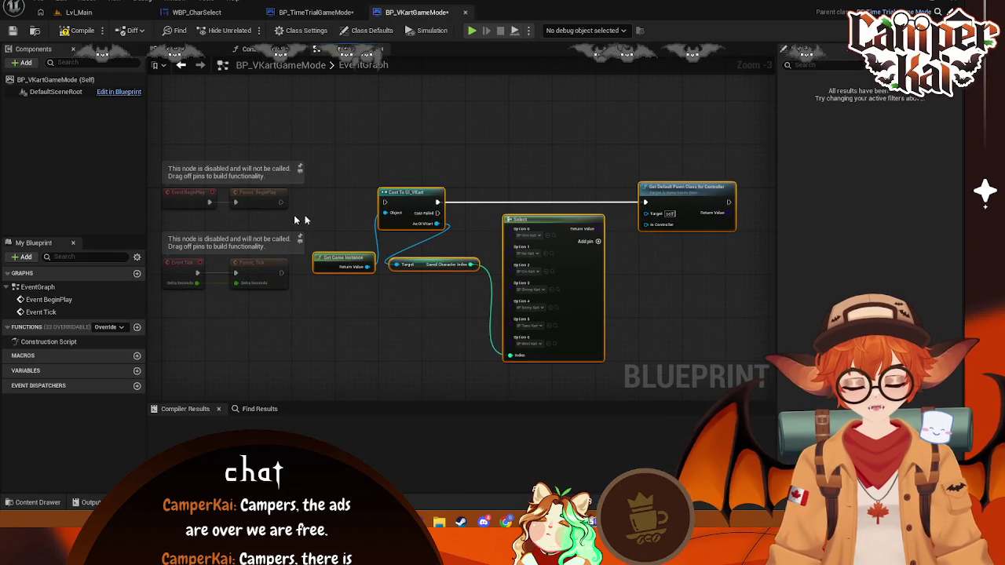
left_click_drag(281, 202, 384, 202)
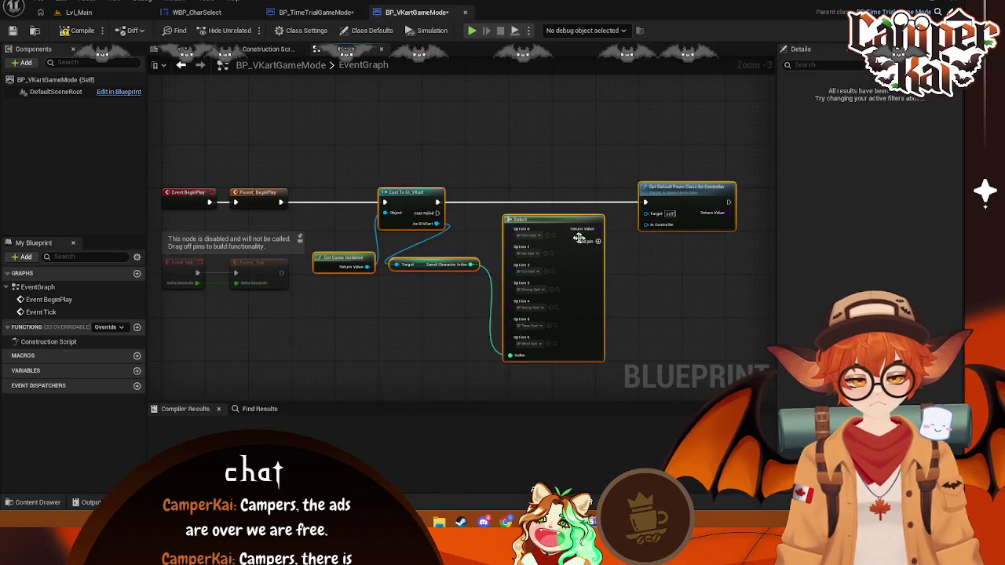
left_click(753, 169)
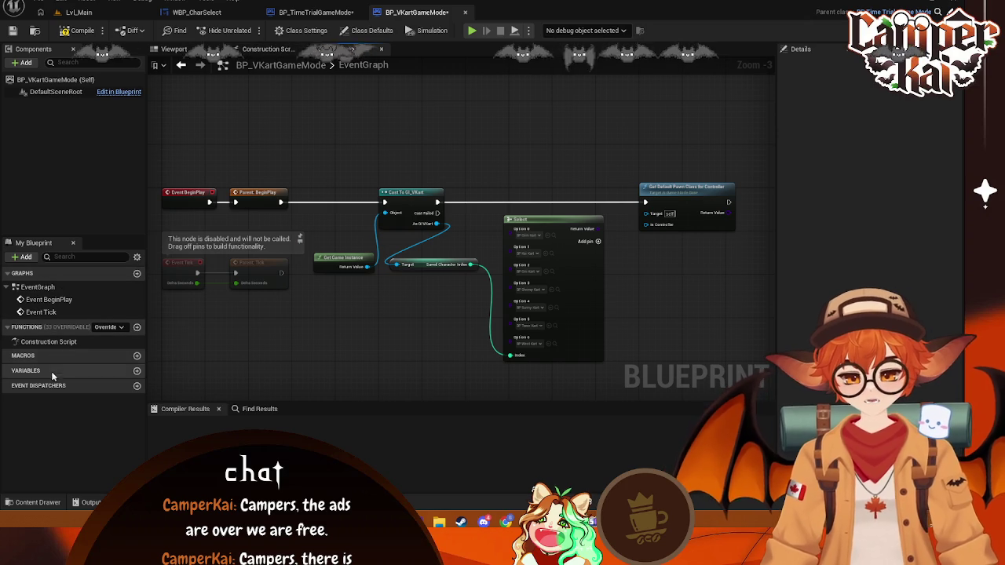
left_click(47, 80)
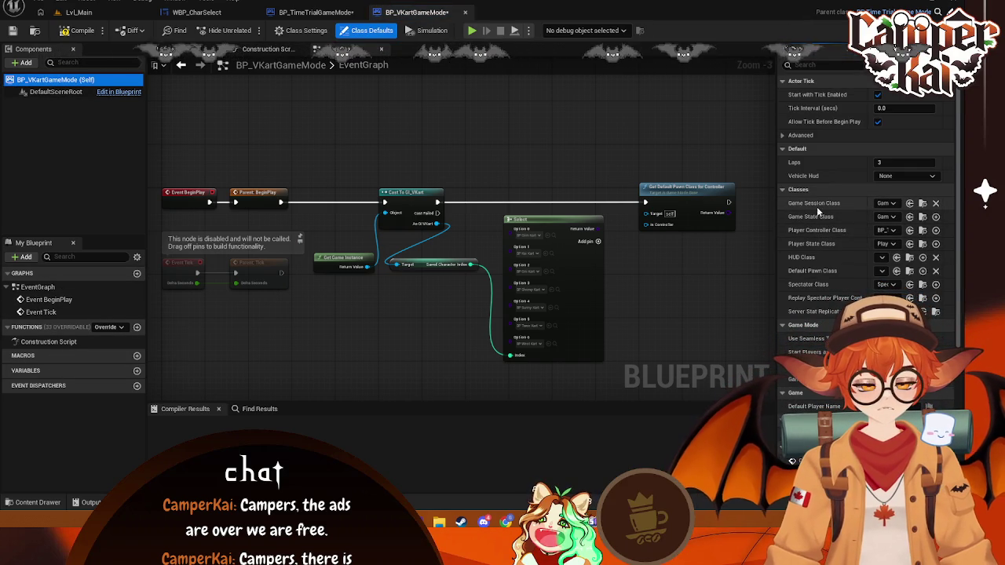
right_click(817, 272)
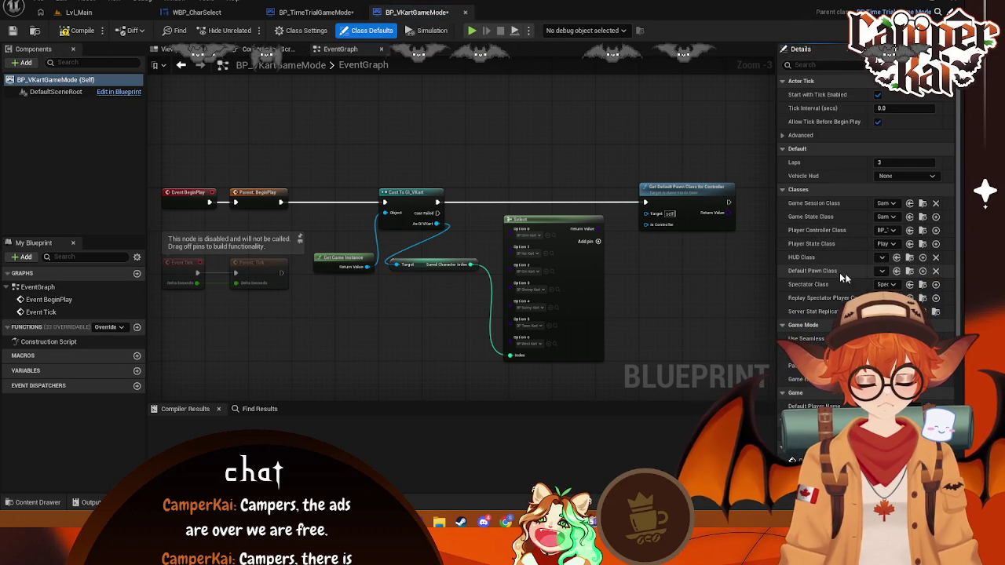
left_click(884, 270)
left_click(883, 273)
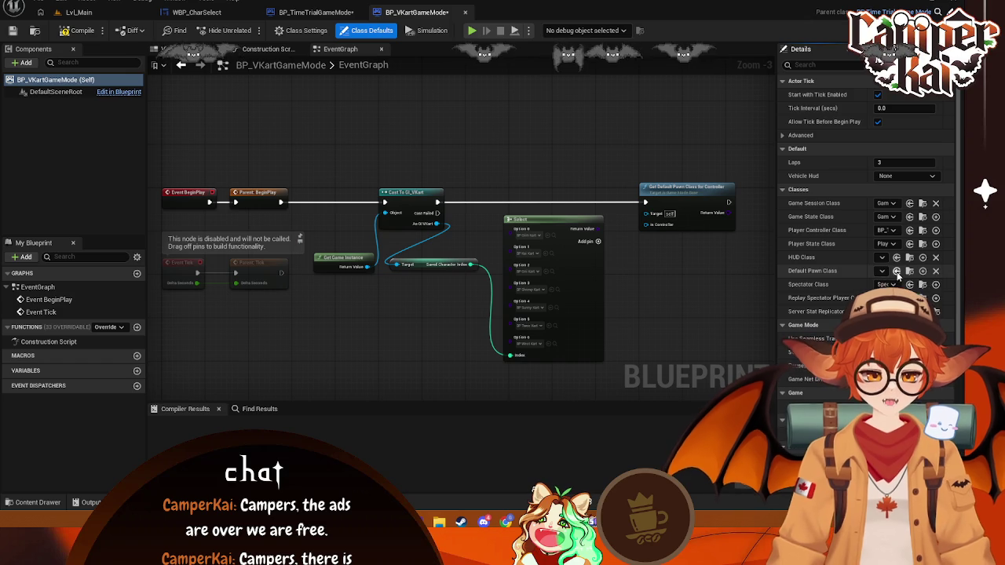
left_click(922, 272)
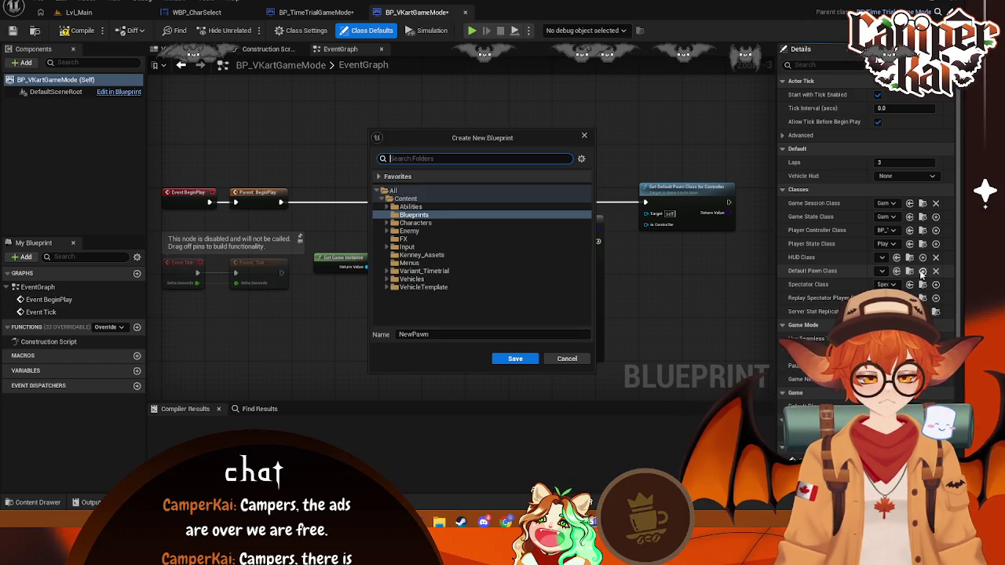
left_click(572, 359)
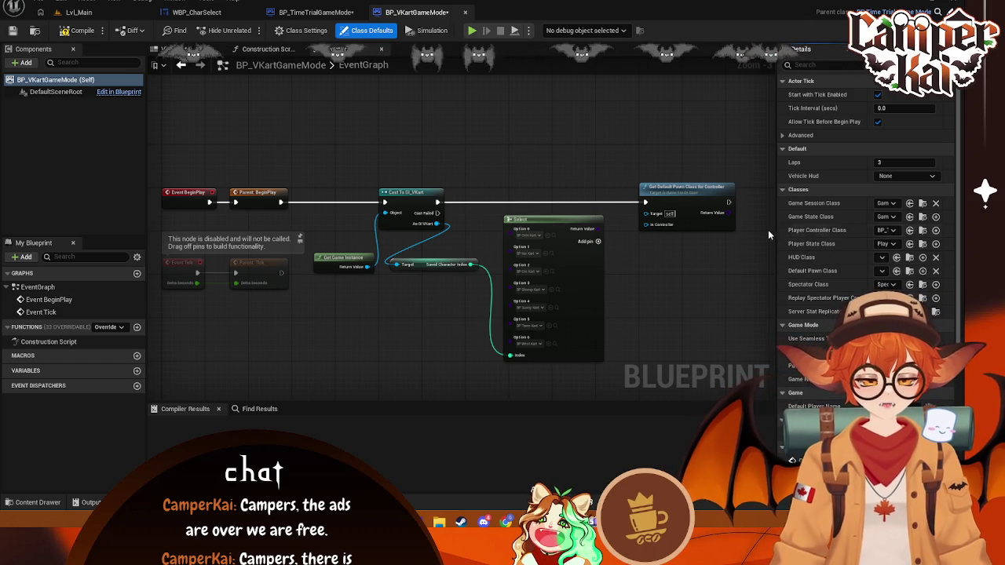
left_click_drag(770, 230, 579, 234)
mouse_move(578, 234)
left_mouse_down()
mouse_move(819, 234)
mouse_move(661, 205)
left_mouse_up()
left_click(603, 173)
left_click_drag(603, 172, 591, 151)
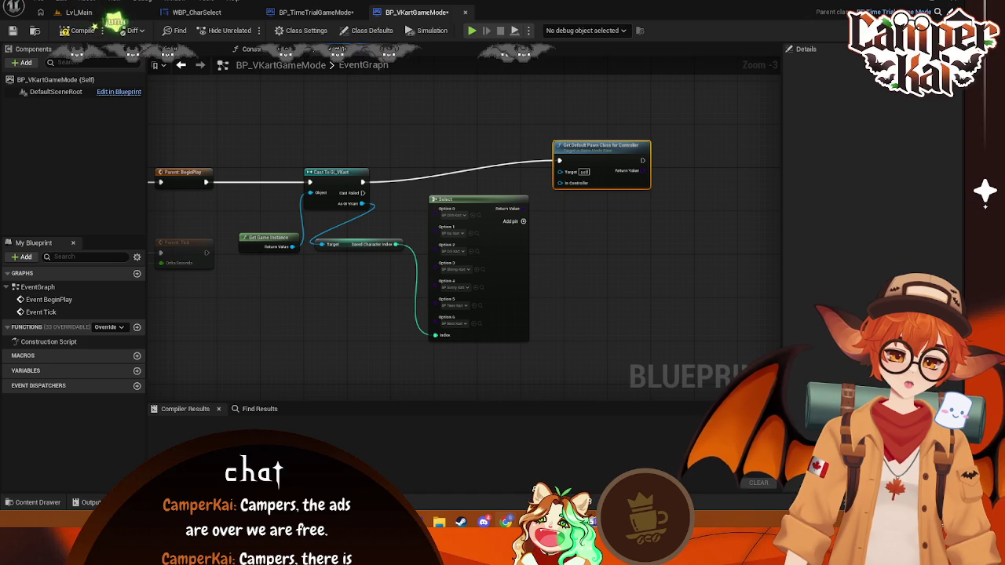
- Delete the Get Default Pawn Class for Controller node, leaving the GI_VKart cast's exec output unlinked
left_click_drag(597, 146, 617, 156)
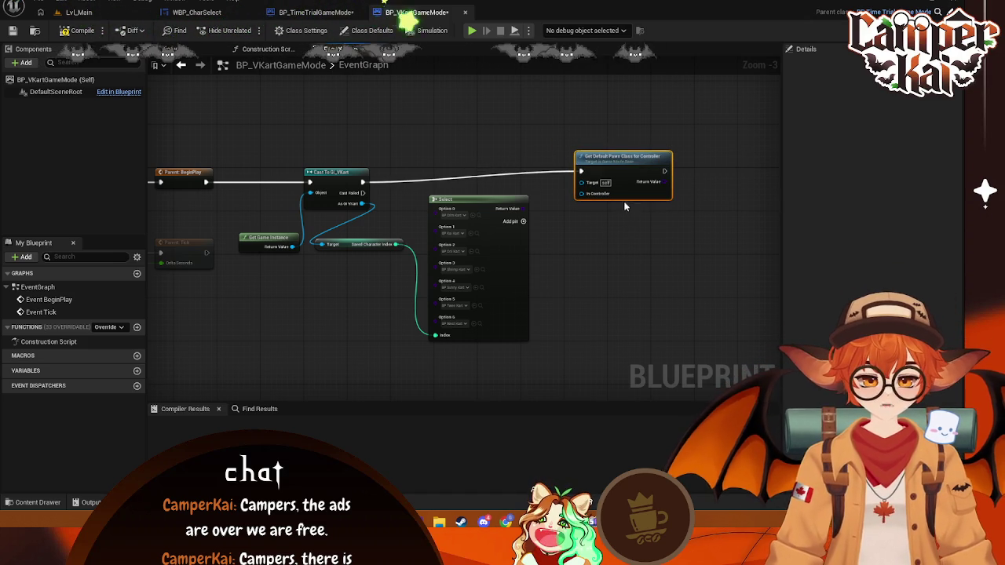
key("Delete")
left_click_drag(363, 183, 555, 186)
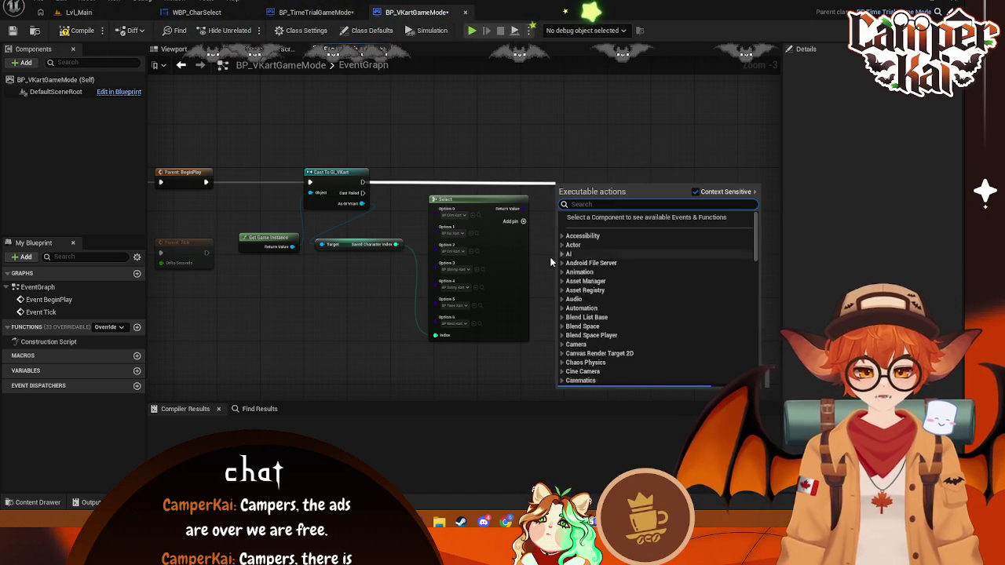
left_click(609, 164)
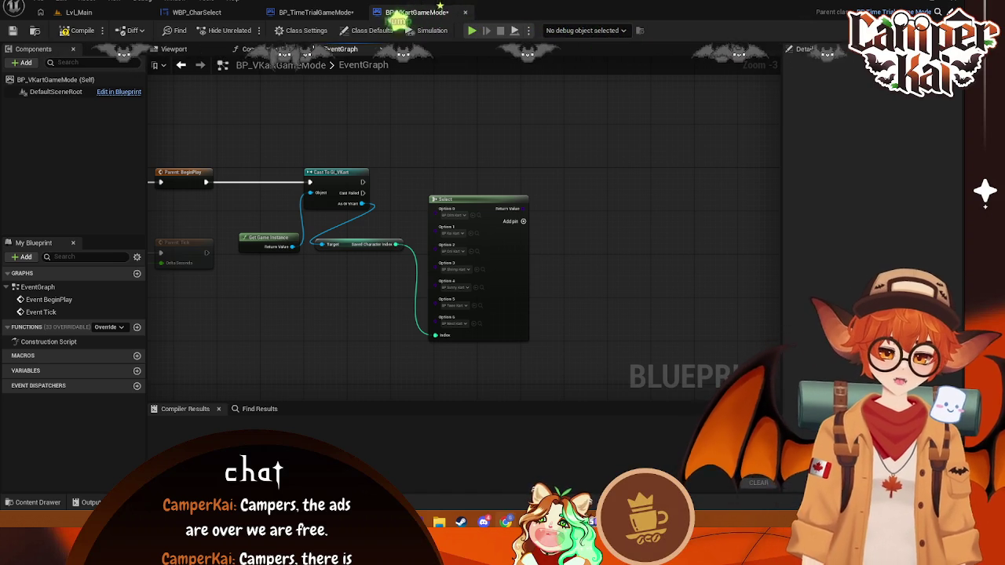
- Capture a region screenshot of the event graph
left_click_drag(595, 280, 613, 276)
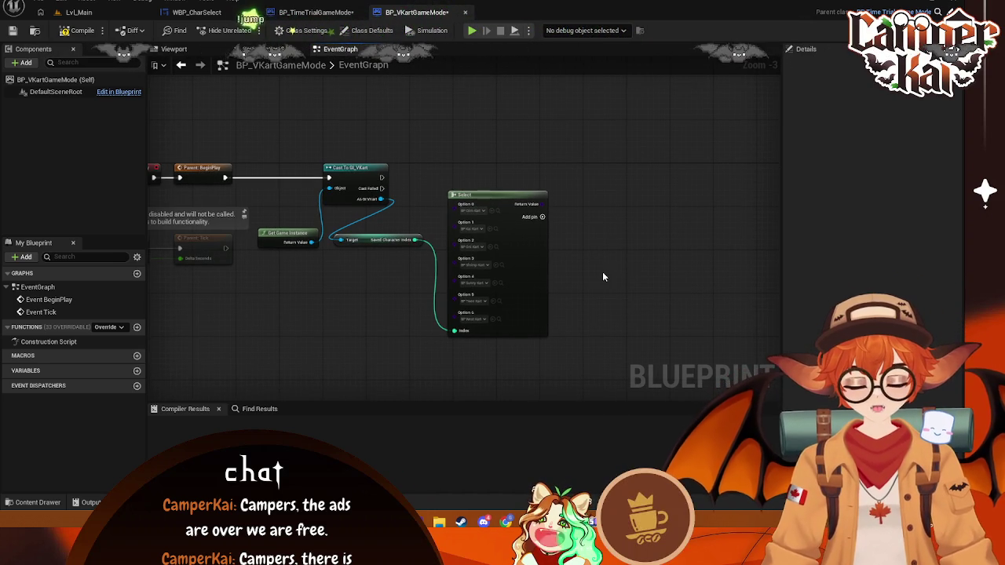
key("Print")
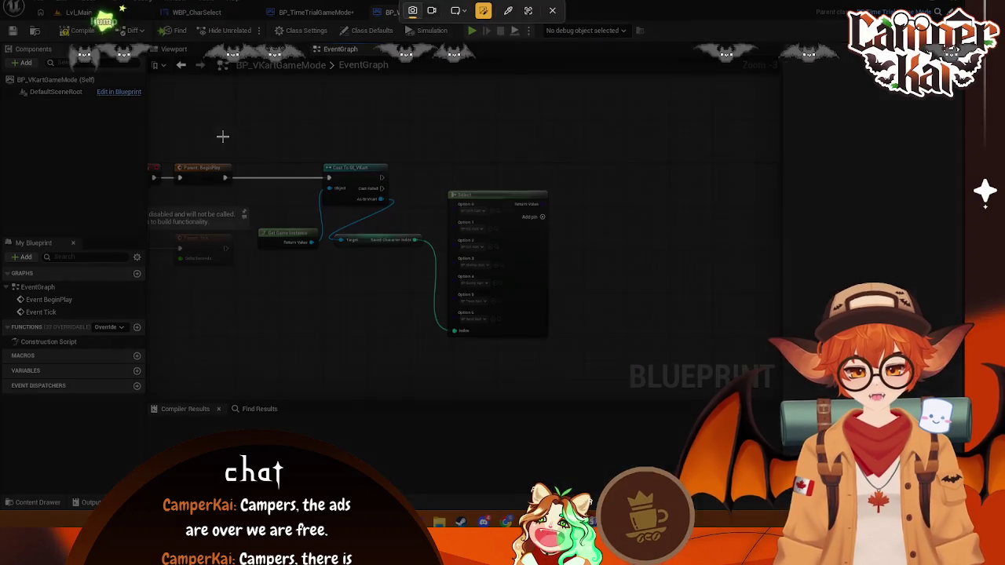
left_click_drag(223, 136, 593, 379)
key("Return")
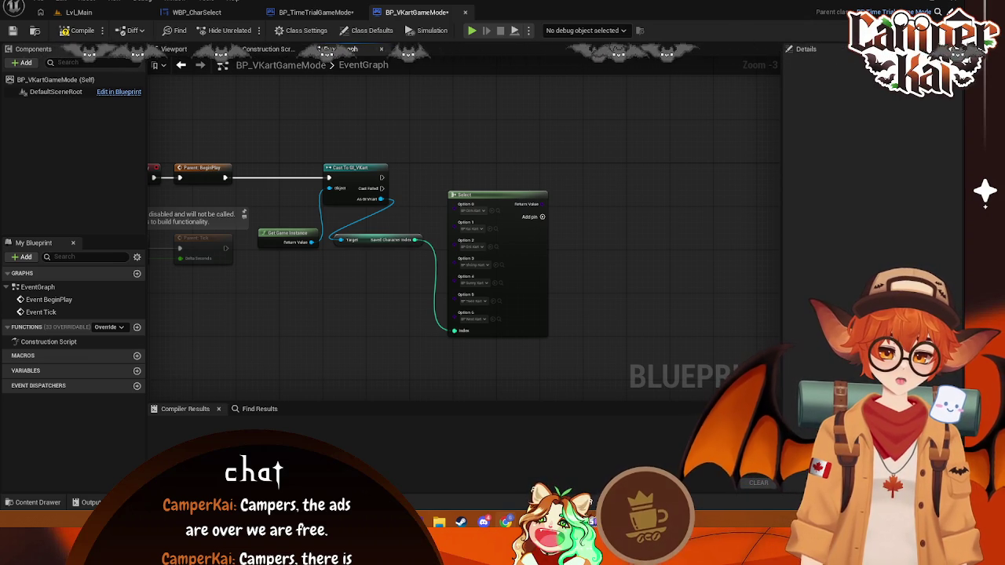
left_click_drag(717, 208, 619, 175)
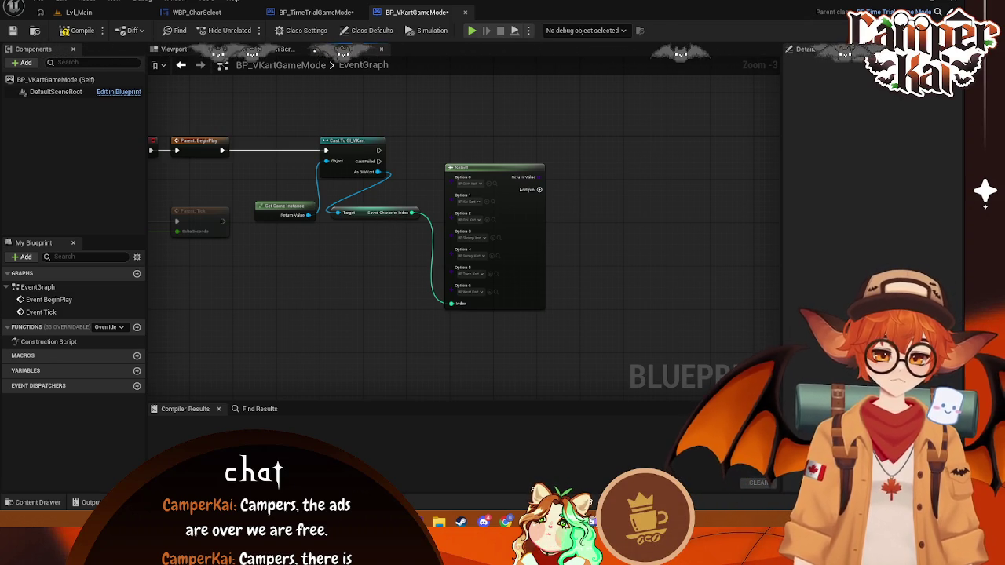
- Add Spawn Actor from Class after the GI_VKart cast, its Class fed by the Select node
mouse_move(380, 149)
left_mouse_down()
mouse_move(634, 131)
mouse_move(633, 122)
left_mouse_up()
type("spawn ac")
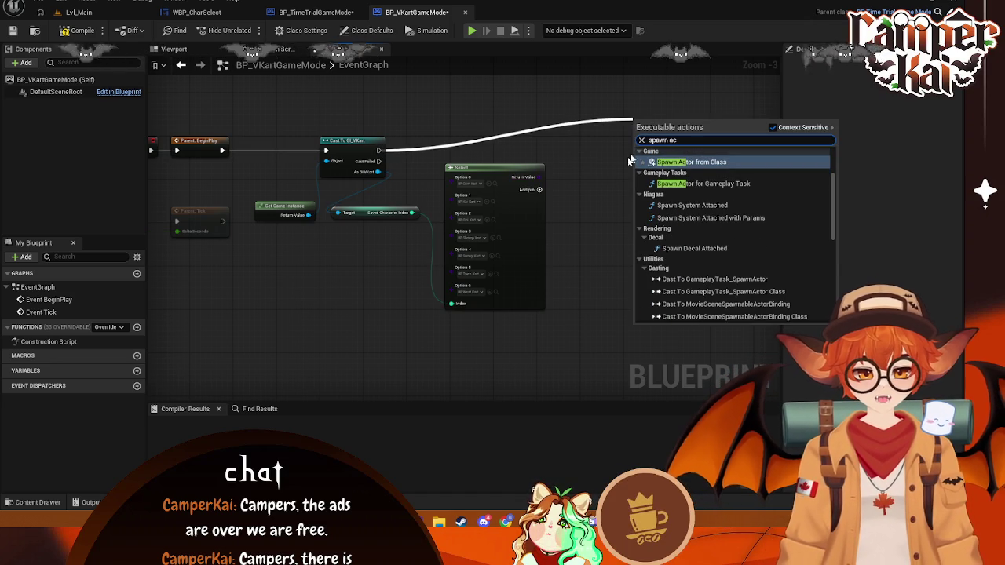
key("Return")
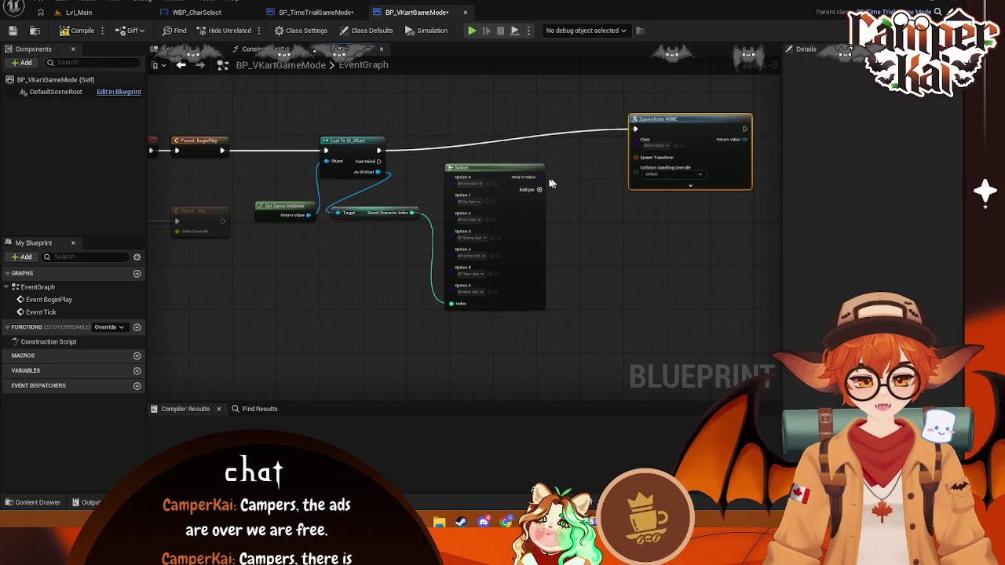
mouse_move(713, 117)
left_mouse_down()
mouse_move(636, 139)
mouse_move(665, 144)
left_mouse_up()
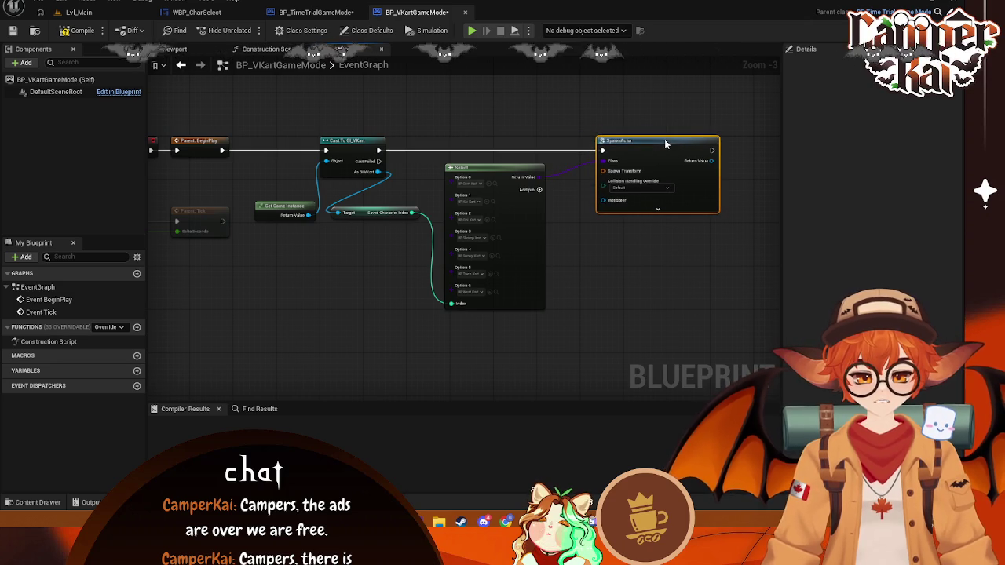
left_click_drag(516, 171, 511, 171)
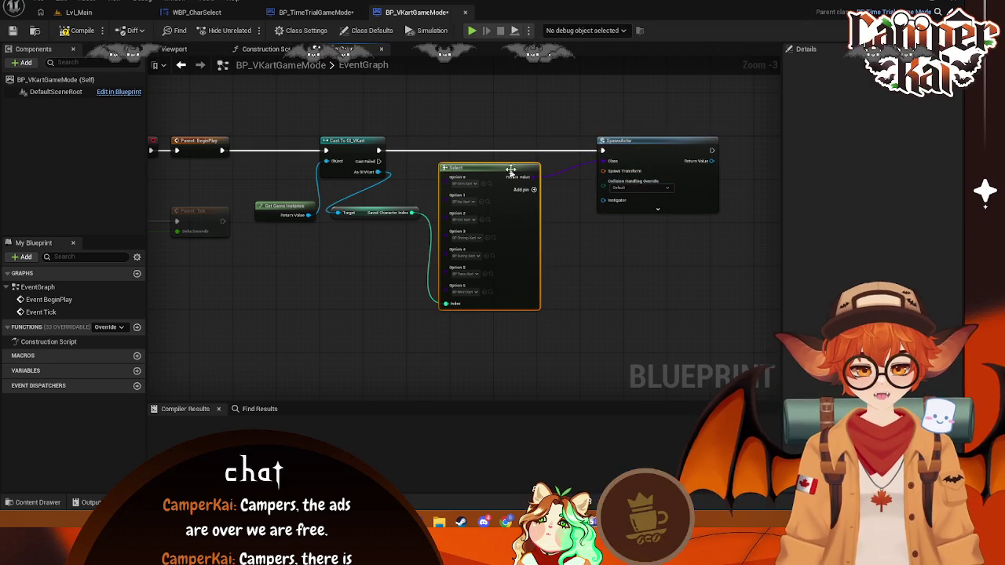
- Add a FindPlayerStart node and place it below the Select node
right_click(579, 240)
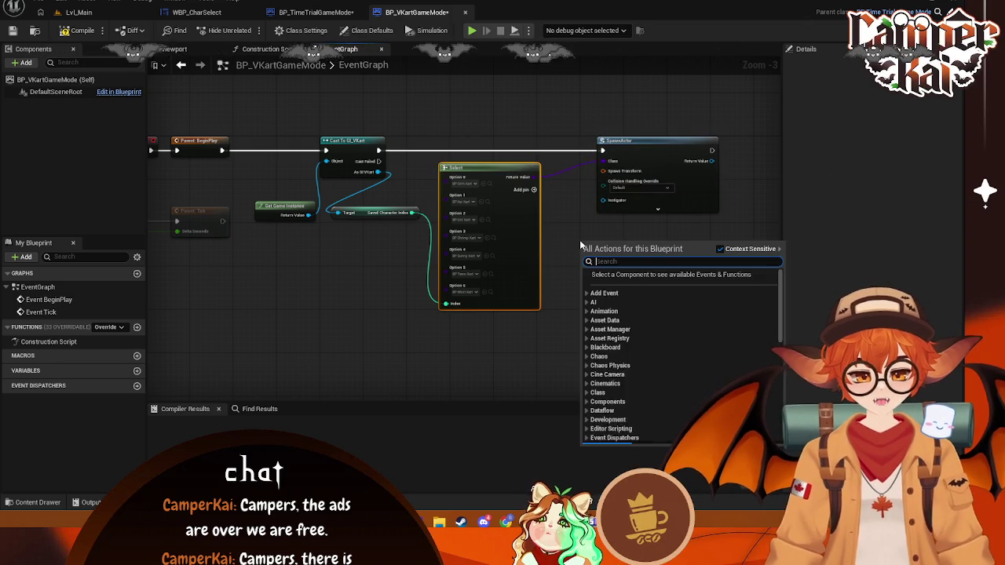
type("get plauer")
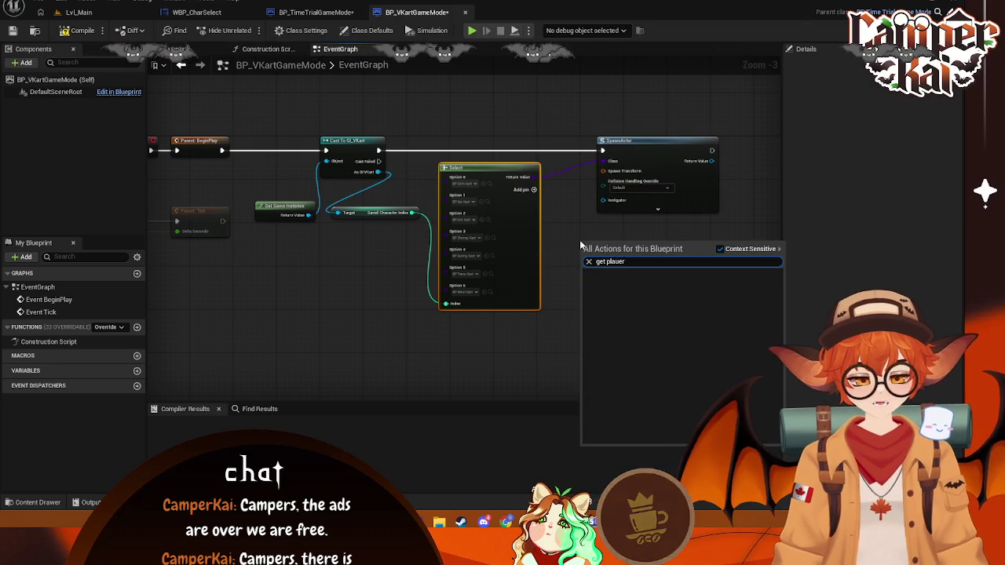
key("BackSpace")
key("BackSpace")
key("BackSpace")
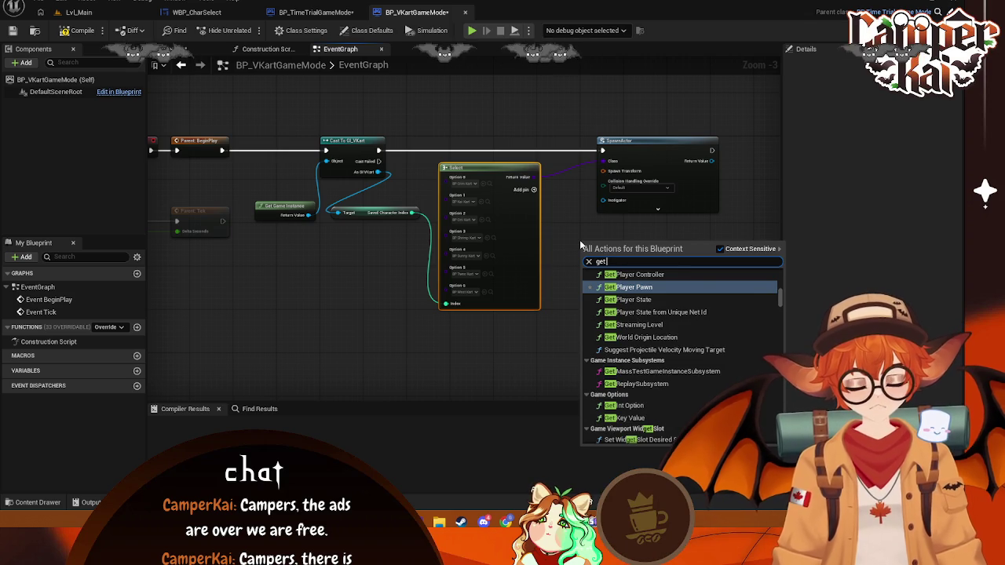
type(" spaw")
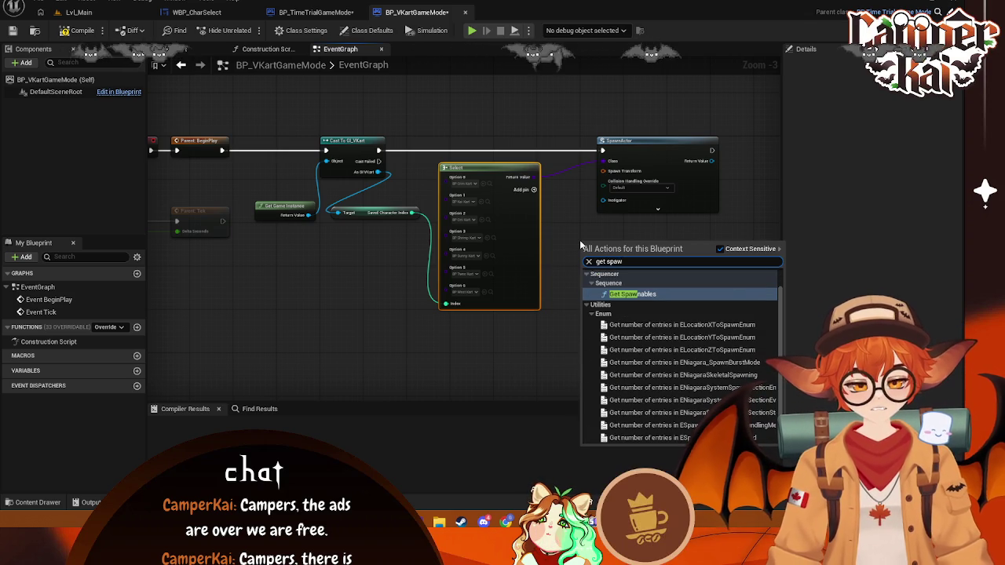
key("BackSpace")
key("BackSpace")
key("BackSpace")
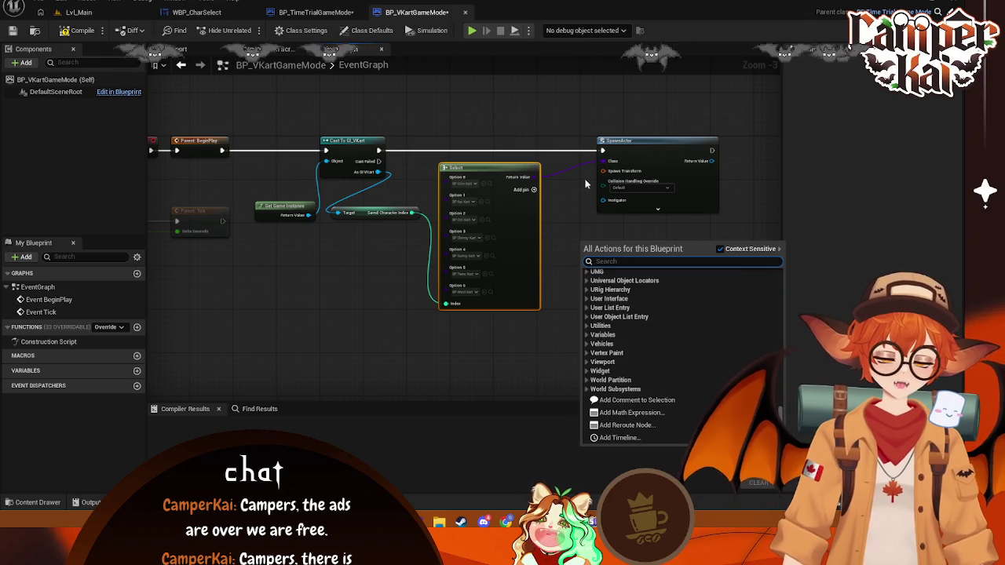
left_click(576, 179)
right_click(574, 284)
type("player")
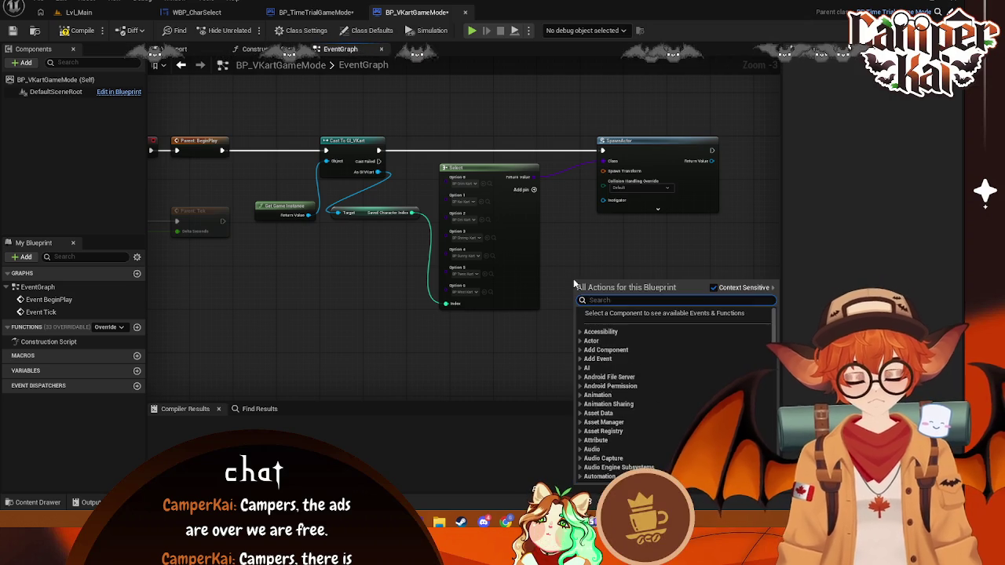
type(" stat")
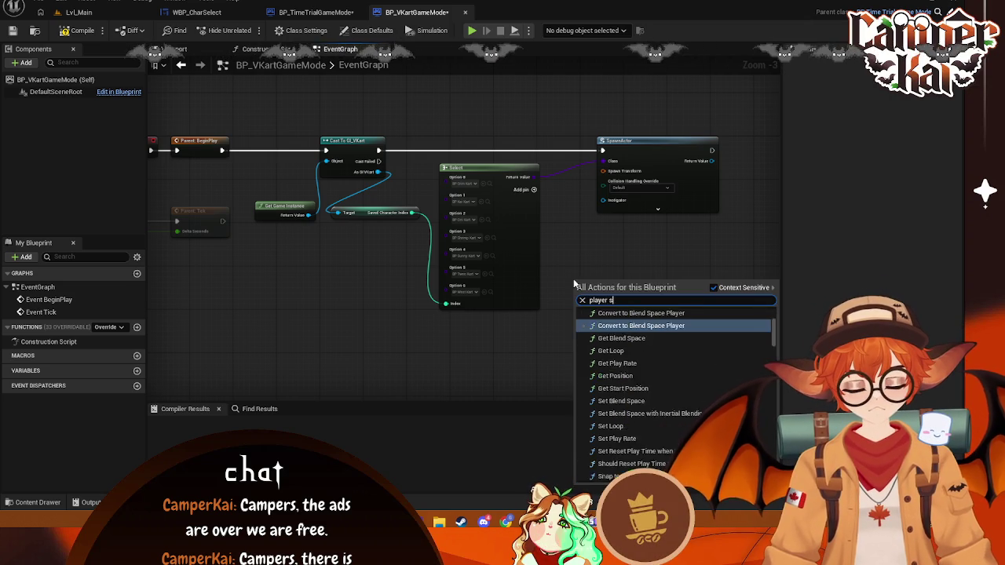
key("BackSpace")
key("BackSpace")
key("BackSpace")
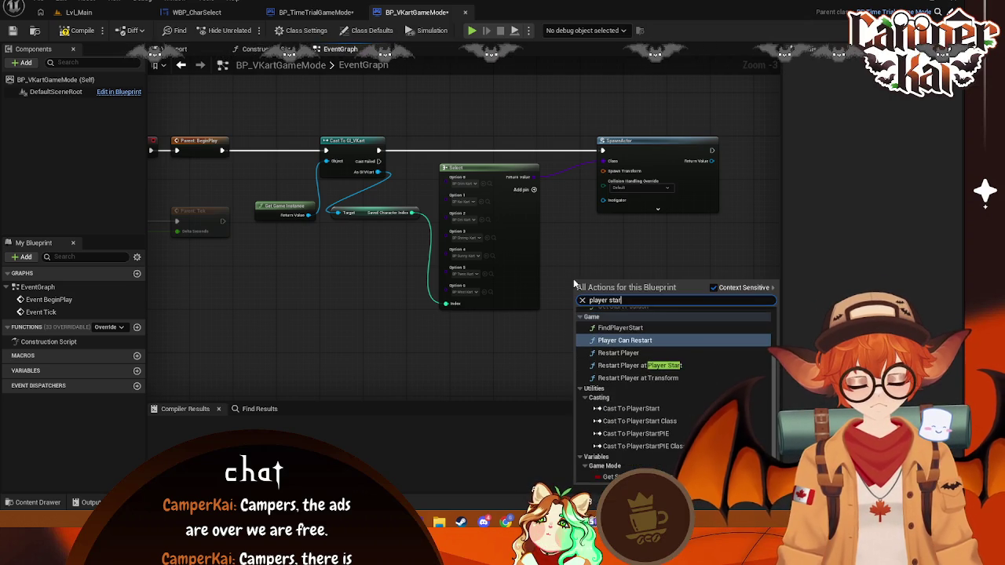
type("get")
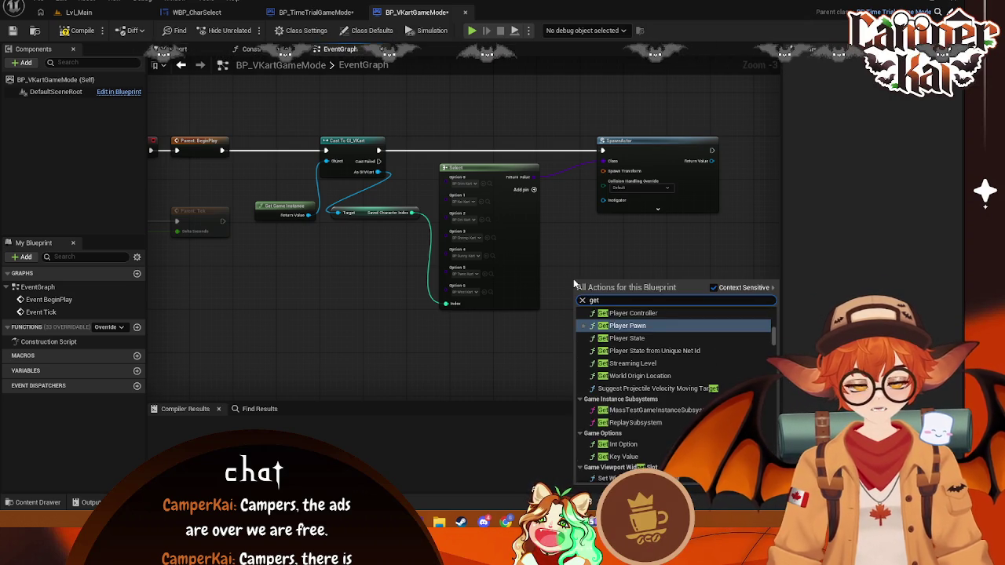
type(" transform from")
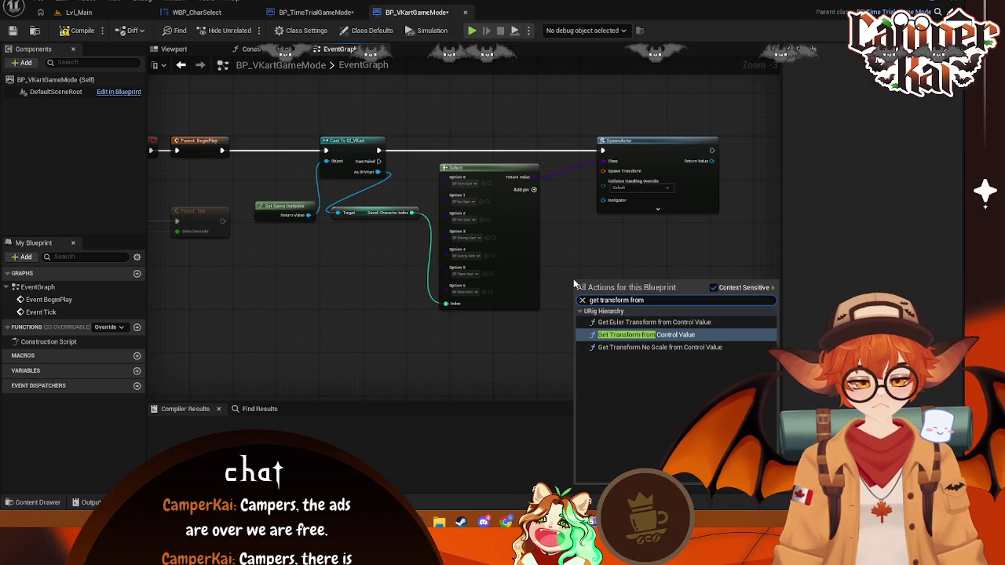
key("BackSpace")
key("BackSpace")
key("BackSpace")
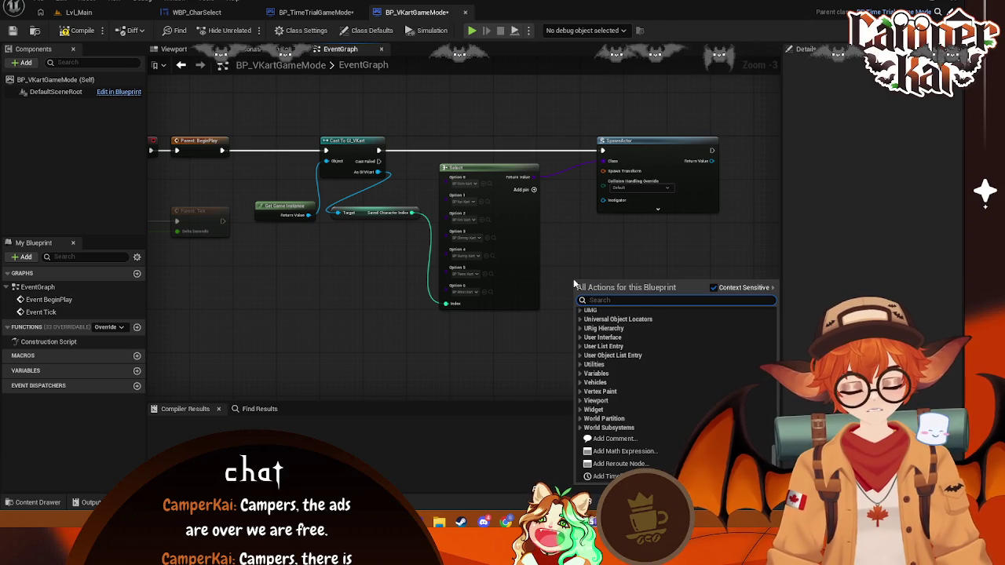
type("player start")
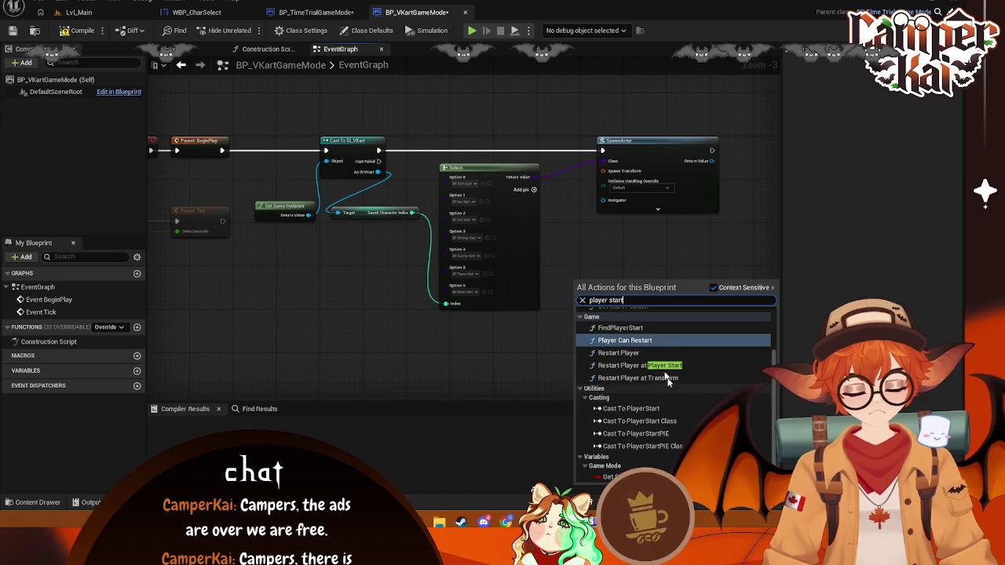
scroll(666, 376, "up", 2)
left_click(626, 377)
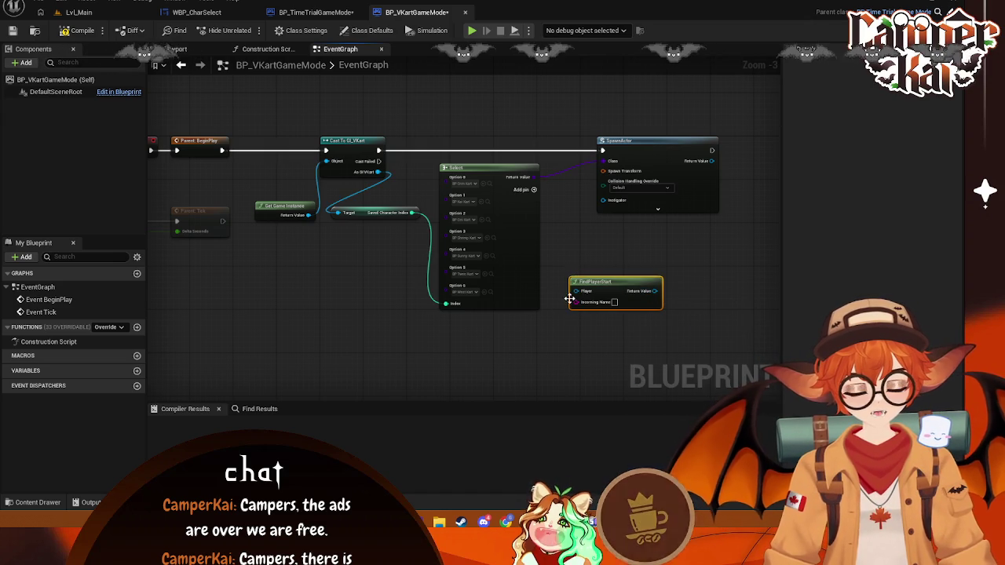
left_click_drag(575, 291, 547, 333)
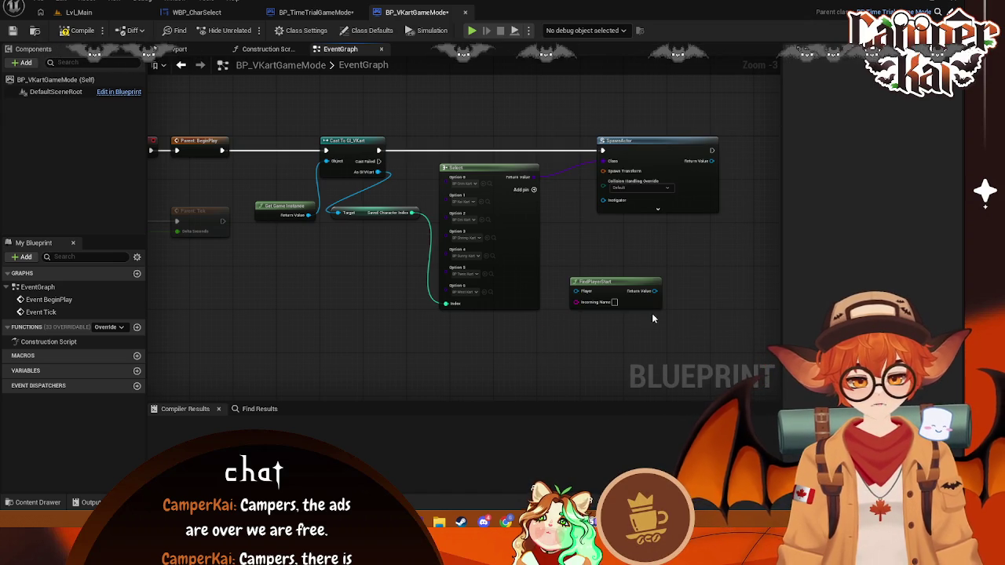
key("Escape")
mouse_move(601, 292)
left_mouse_down()
mouse_move(544, 336)
mouse_move(479, 336)
mouse_move(550, 346)
mouse_move(579, 251)
mouse_move(558, 297)
mouse_move(571, 206)
mouse_move(579, 251)
mouse_move(607, 278)
mouse_move(603, 170)
mouse_move(684, 146)
left_mouse_up()
- Add Get Actor Transform from FindPlayerStart's return and feed it into SpawnActor's Spawn Transform
type("get tra")
left_click(614, 345)
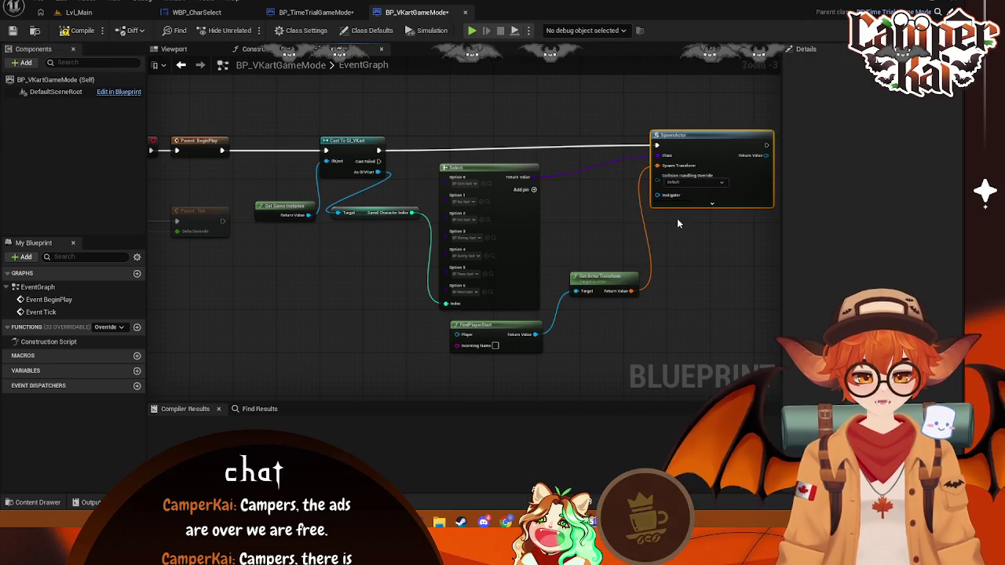
left_click_drag(656, 272, 523, 266)
left_click_drag(637, 146, 615, 151)
left_click_drag(622, 210, 565, 241)
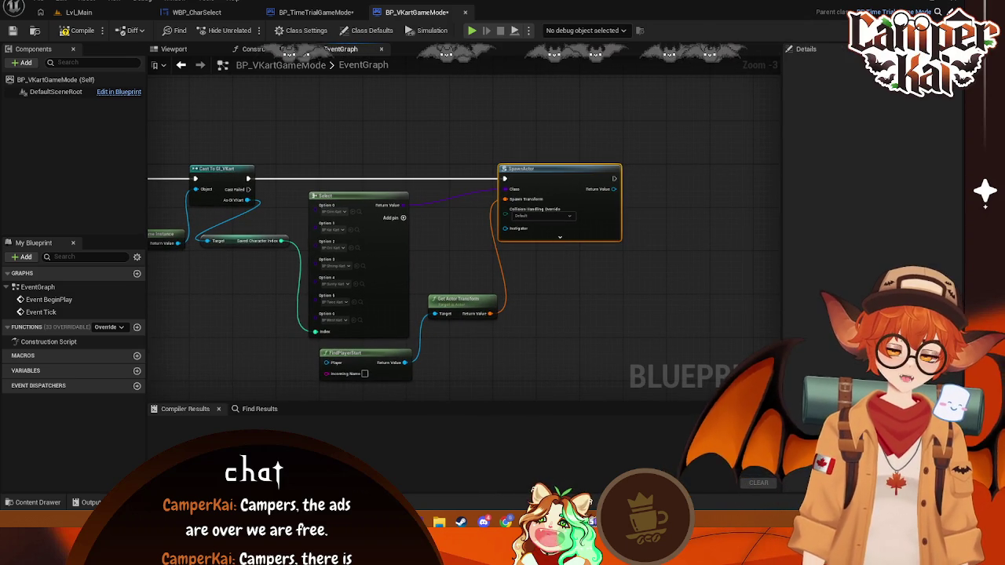
left_click_drag(637, 216, 577, 200)
left_click_drag(554, 162, 613, 162)
- Add a Cast To WheeledVehiclePawn node beside SpawnActor
type("position")
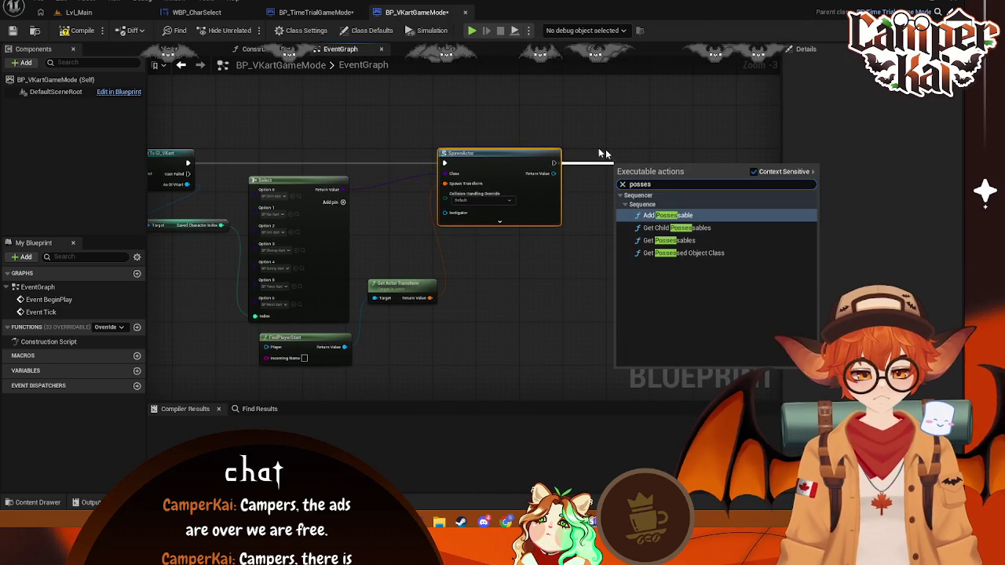
key("Escape")
left_click_drag(554, 174, 620, 179)
type("posse")
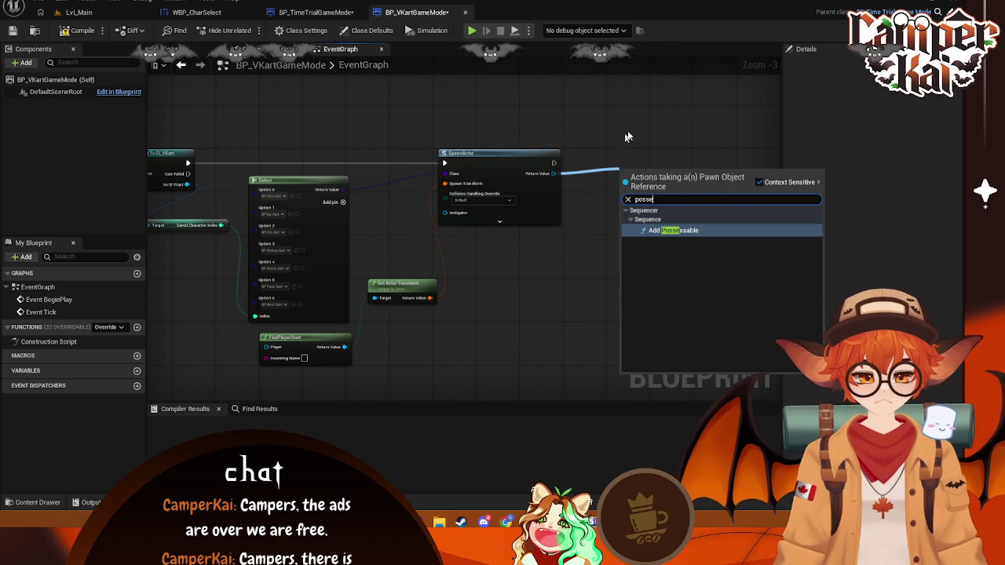
key("Escape")
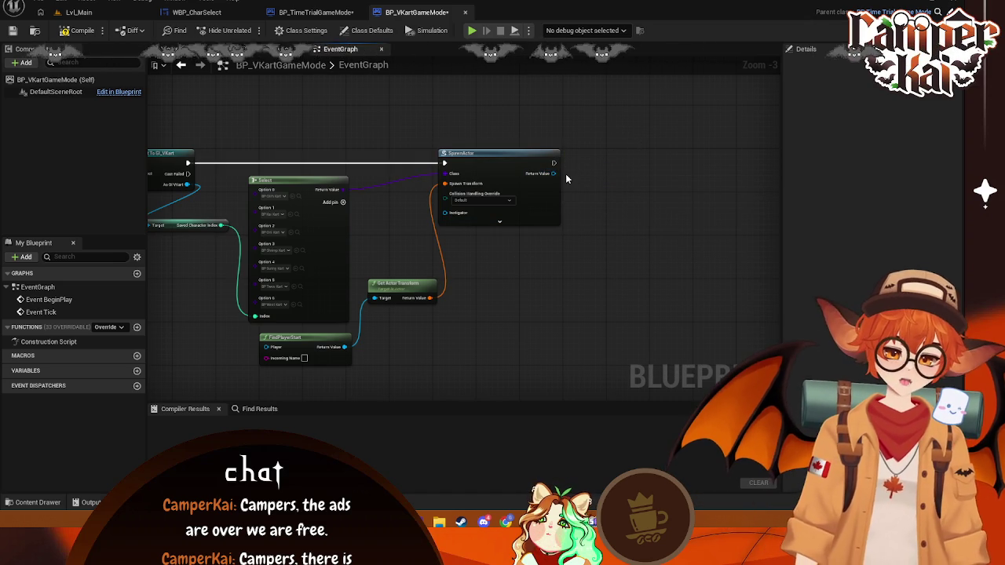
mouse_move(563, 182)
left_mouse_down()
mouse_move(632, 179)
mouse_move(576, 178)
mouse_move(648, 195)
left_mouse_up()
type("cast")
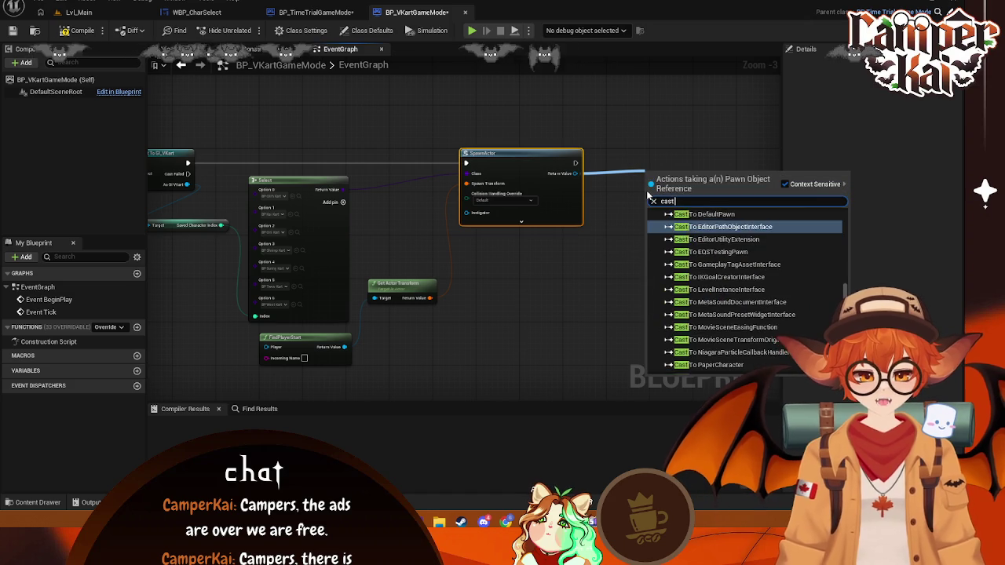
type(" to paw")
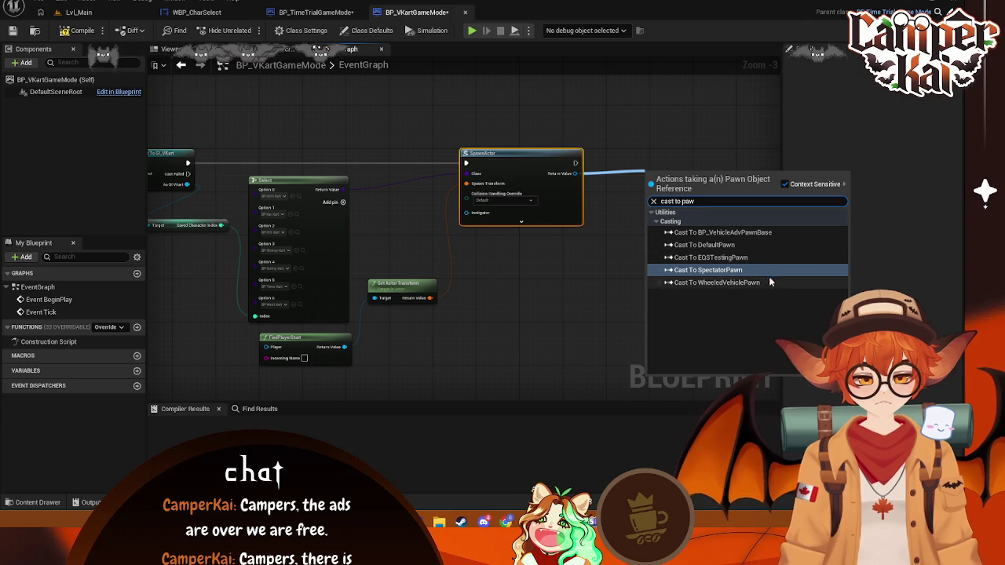
left_click(744, 282)
mouse_move(685, 181)
left_mouse_down()
mouse_move(618, 139)
mouse_move(640, 166)
left_mouse_up()
mouse_move(686, 195)
left_mouse_down()
mouse_move(712, 172)
mouse_move(722, 181)
left_mouse_up()
type("posses")
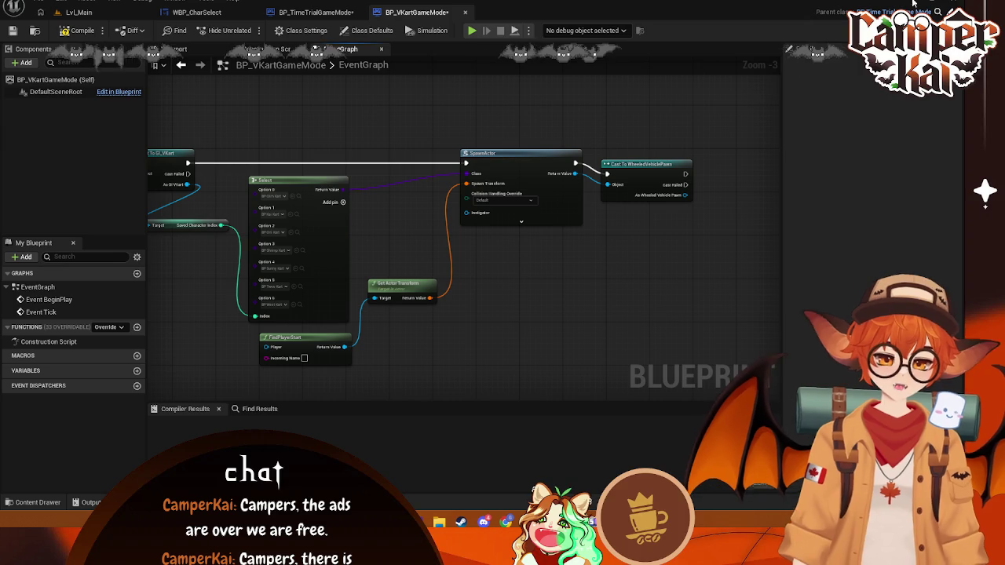
- Add a Possess node with Context Sensitive off, and delete the unneeded cast node
right_click(546, 282)
type("posses")
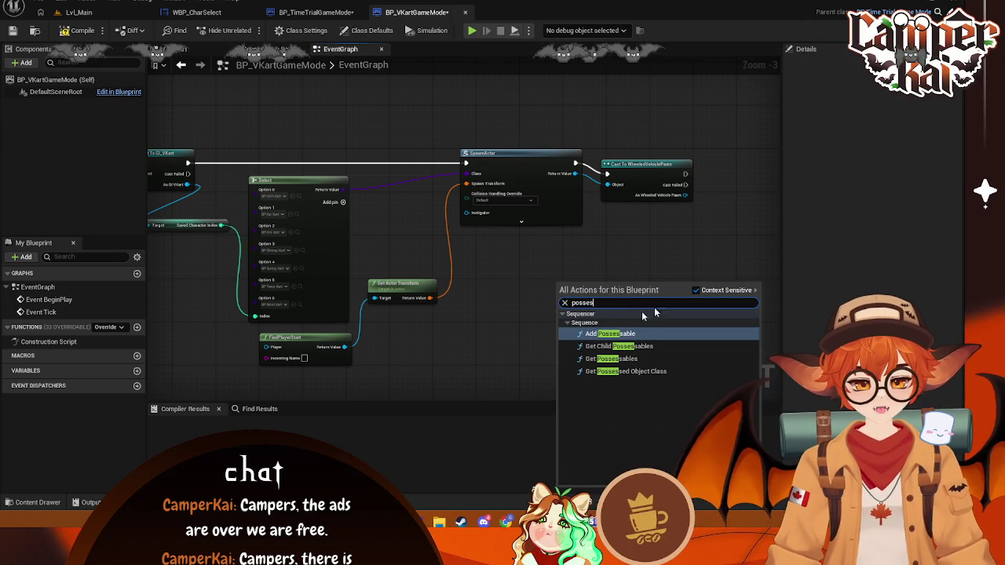
left_click(696, 291)
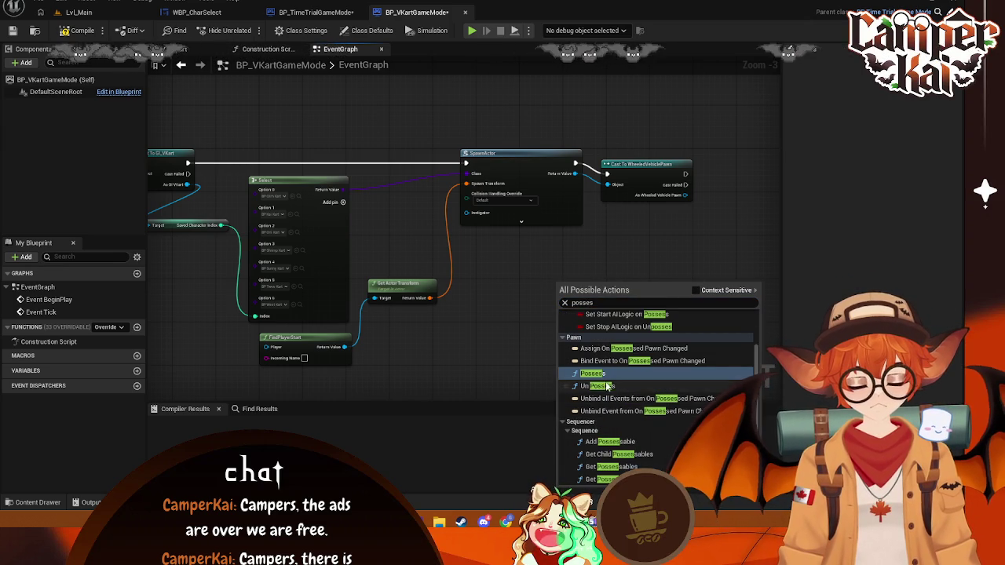
left_click(634, 336)
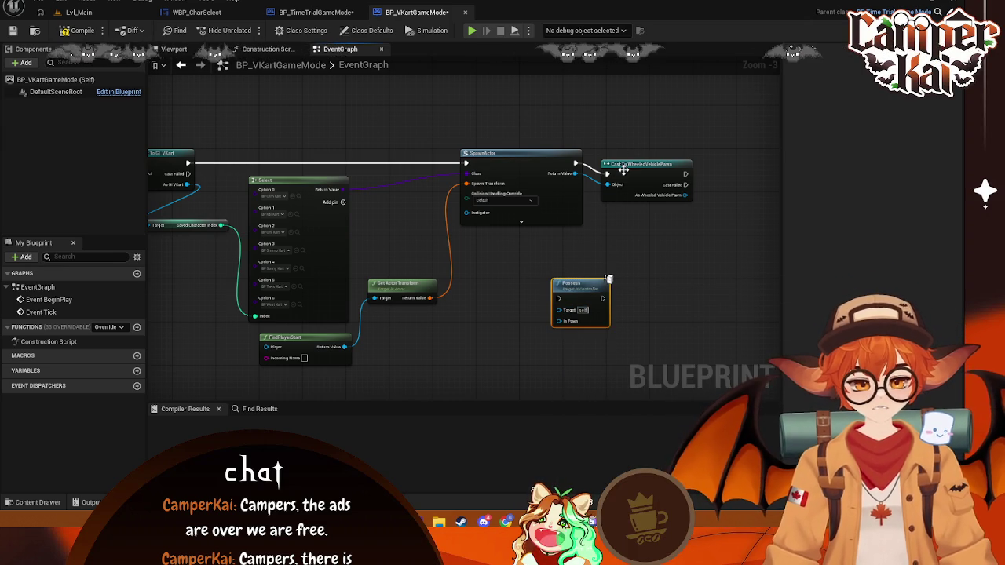
left_click(620, 185)
key("Delete")
- Wire SpawnActor's exec and Return Value into Possess and position it
mouse_move(571, 284)
left_mouse_down()
mouse_move(634, 161)
mouse_move(622, 151)
left_mouse_up()
mouse_move(576, 173)
left_mouse_down()
mouse_move(612, 168)
mouse_move(610, 196)
left_mouse_up()
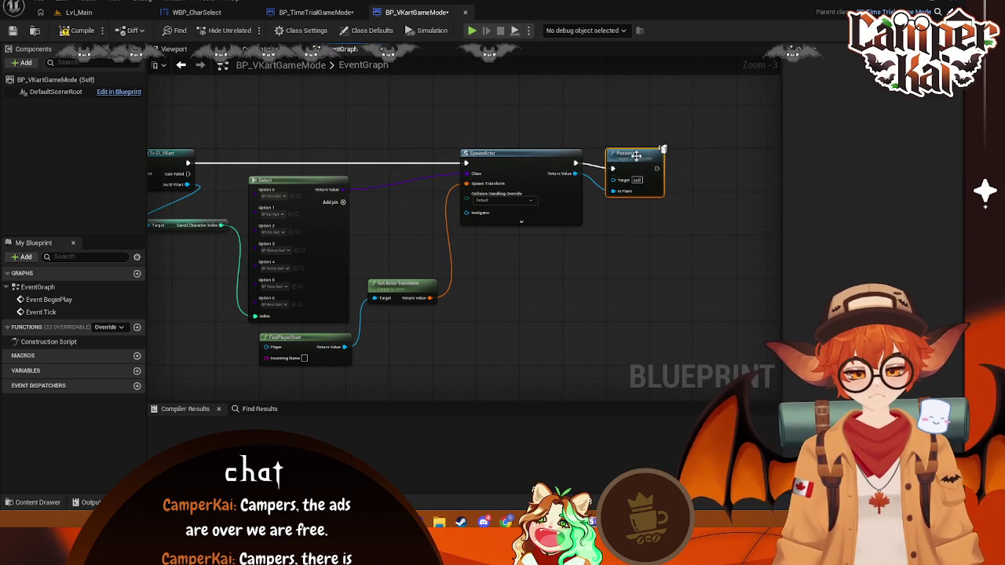
mouse_move(636, 155)
left_mouse_down()
mouse_move(671, 151)
mouse_move(586, 274)
left_mouse_up()
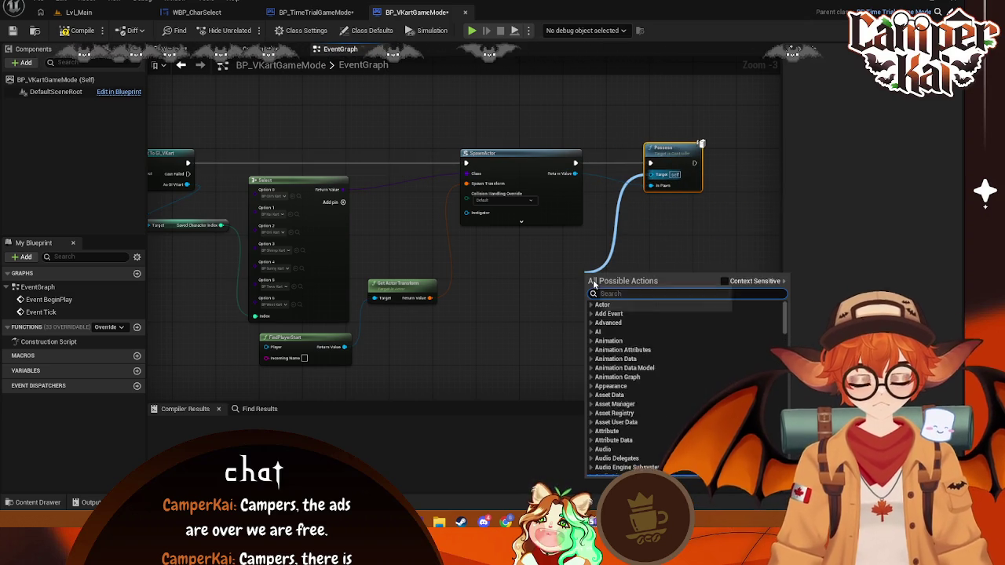
type("play")
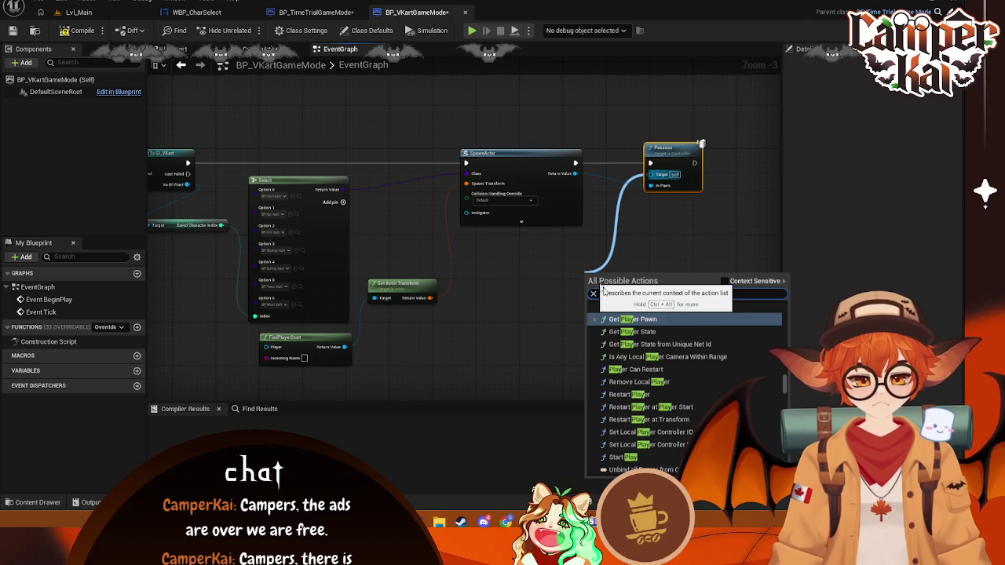
left_click(539, 263)
- Feed a Get Player Controller node into Possess's Target, then box-select the spawn-and-possess nodes
right_click(538, 263)
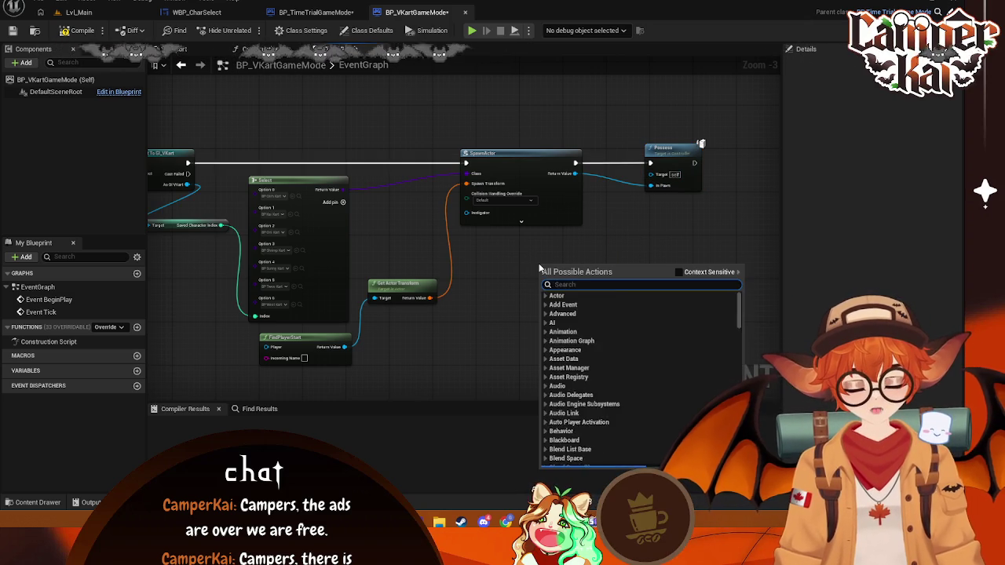
type("get pla")
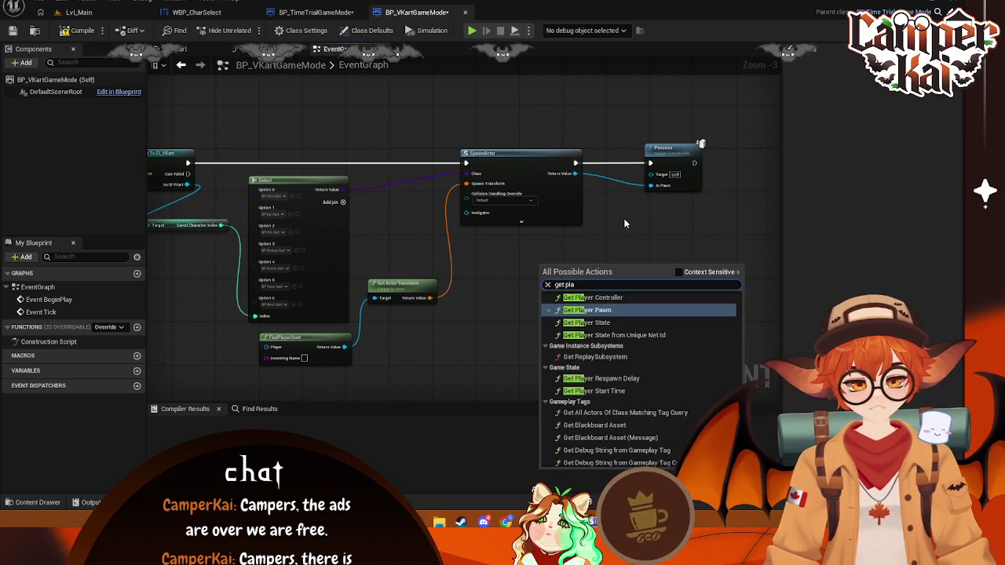
left_click(665, 212)
mouse_move(688, 157)
left_mouse_down()
mouse_move(660, 157)
mouse_move(571, 256)
left_mouse_up()
type("get player")
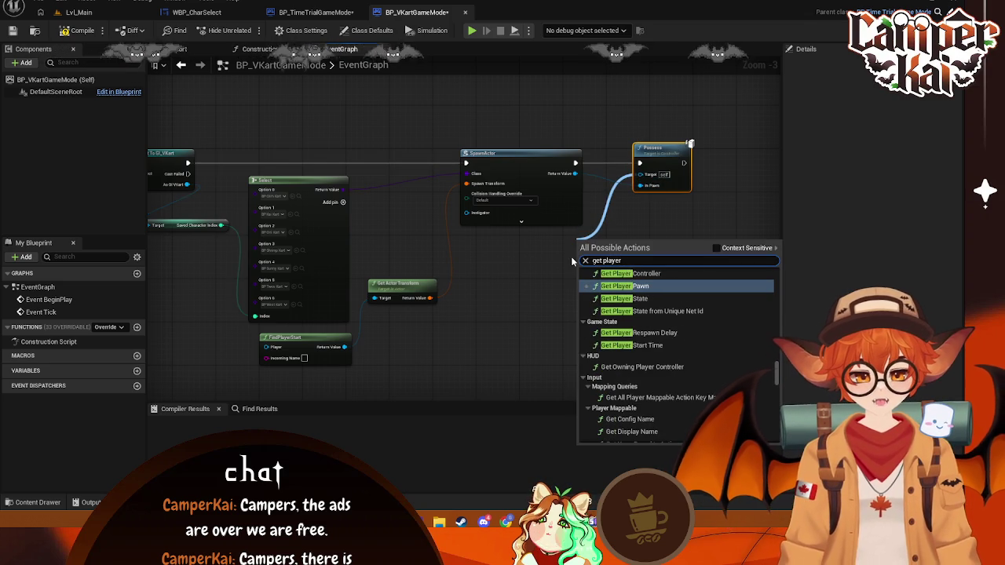
left_click(610, 273)
left_click_drag(621, 246, 550, 248)
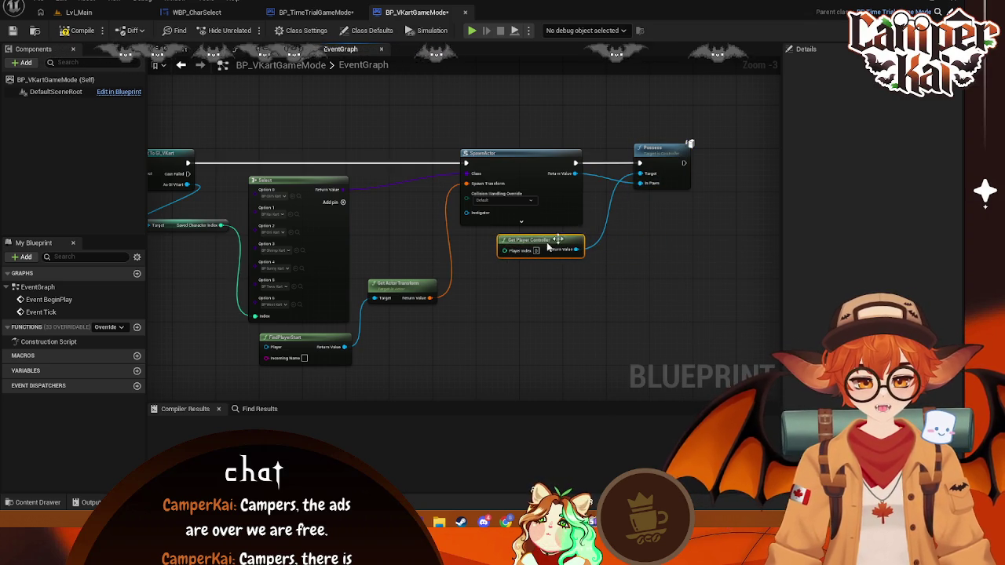
left_click_drag(660, 157, 647, 157)
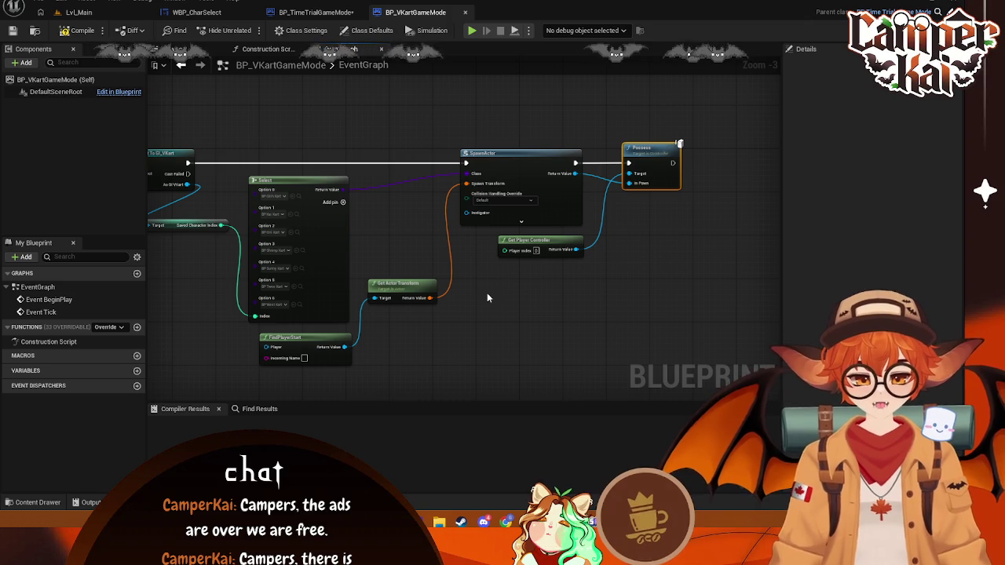
mouse_move(712, 102)
left_mouse_down()
mouse_move(476, 348)
mouse_move(200, 387)
left_mouse_up()
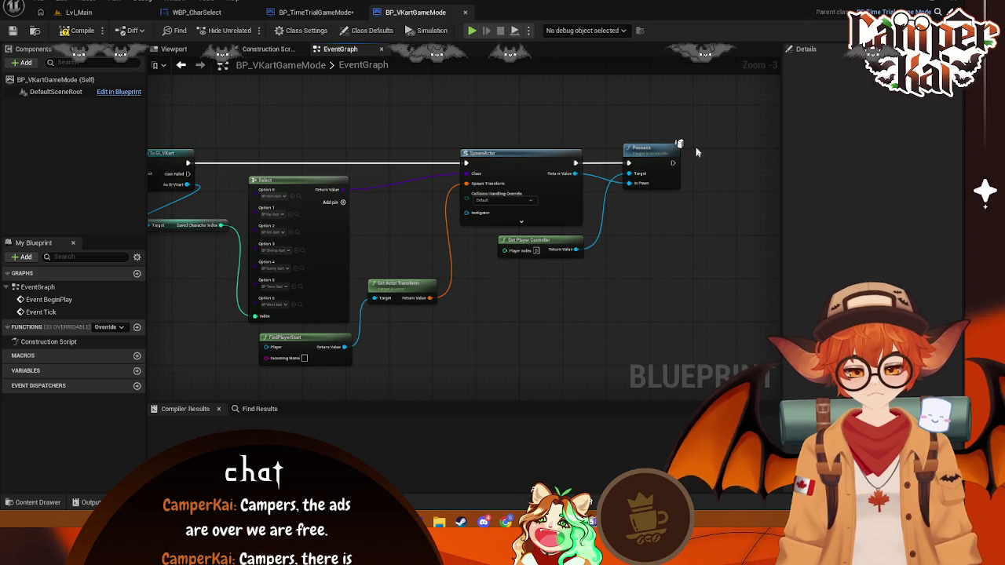
- Shift SpawnActor, Possess, Get Player Controller, FindPlayerStart and Get Actor Transform left into a tighter layout
left_click_drag(718, 118, 449, 314)
left_click_drag(529, 159, 489, 161)
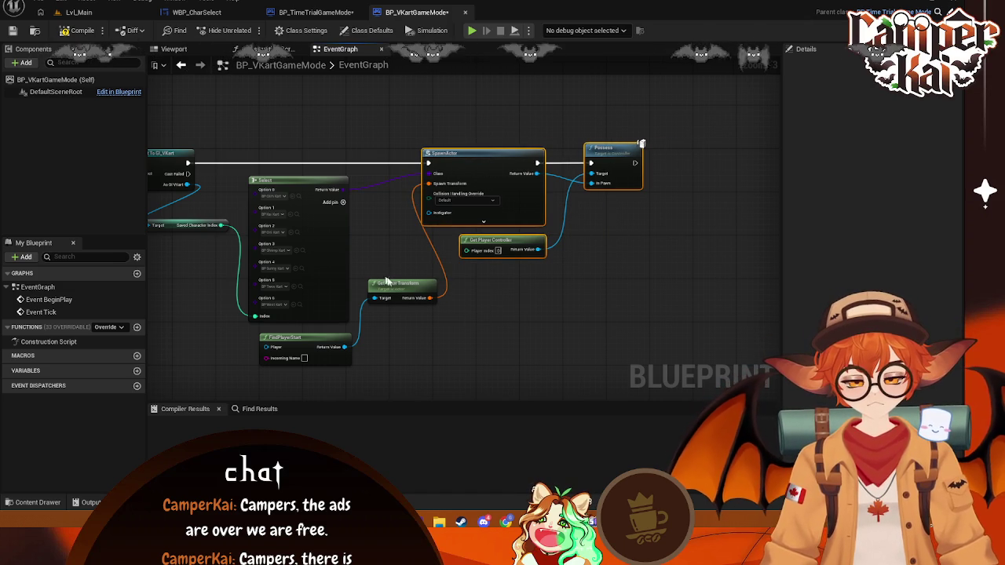
left_click_drag(291, 338, 187, 337)
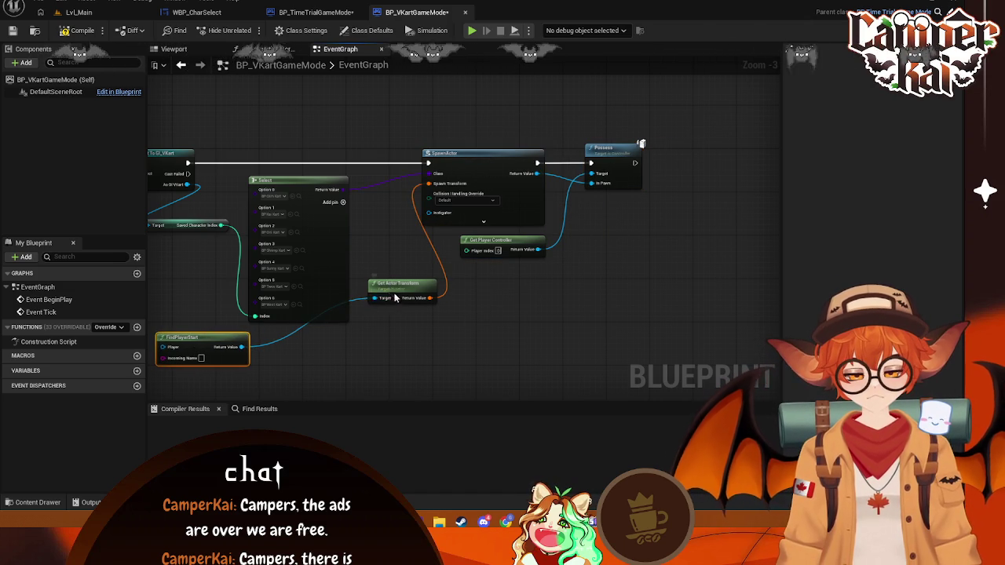
mouse_move(395, 297)
left_mouse_down()
mouse_move(284, 368)
mouse_move(317, 351)
mouse_move(306, 348)
left_mouse_up()
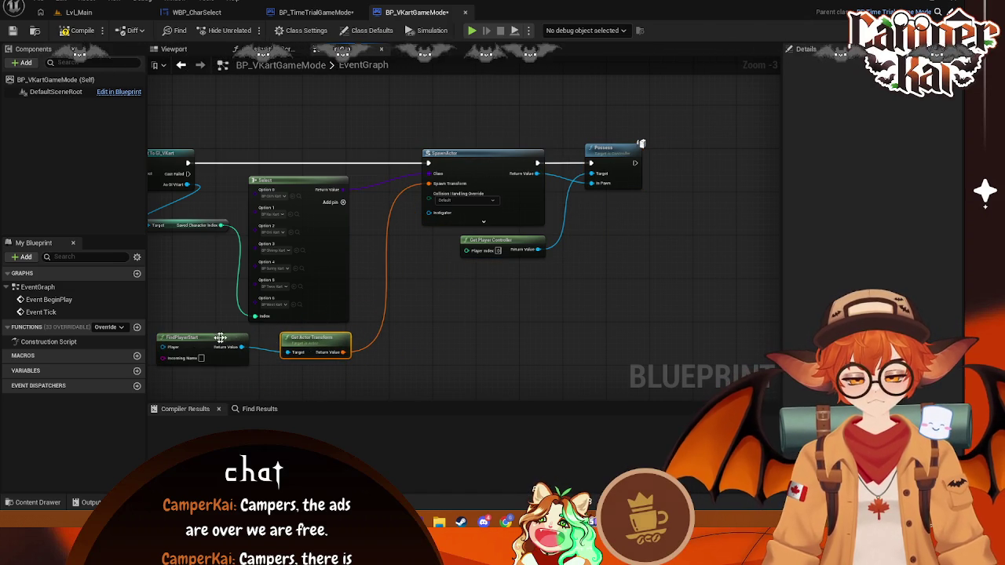
left_click_drag(221, 338, 234, 340)
left_click_drag(644, 105, 468, 283)
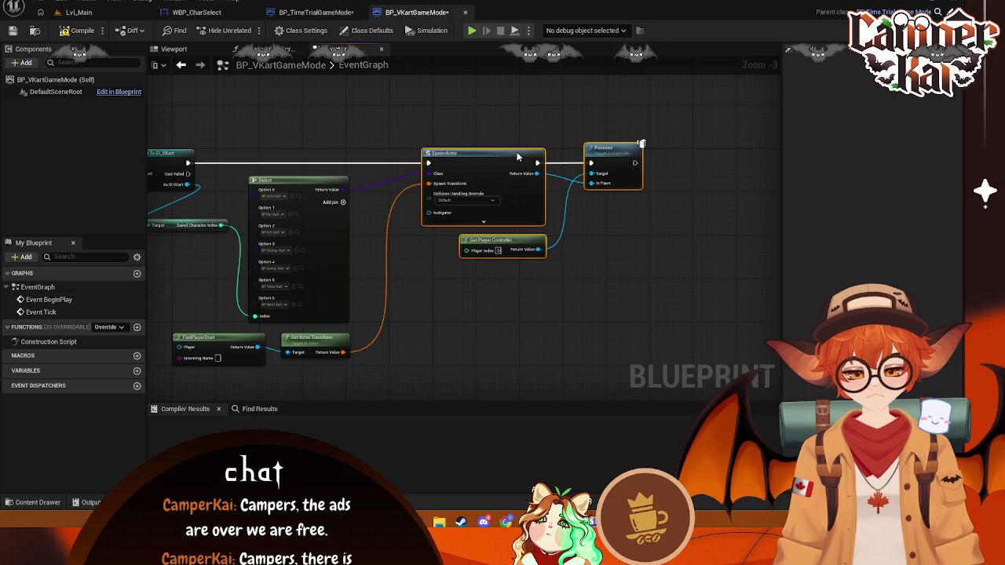
left_click_drag(517, 151, 478, 152)
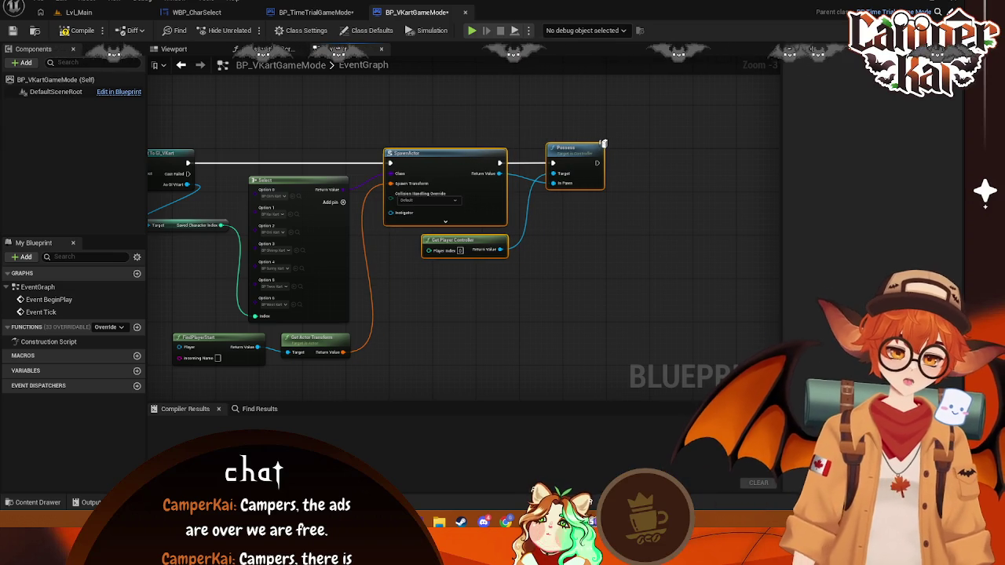
left_click(611, 291)
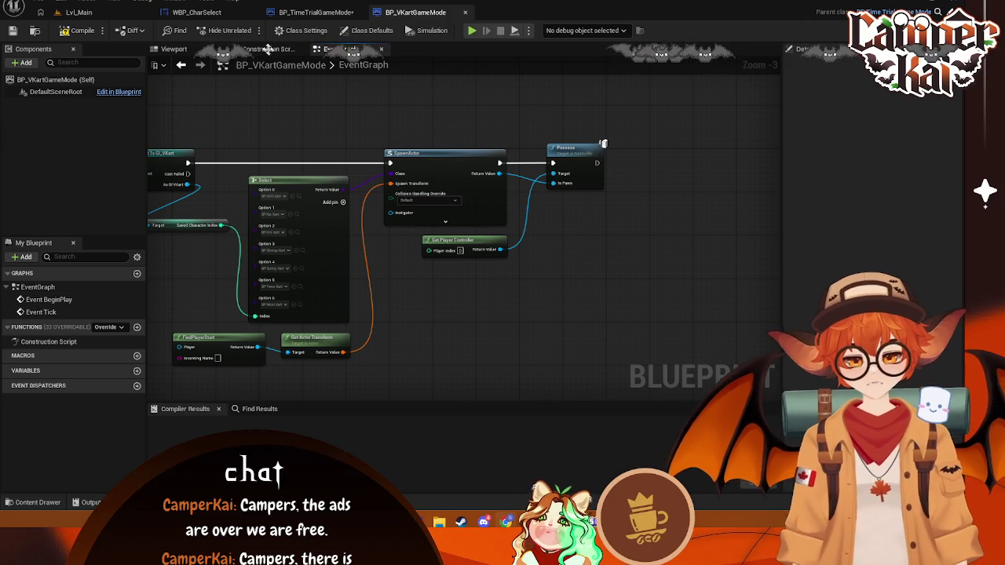
- Show BP_VKartGameMode's Class Defaults, including Laps 3
left_click(316, 11)
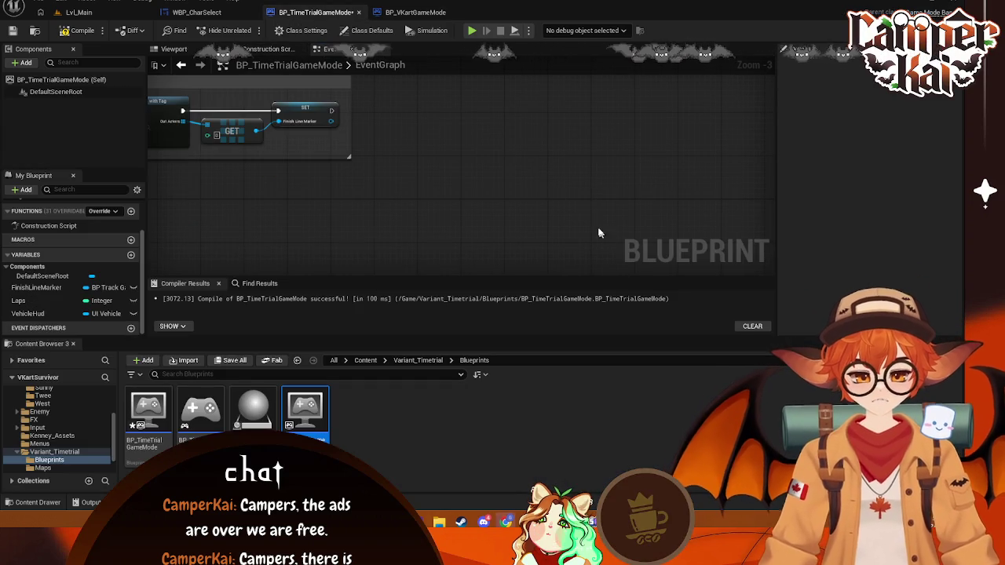
left_click(436, 12)
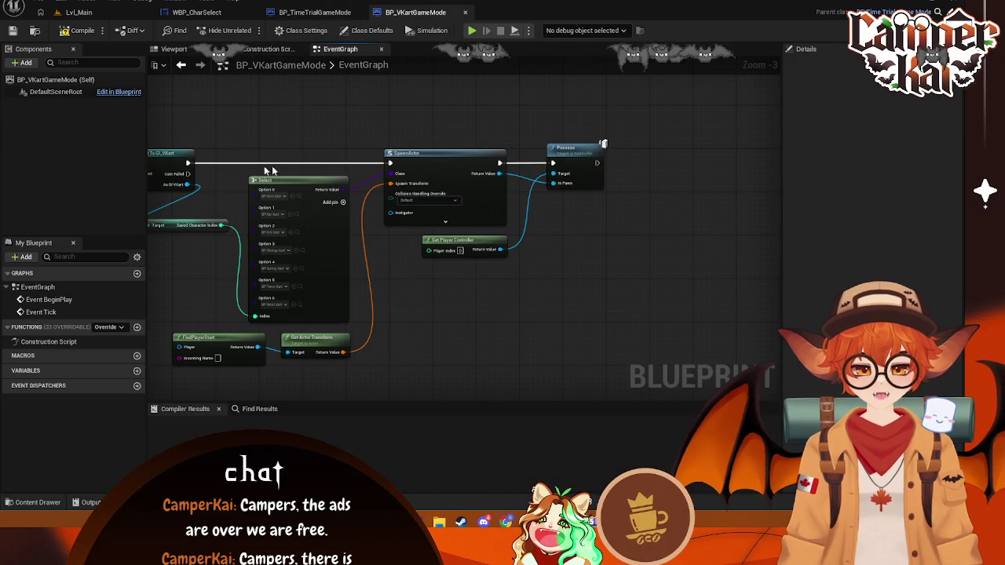
left_click(70, 79)
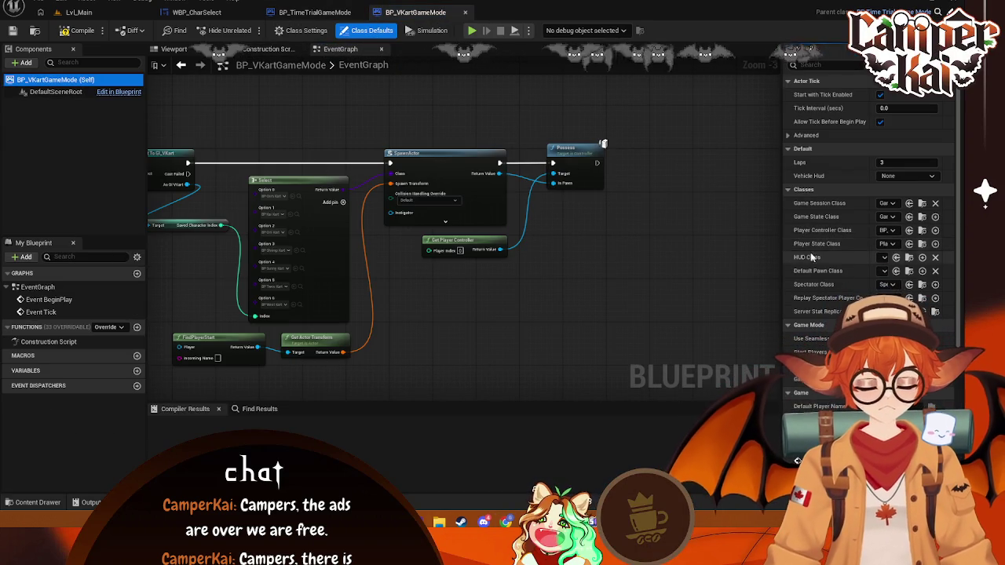
- Set Default Pawn Class to None and compile BP_VKartGameMode
left_click_drag(781, 236, 650, 228)
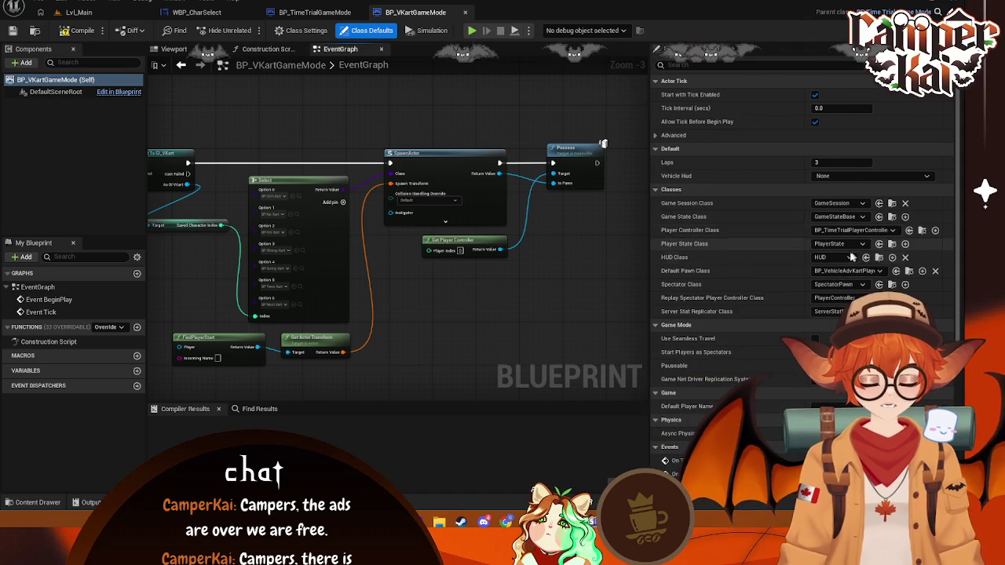
left_click(849, 271)
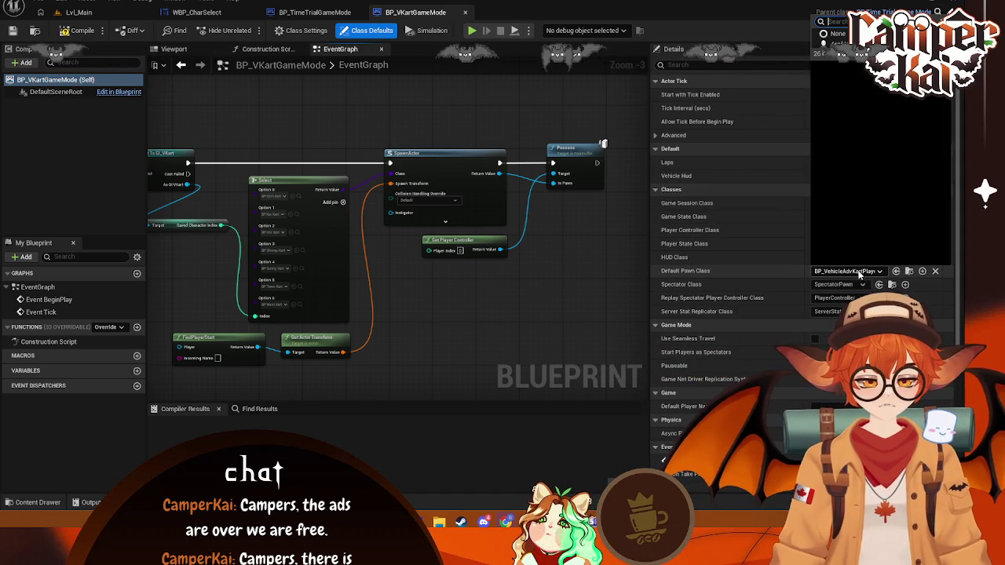
left_click(848, 126)
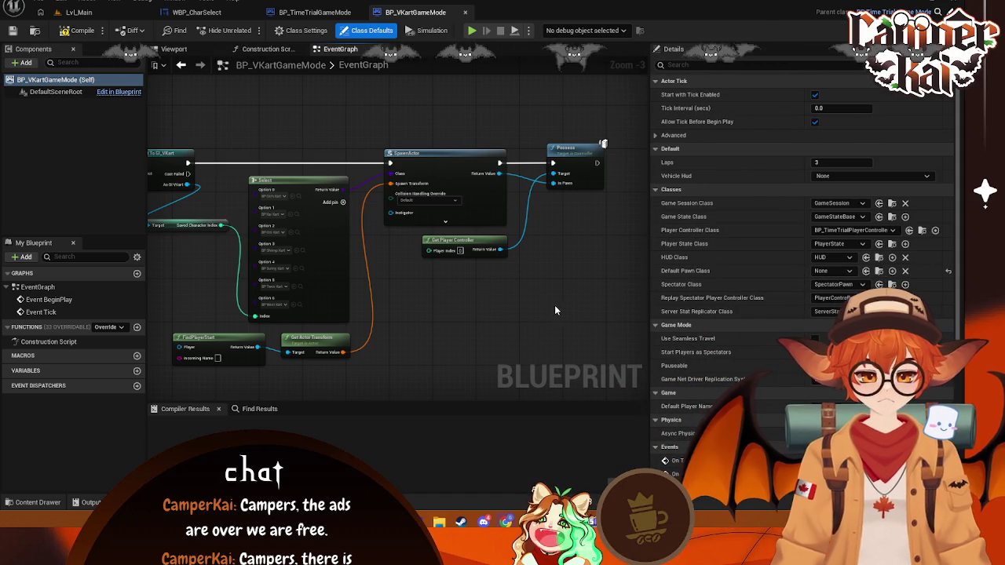
left_click(77, 33)
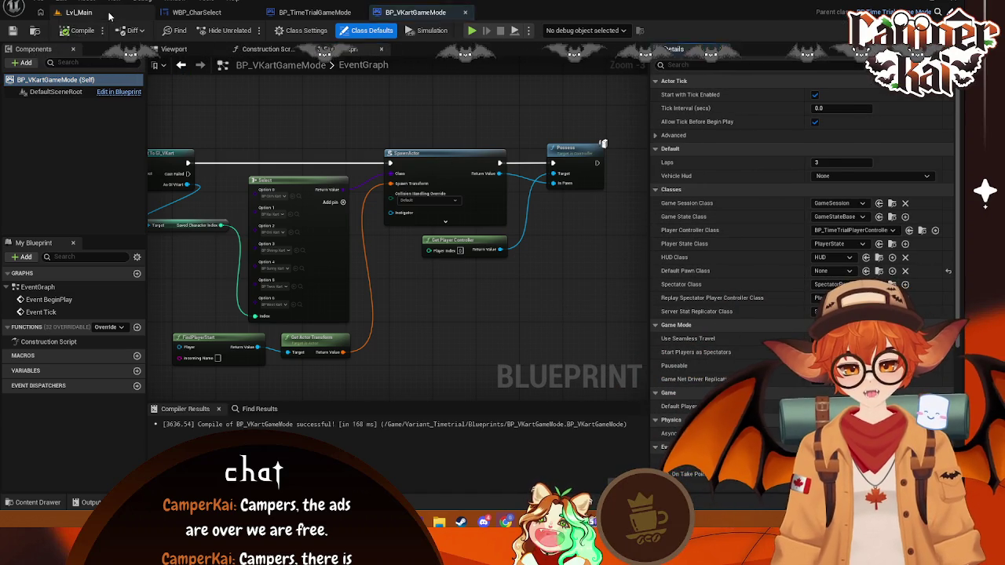
- Open Lvl_Timetrial from Variant_Timetrial Maps and save it
left_click(79, 12)
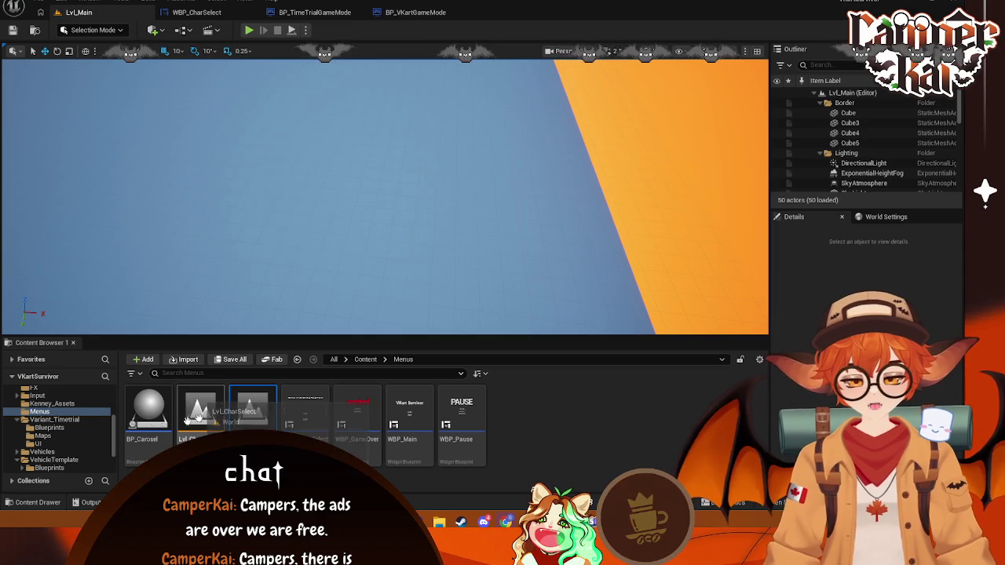
left_click(44, 436)
left_click(156, 422)
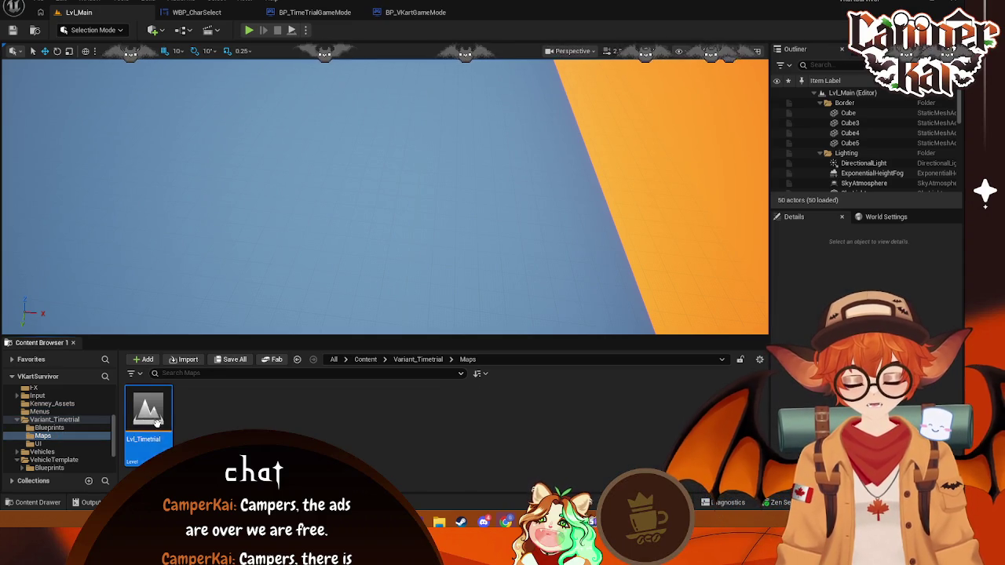
double_click(156, 422)
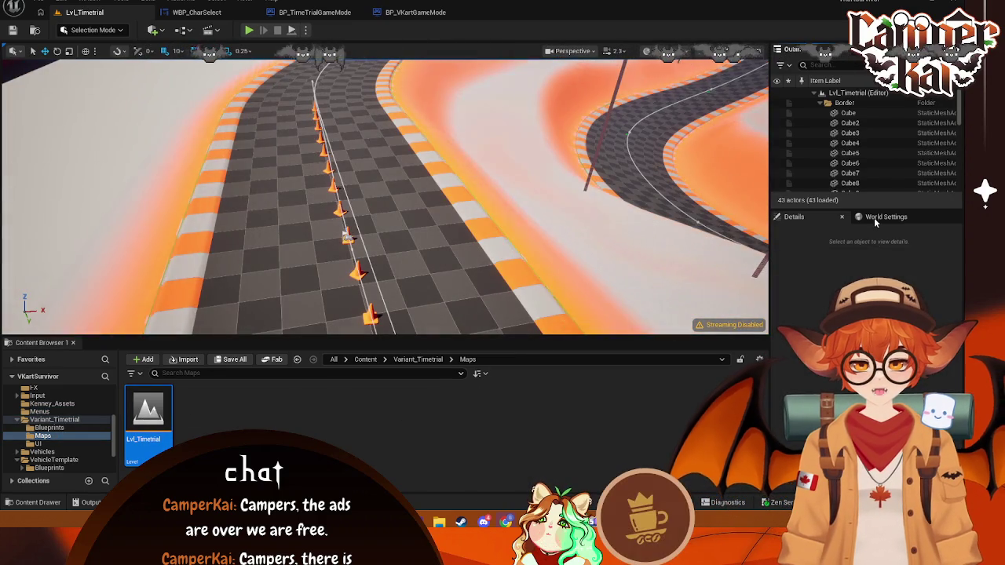
left_click(874, 217)
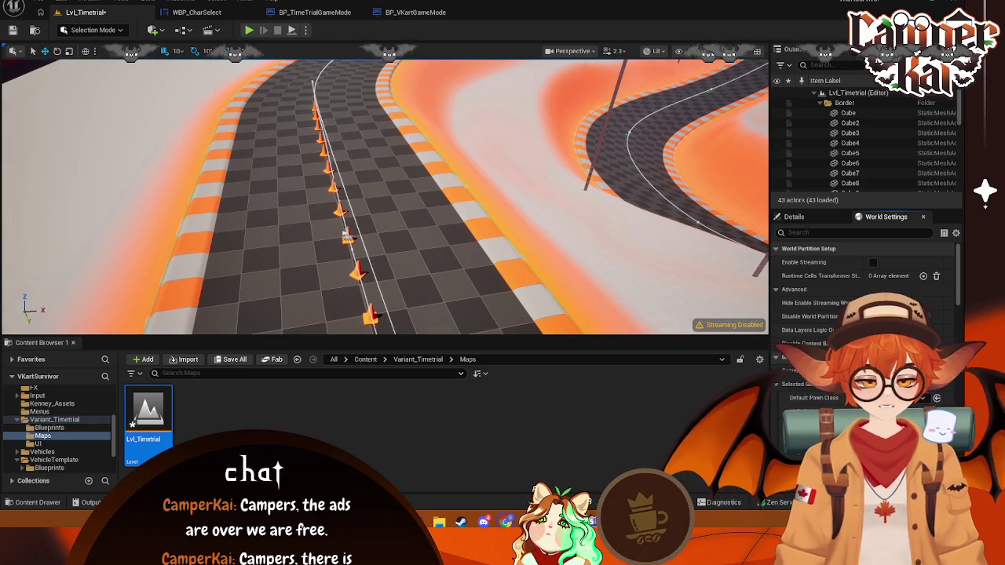
key("ctrl+s")
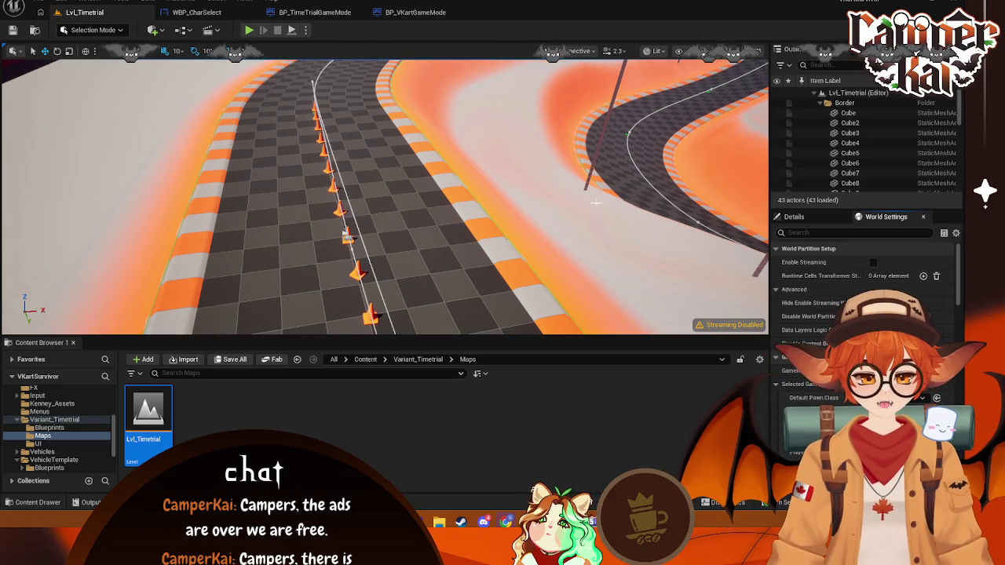
- Load the Lvl_Main level from the Menus folder
scroll(98, 467, "down", 3)
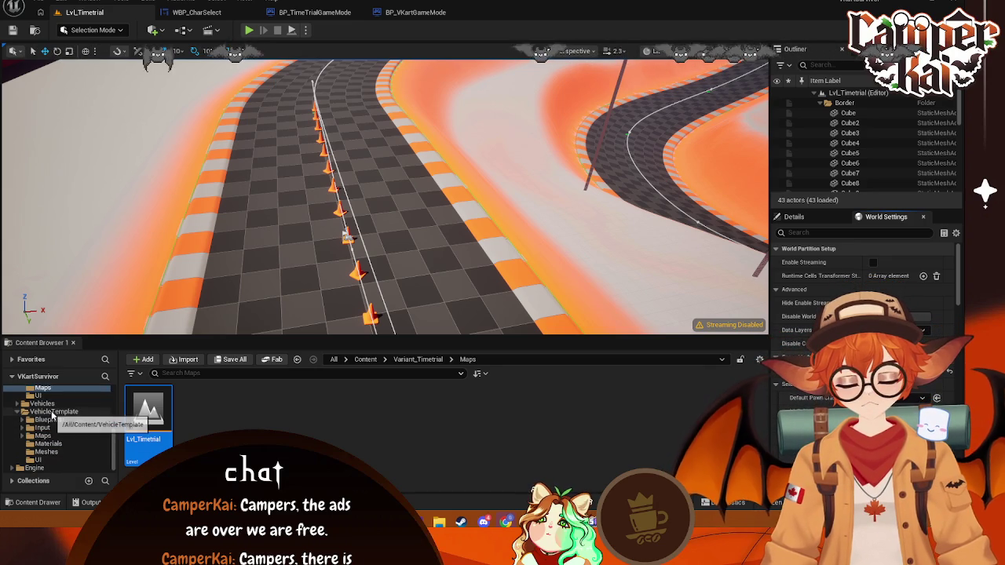
scroll(51, 432, "up", 3)
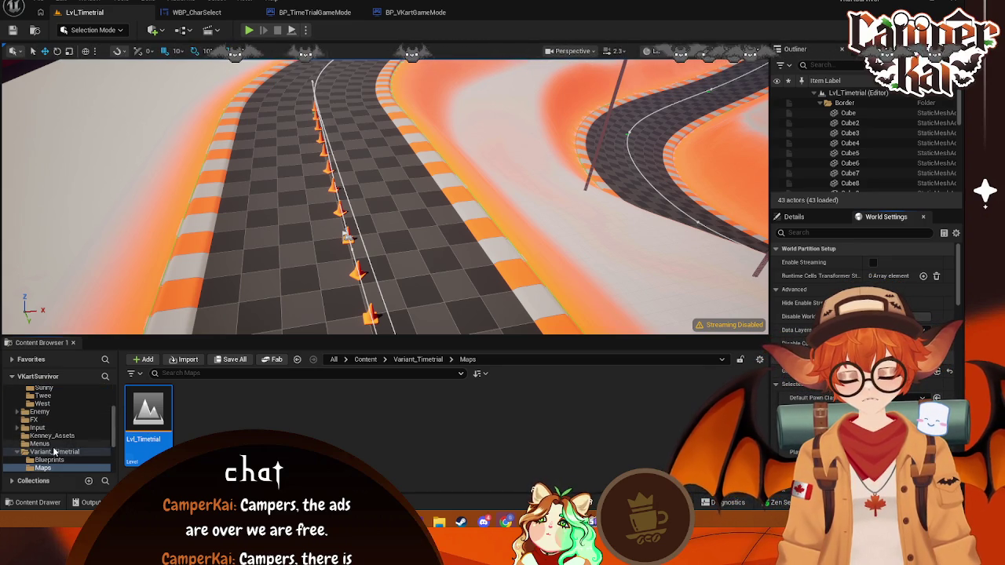
left_click(39, 443)
double_click(252, 416)
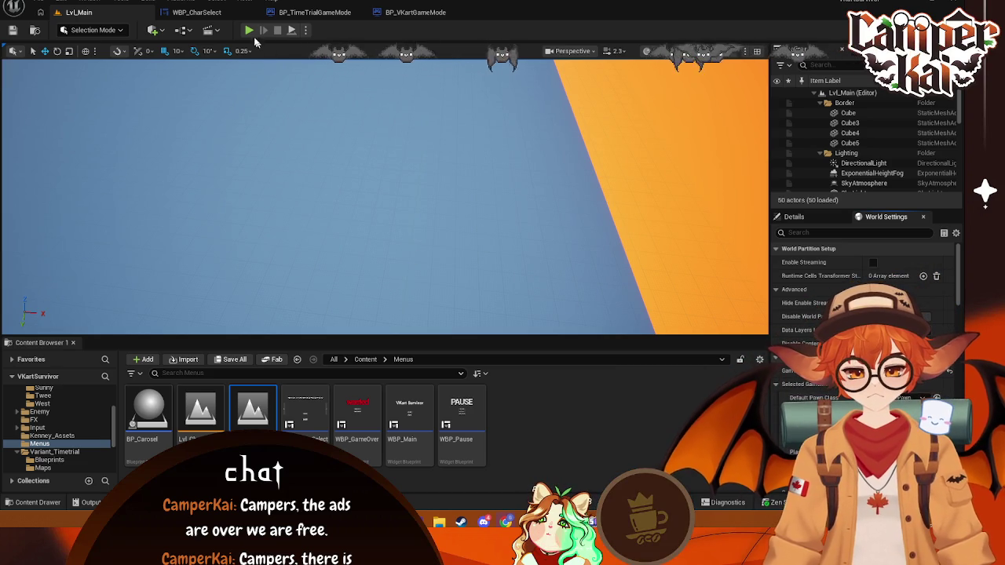
left_click(248, 30)
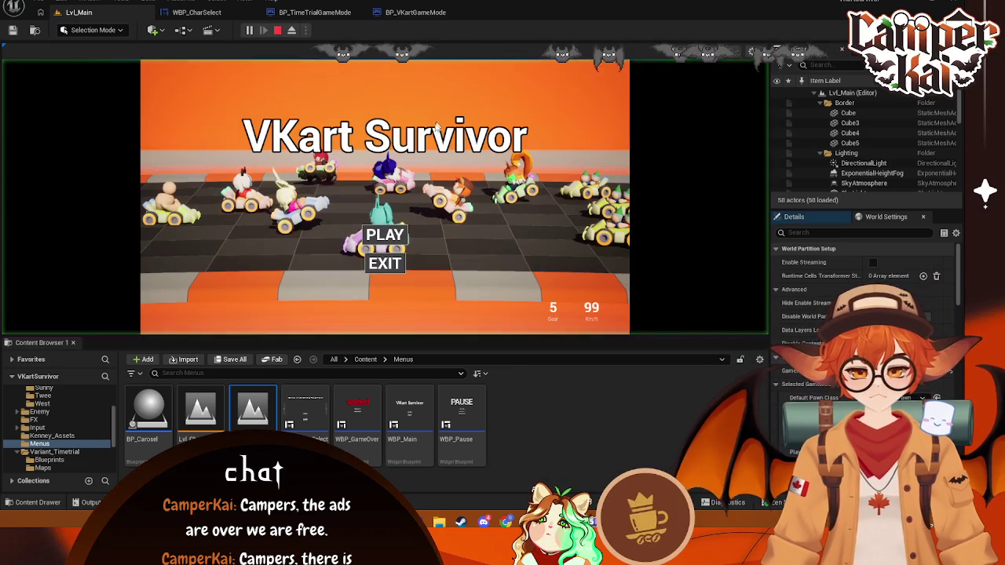
left_click(386, 237)
left_click(386, 252)
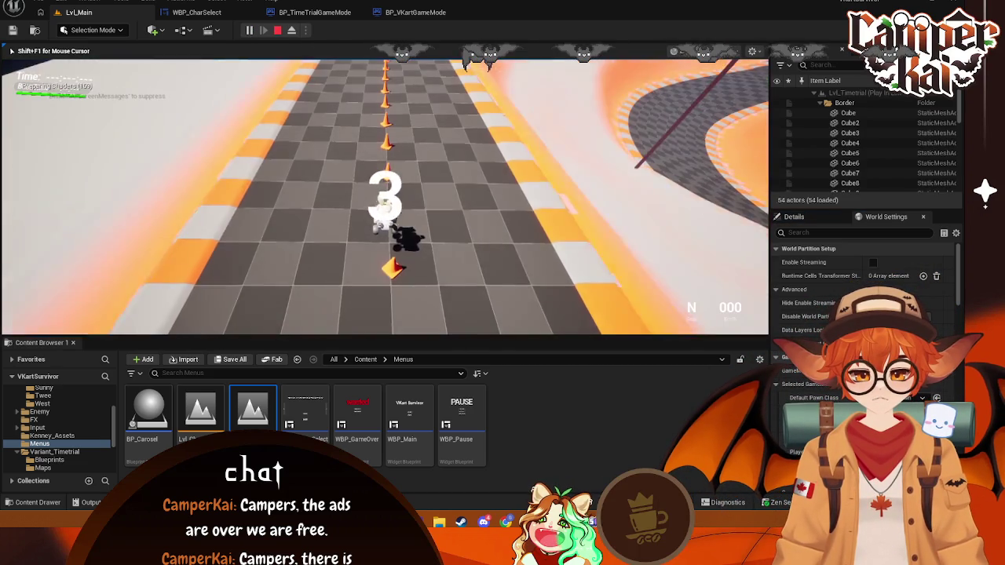
key("w")
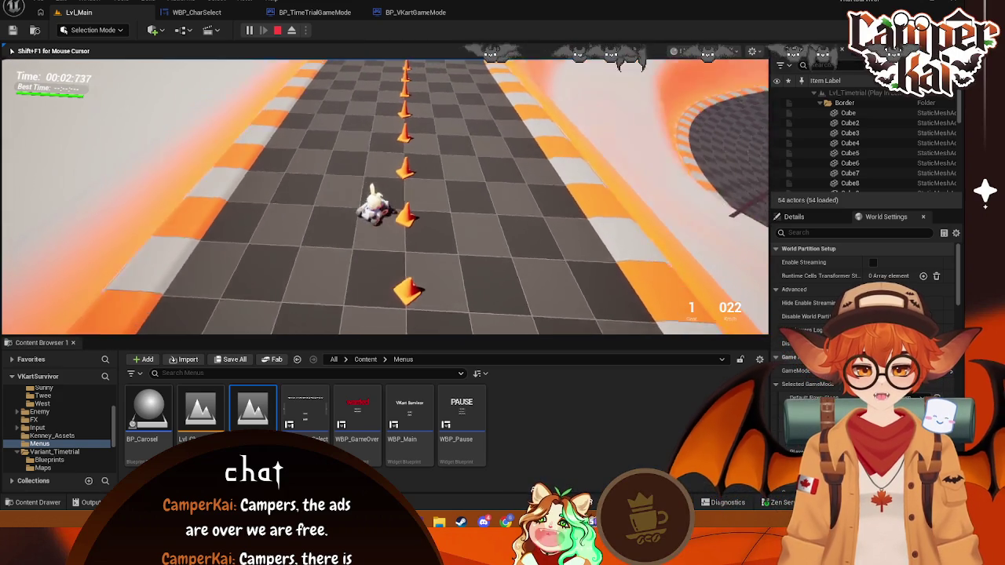
key("Escape")
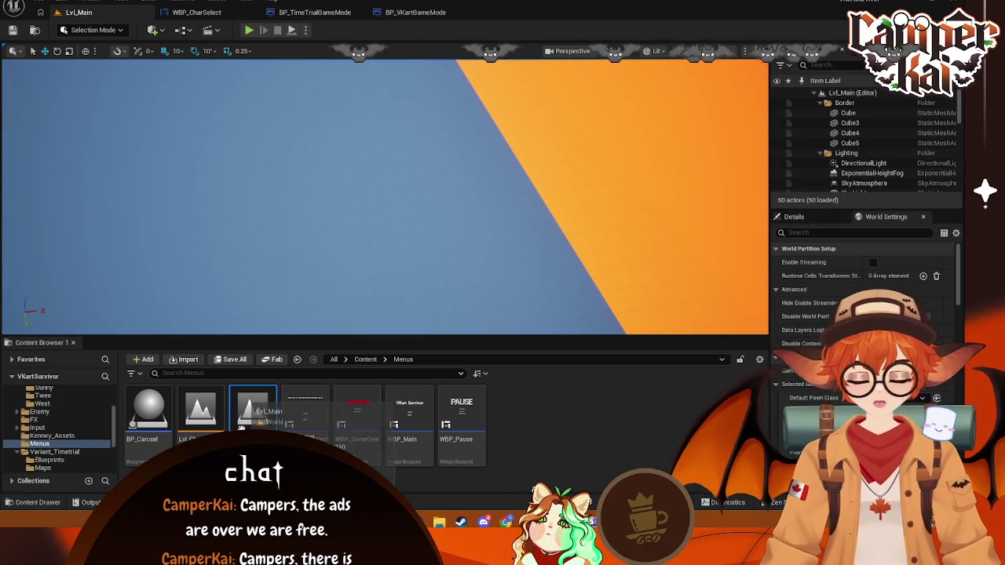
mouse_move(242, 424)
left_mouse_down()
mouse_move(287, 416)
mouse_move(247, 414)
left_mouse_up()
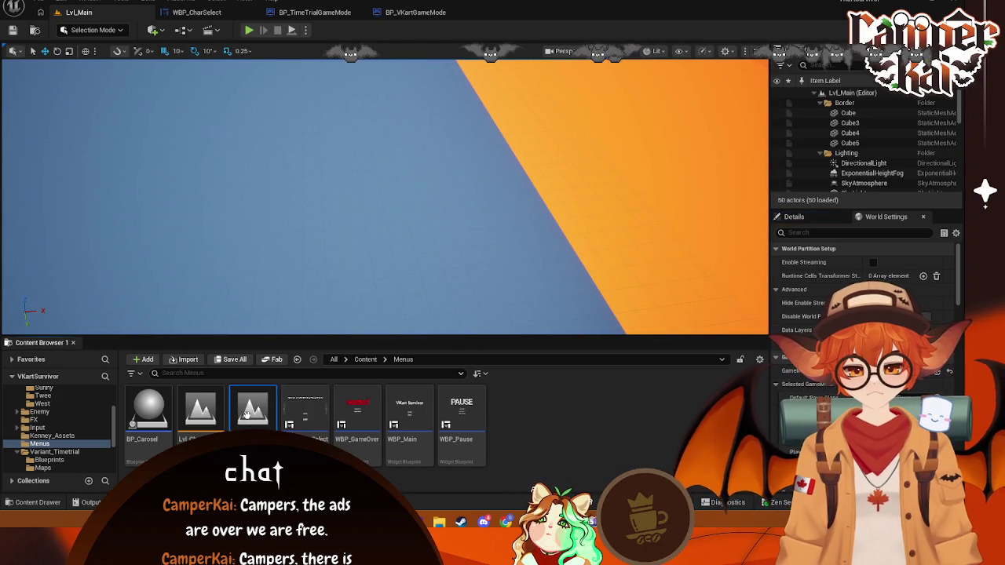
double_click(249, 414)
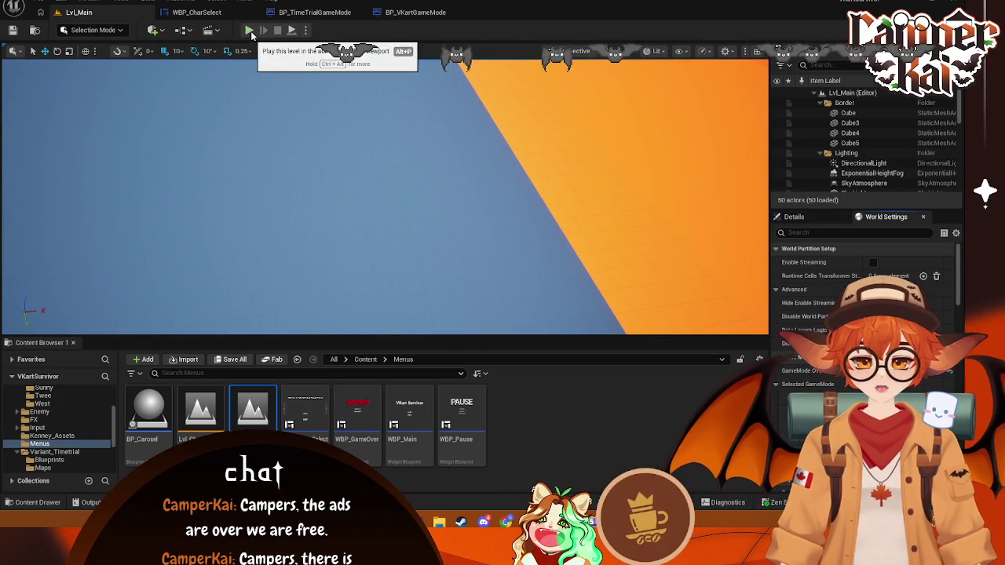
left_click(249, 32)
left_click(385, 234)
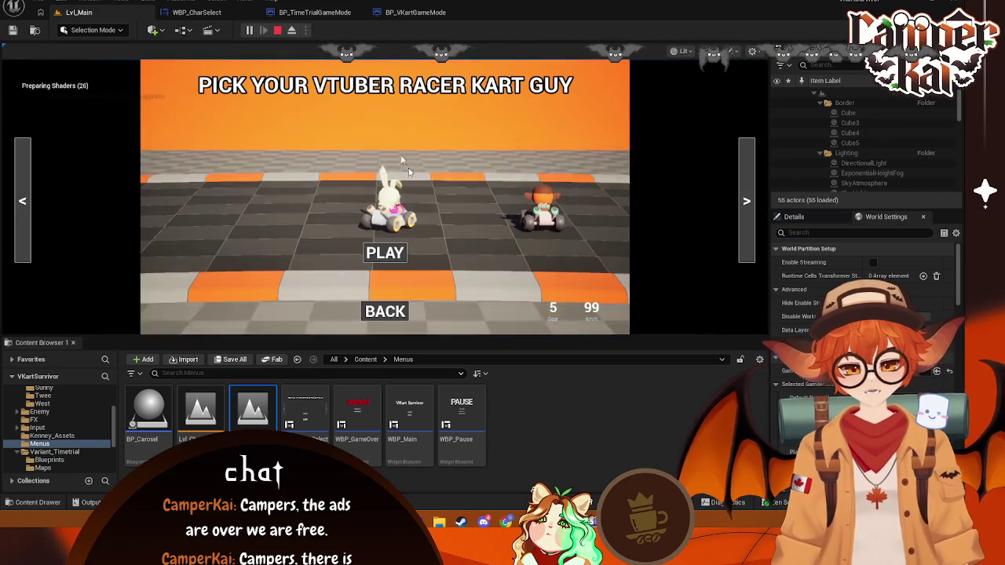
left_click(745, 209)
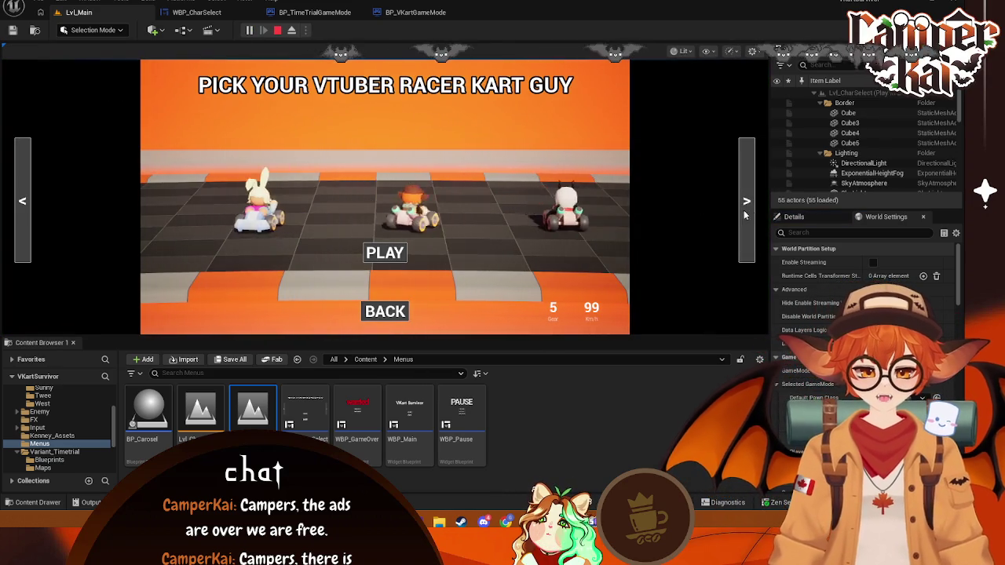
left_click(747, 204)
left_click(746, 204)
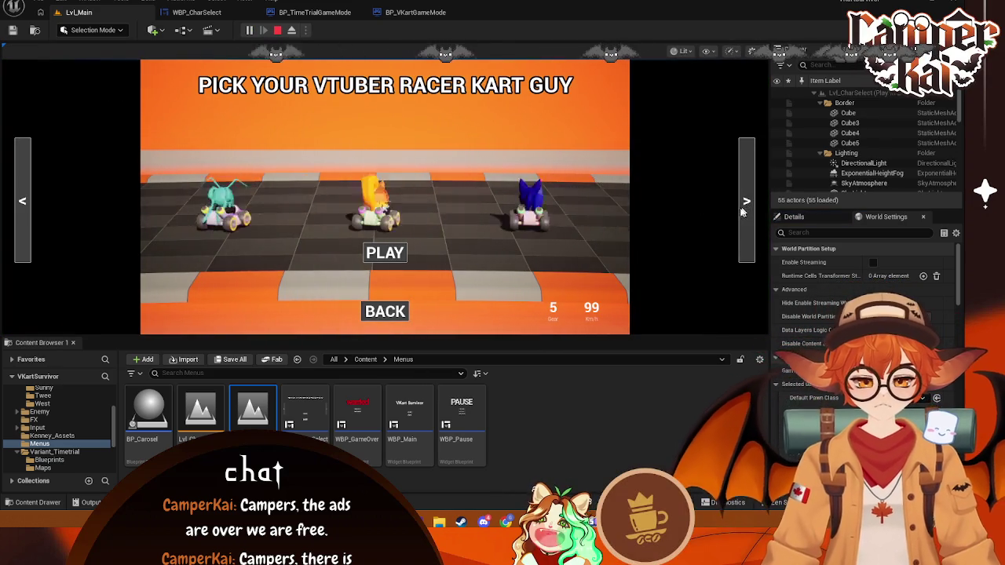
left_click(397, 250)
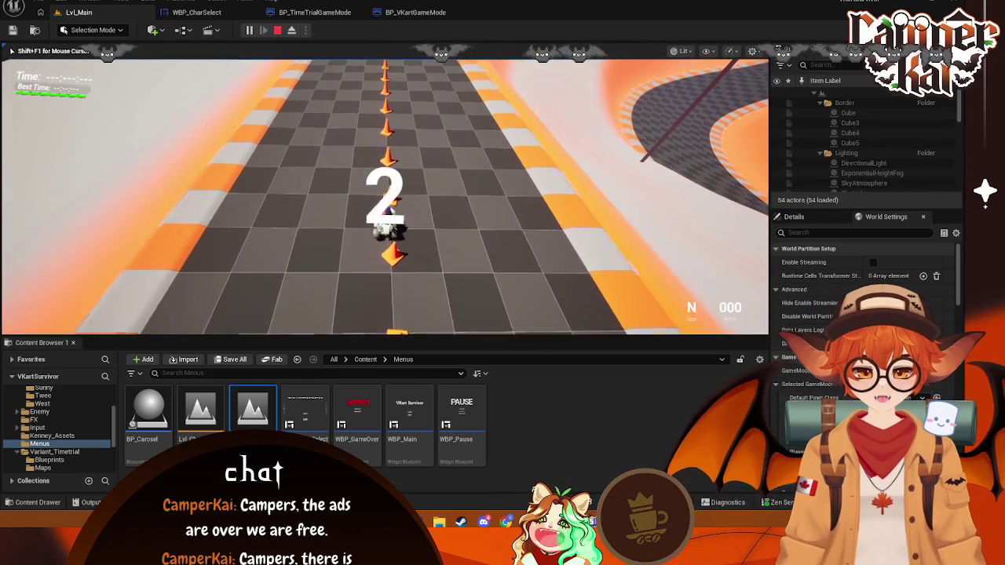
key("w")
key("a")
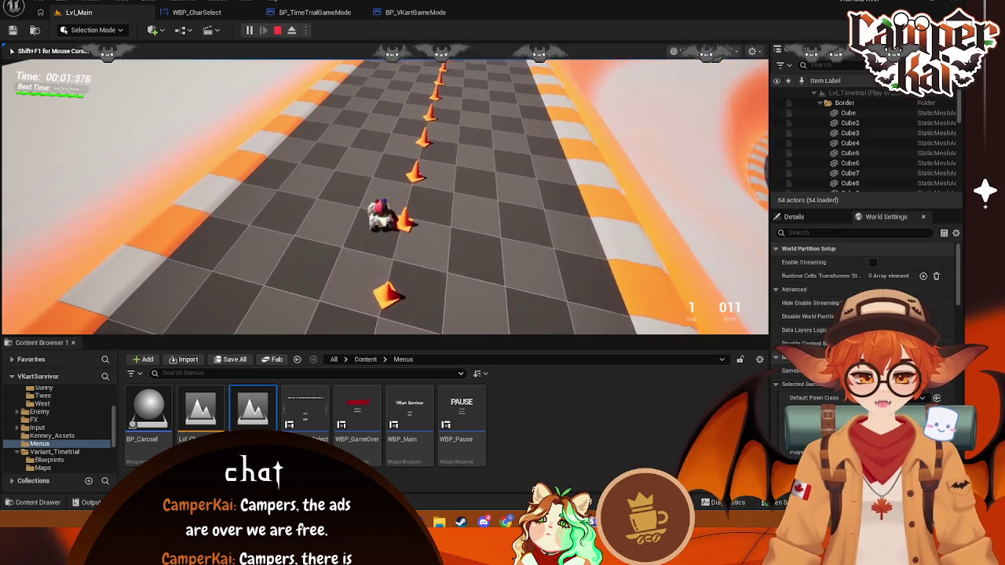
key("d")
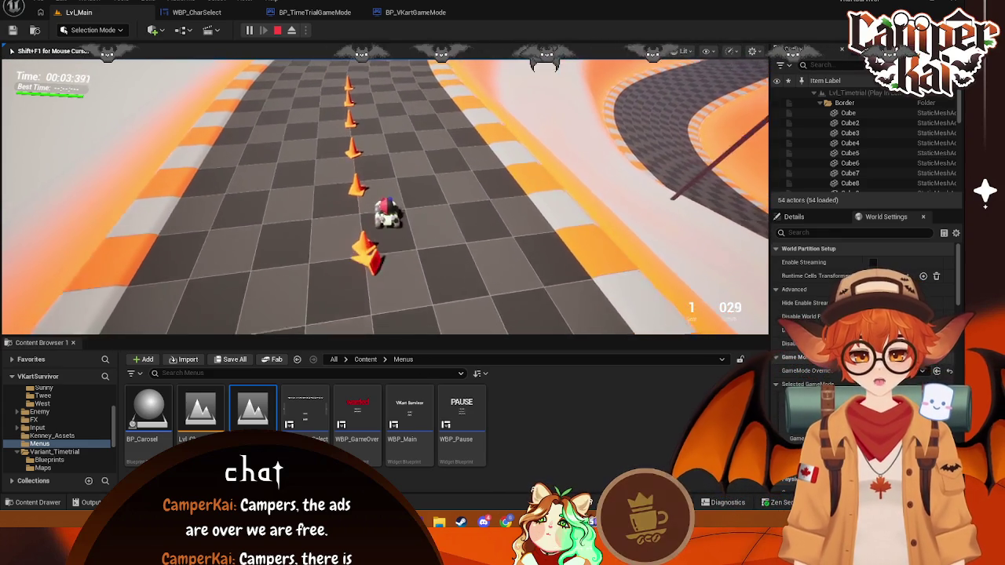
key("Escape")
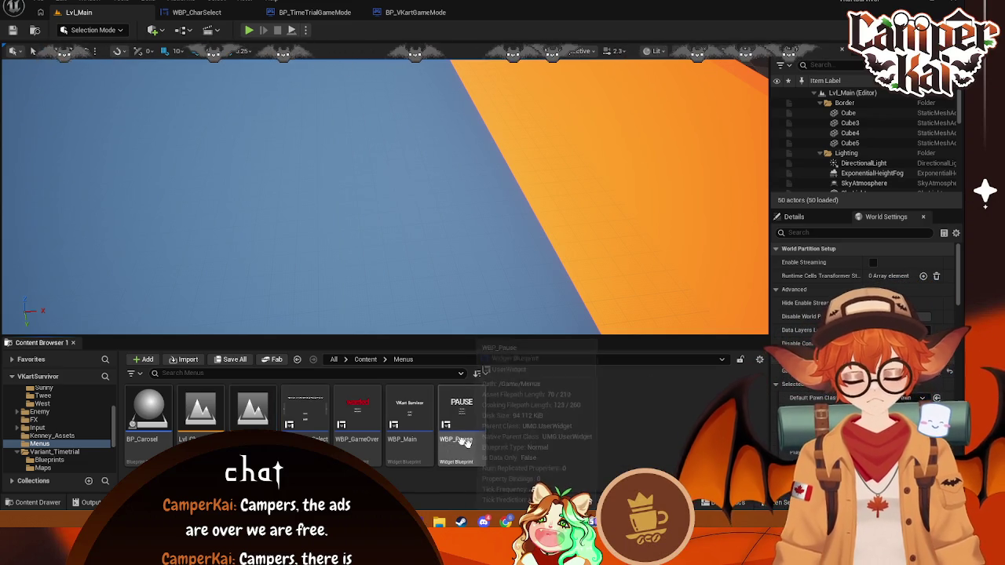
- Show the Characters folder's kart assets, checking the Crim subfolder along the way
scroll(72, 421, "up", 5)
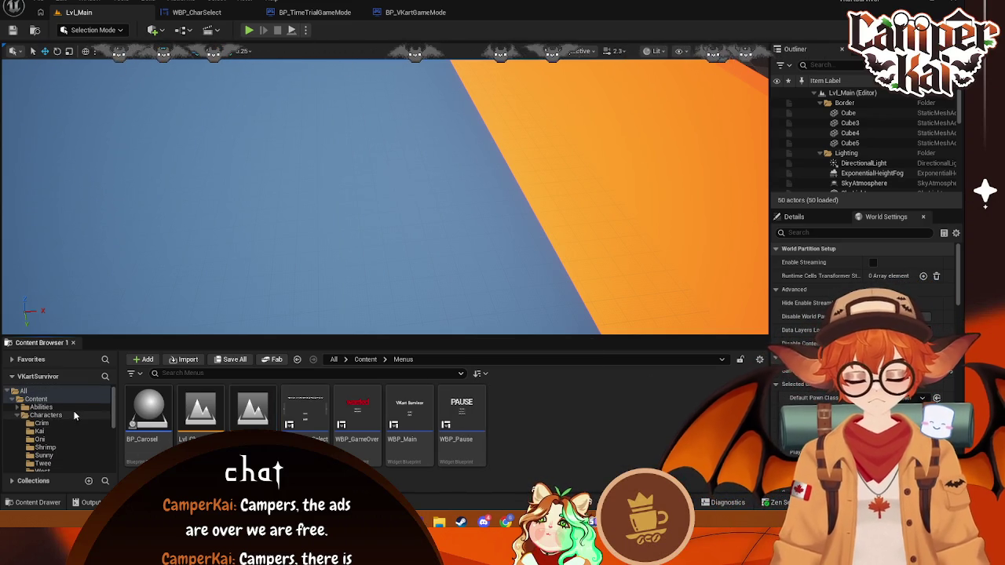
left_click(47, 414)
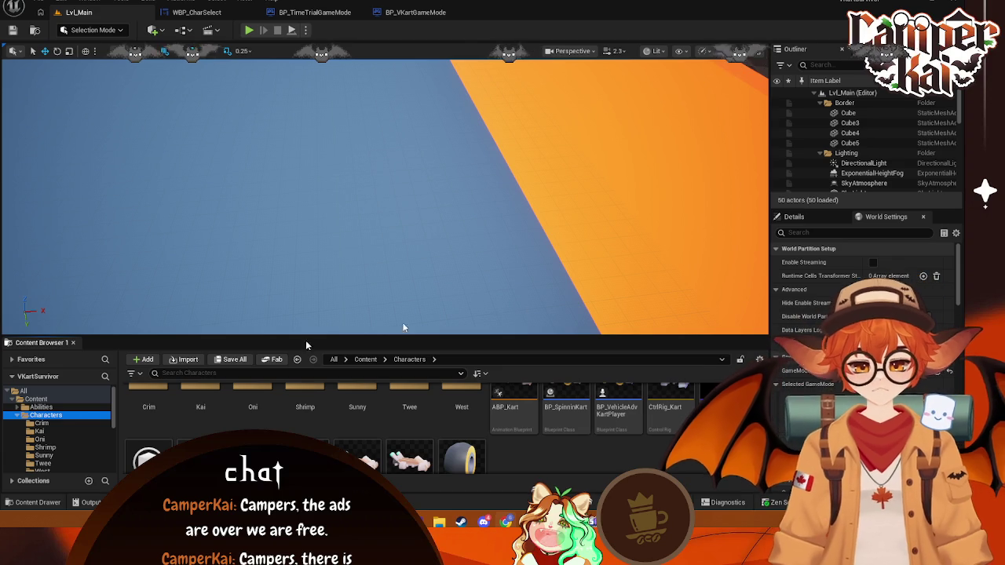
left_click(68, 423)
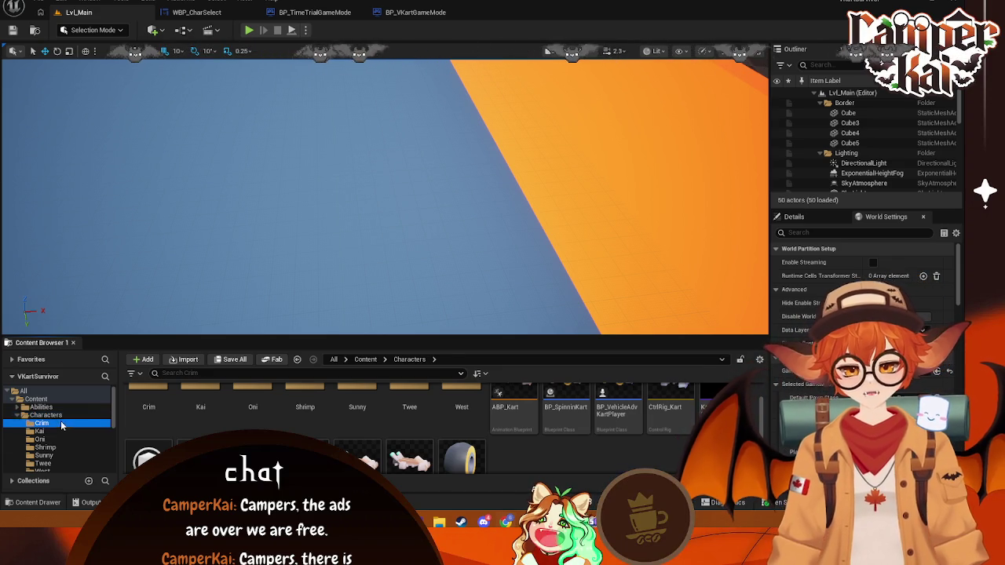
left_click(46, 414)
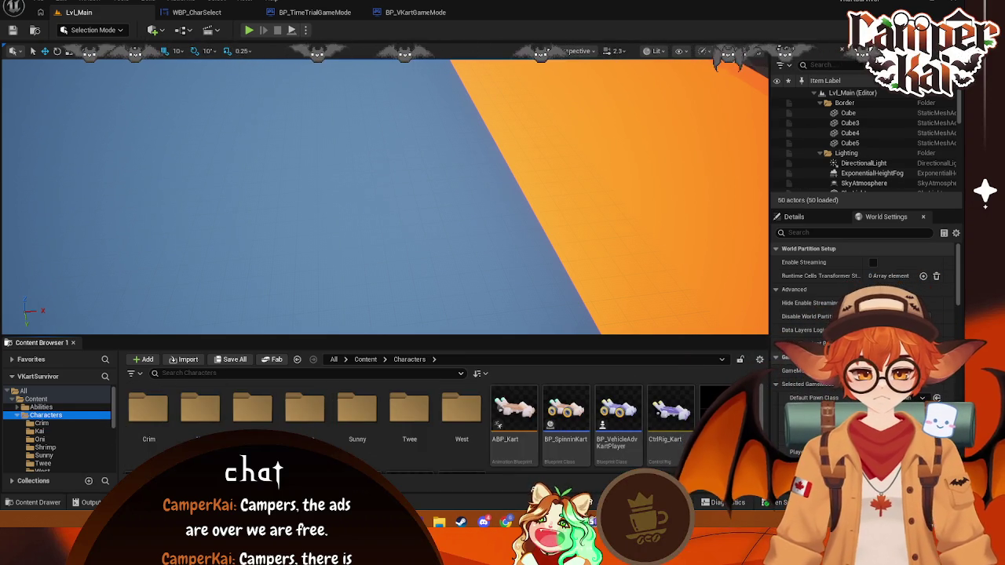
key("super")
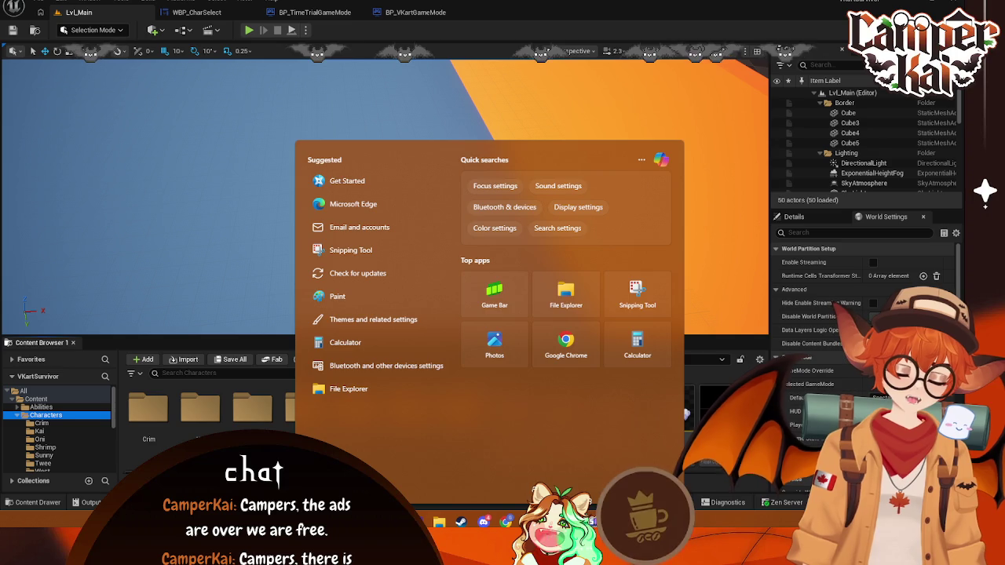
- Search the Start menu for 'soundlty' and launch Soundly from the best match
key("Escape")
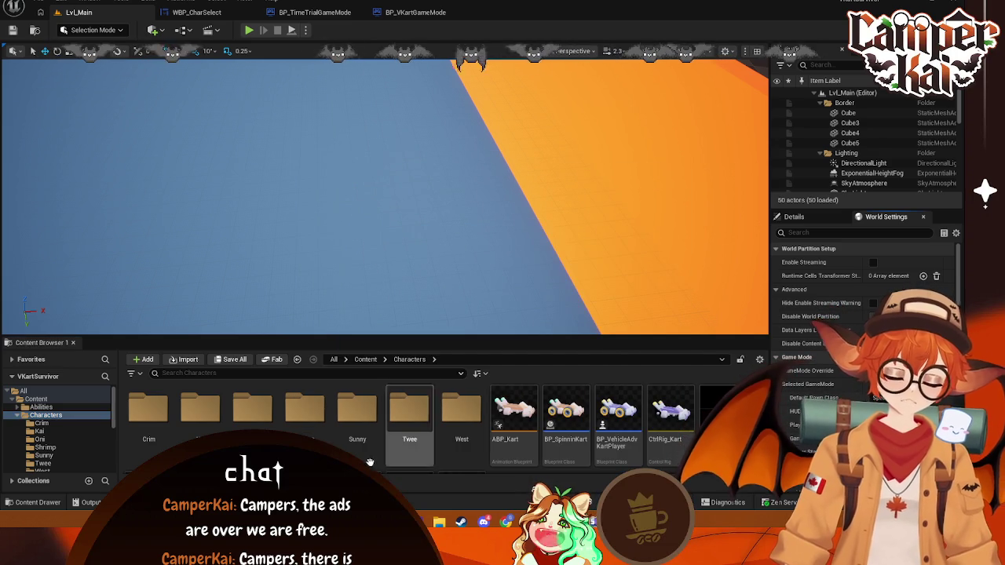
key("super")
type("so")
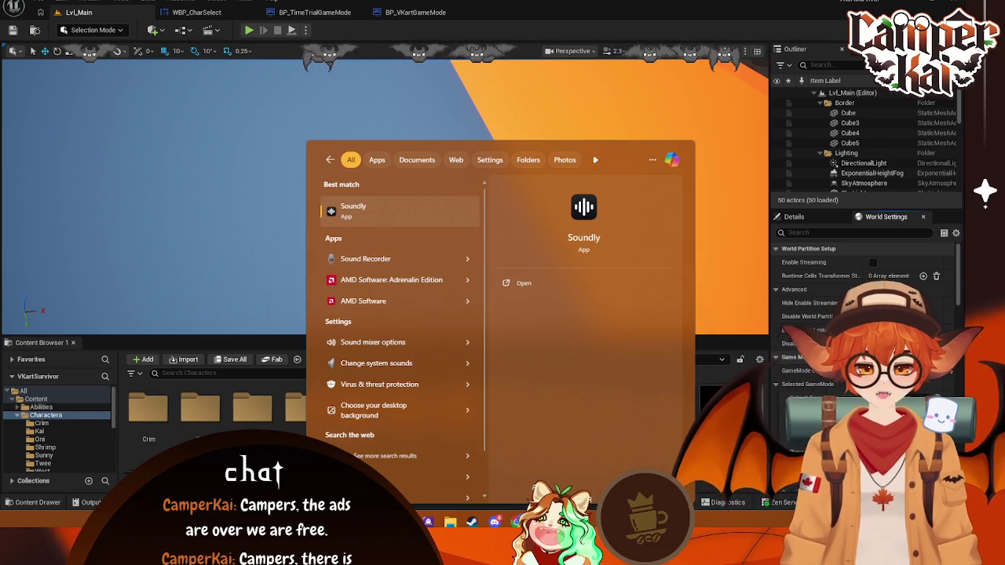
type("undlty")
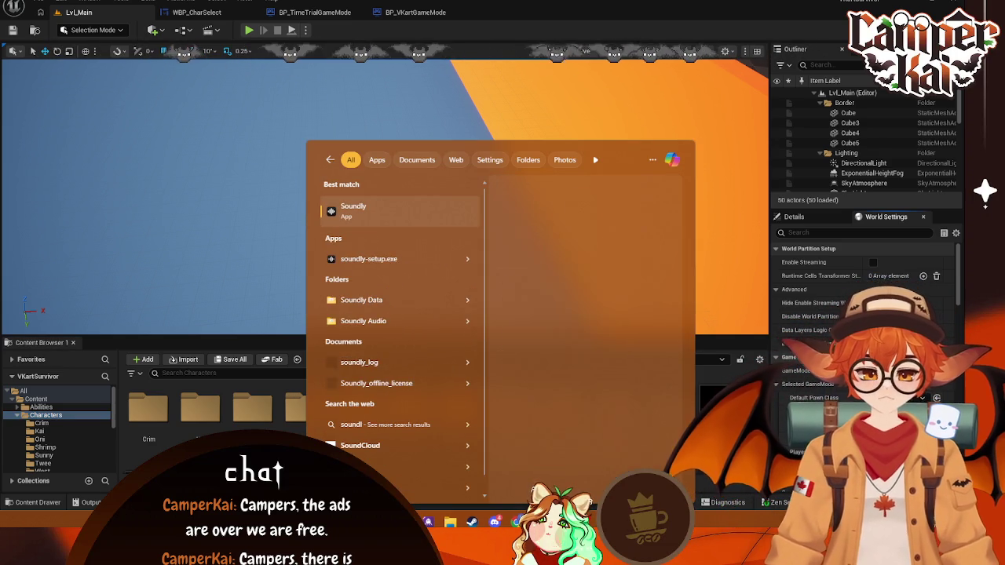
left_click(379, 212)
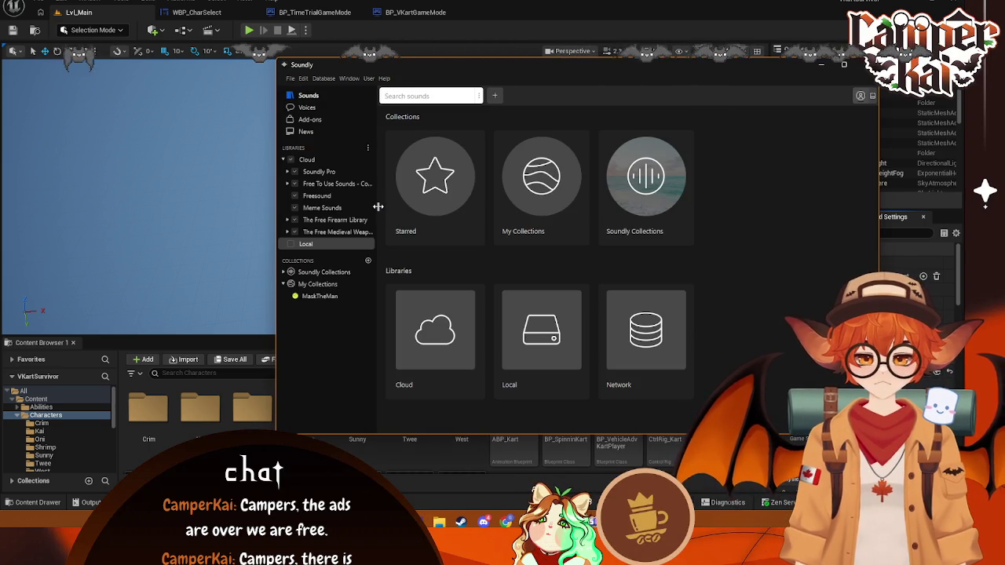
- Create a new collection named Vkart under My Collections
left_click(369, 261)
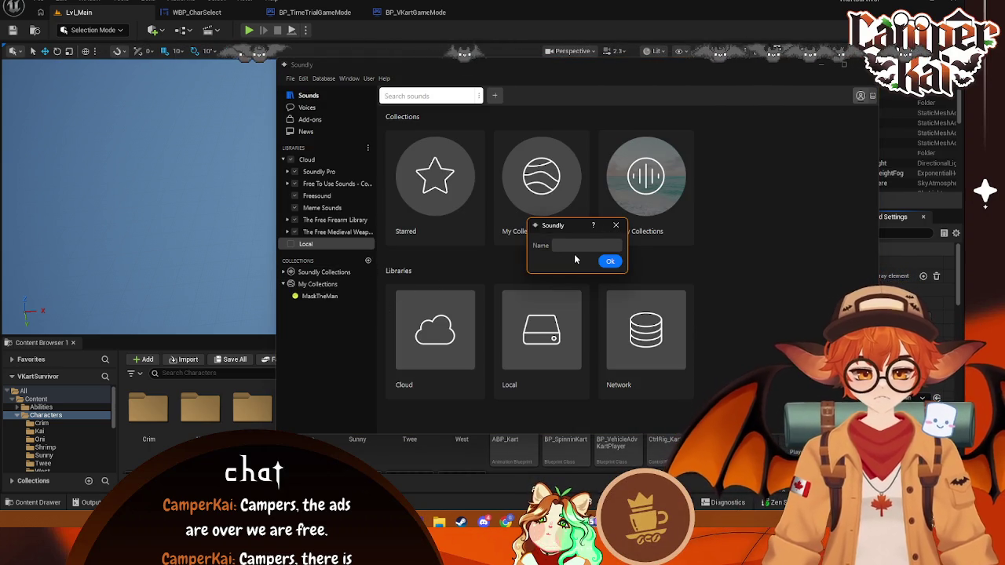
type("Vka")
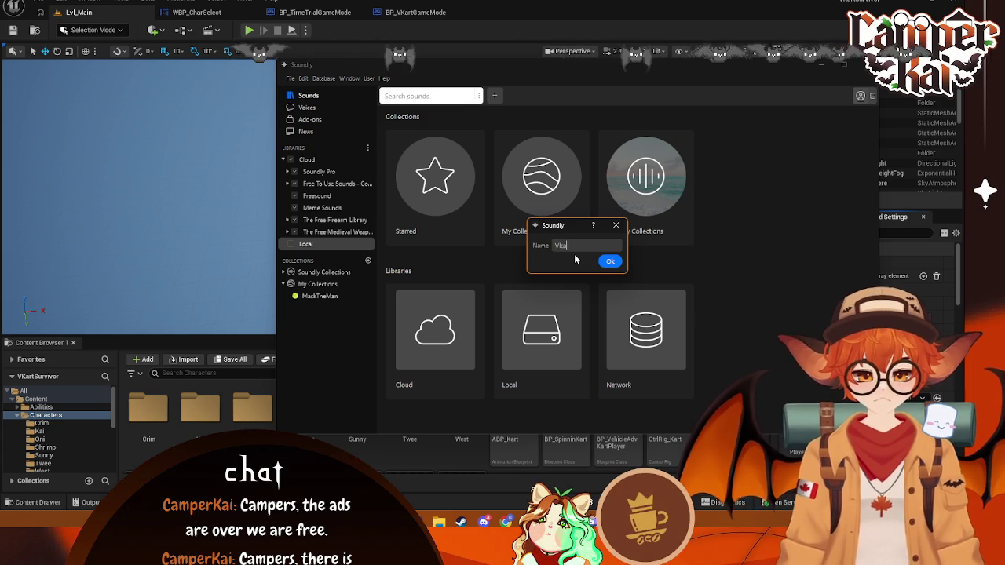
type("kart")
left_click(604, 260)
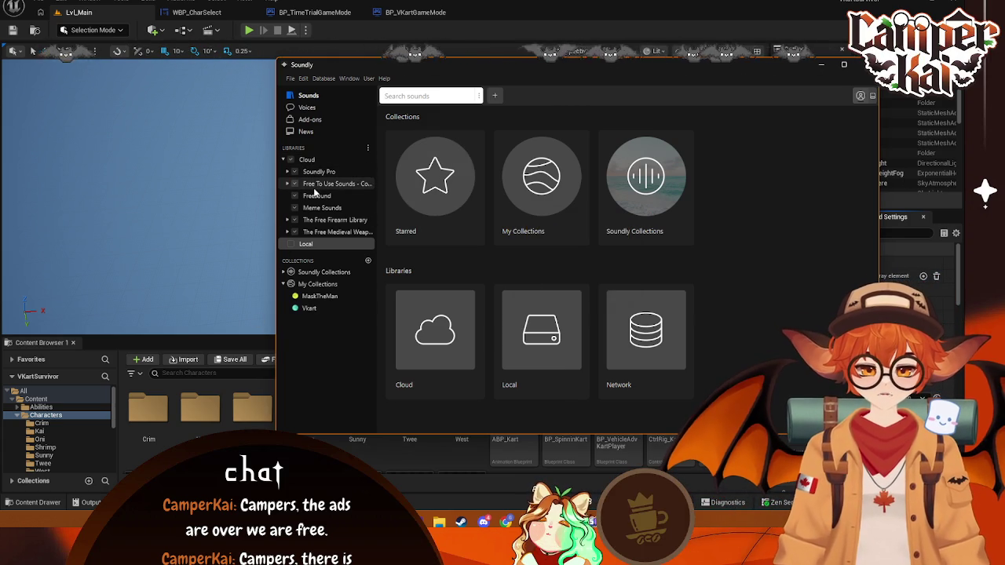
- Browse the Cloud library folders, peek into Soundly Pro, and focus the search box
left_click(312, 162)
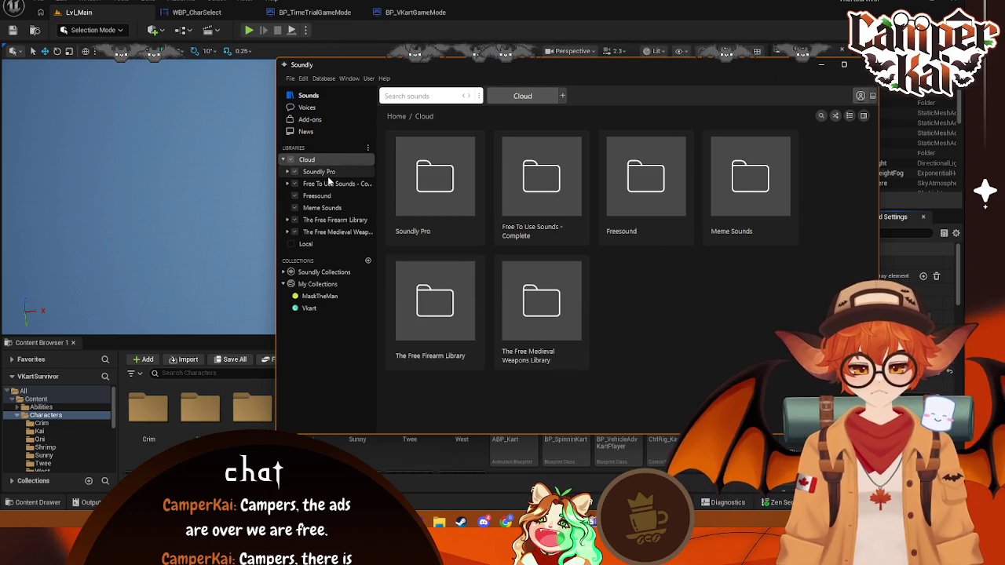
left_click(321, 172)
left_click(346, 161)
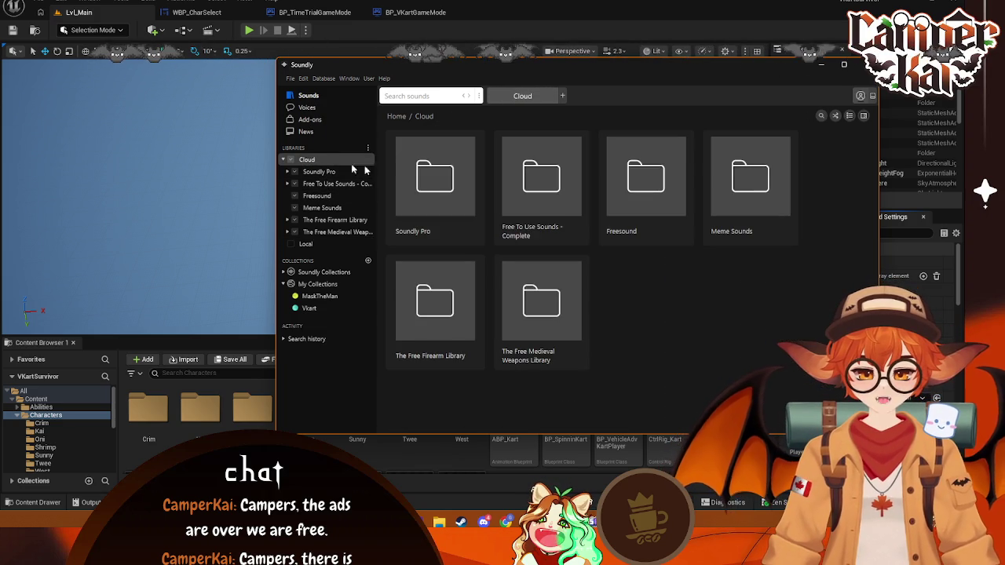
left_click(412, 96)
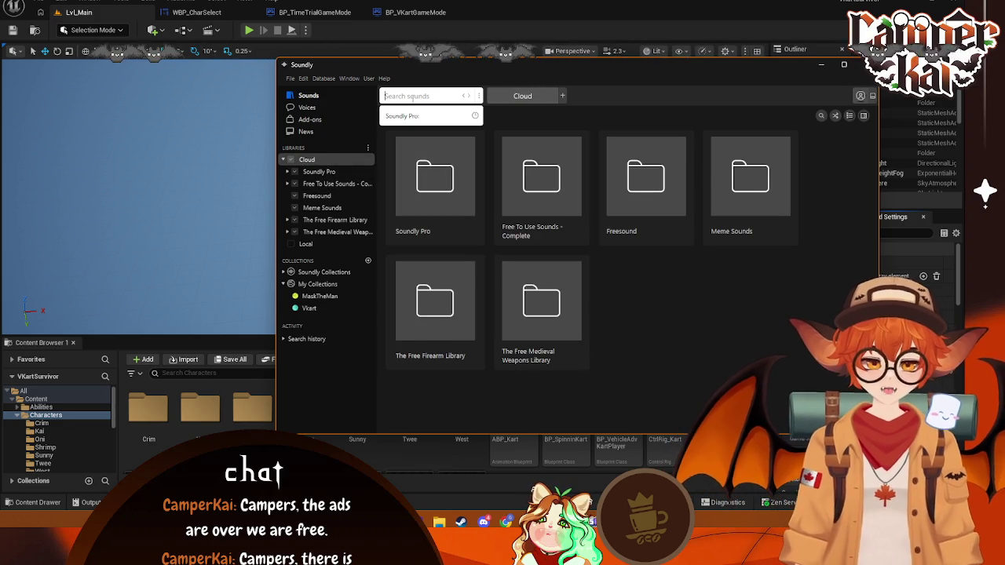
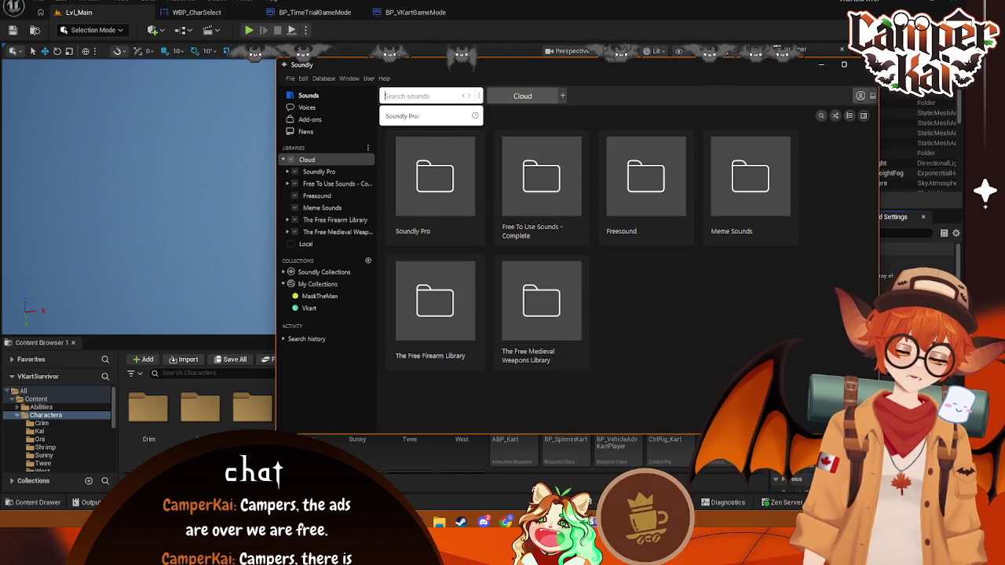
- Back in Unreal, add a new folder named Sound under Content and open it
left_click(200, 409)
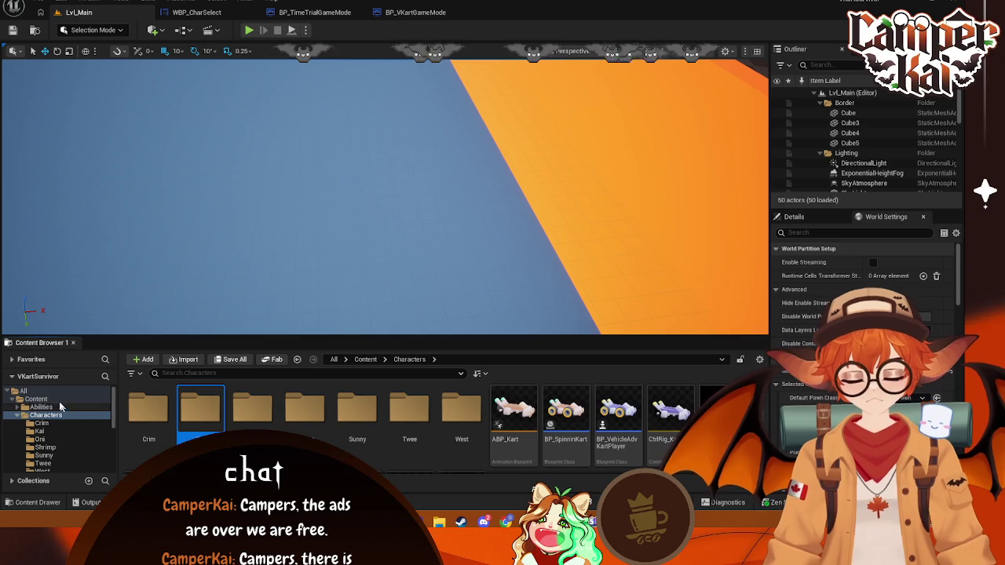
left_click(47, 399)
right_click(726, 416)
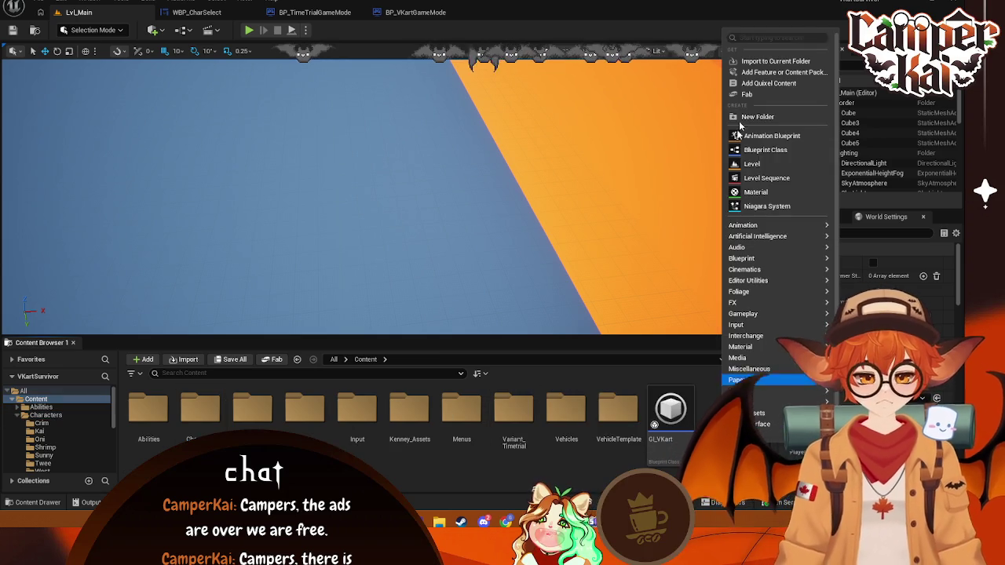
left_click(755, 115)
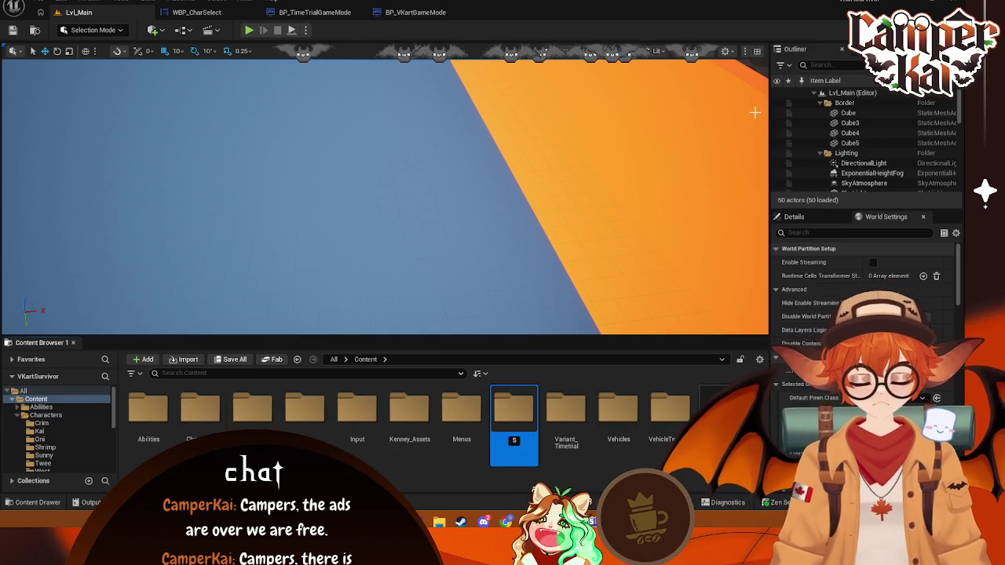
type("ounds")
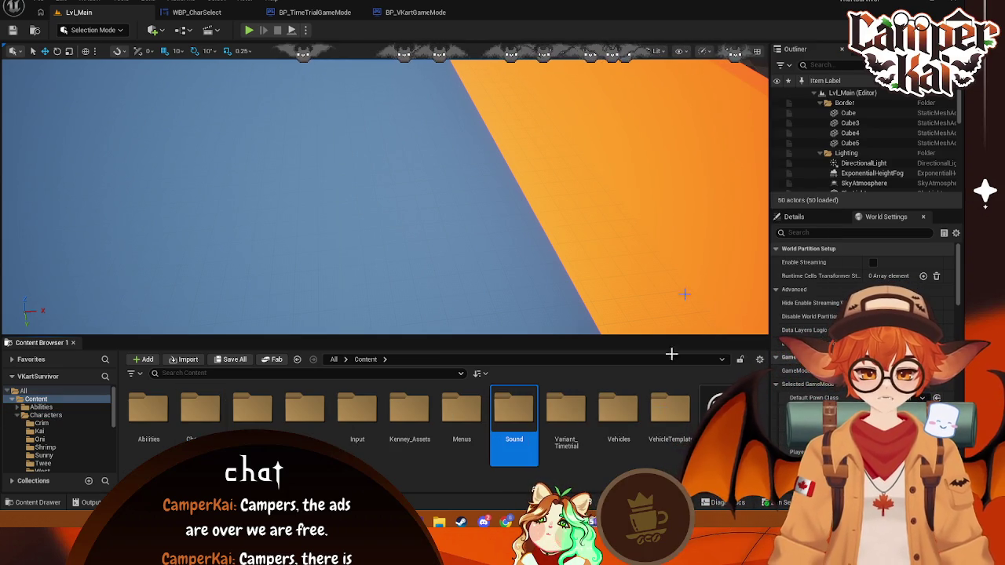
double_click(515, 412)
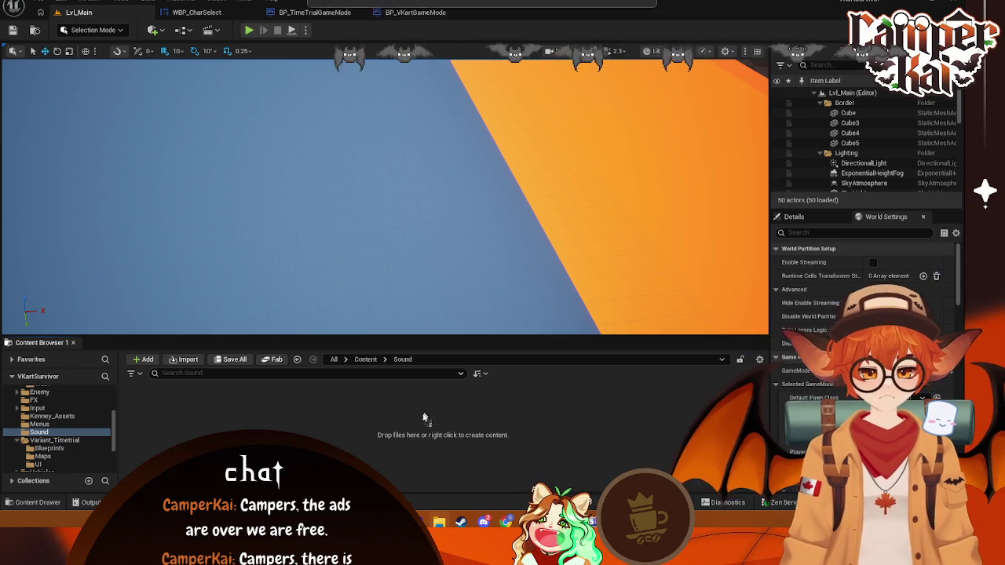
- Import Tickles_the_Brain into the Sound folder and check its loop setting
left_click_drag(4, 428, 133, 428)
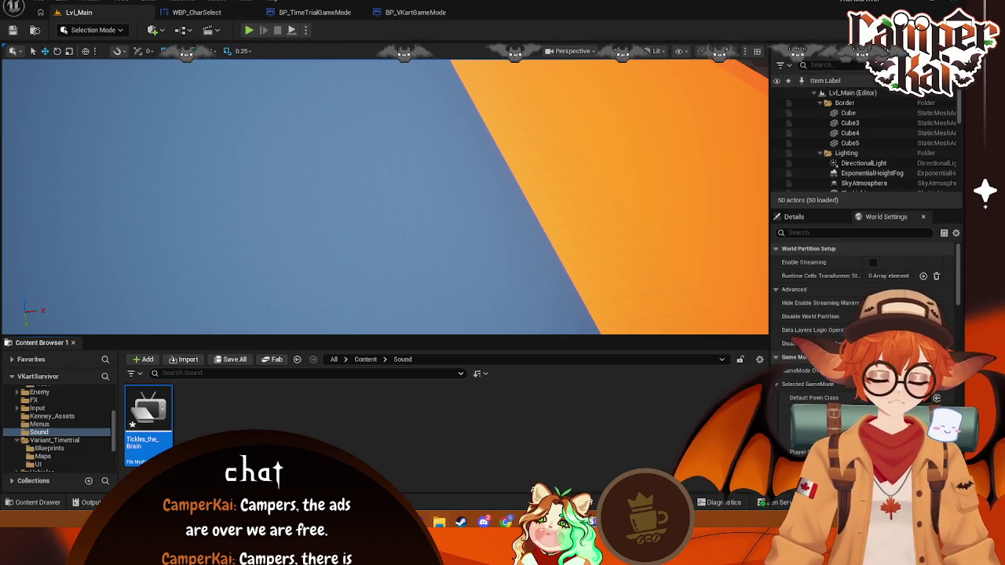
double_click(149, 421)
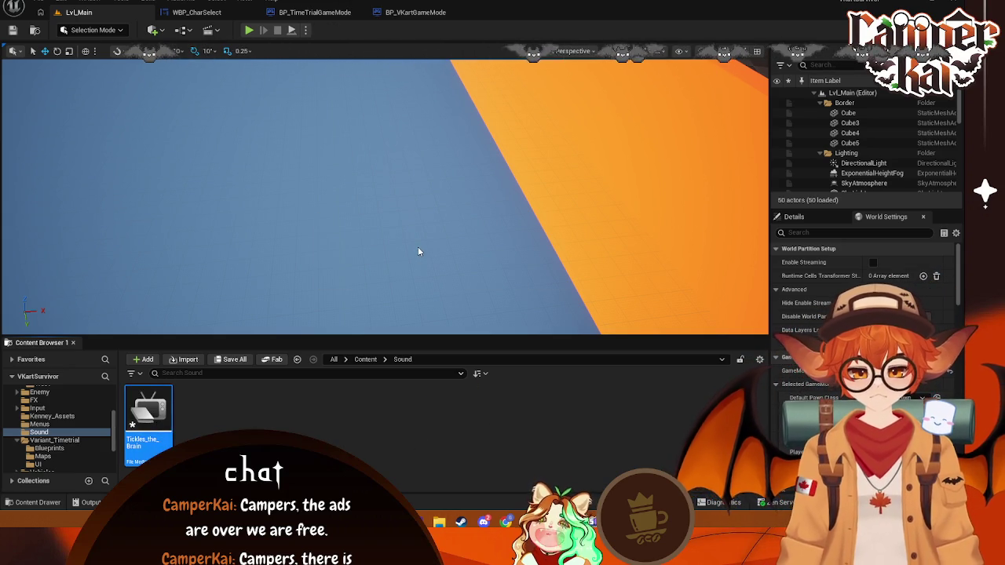
left_click(630, 158)
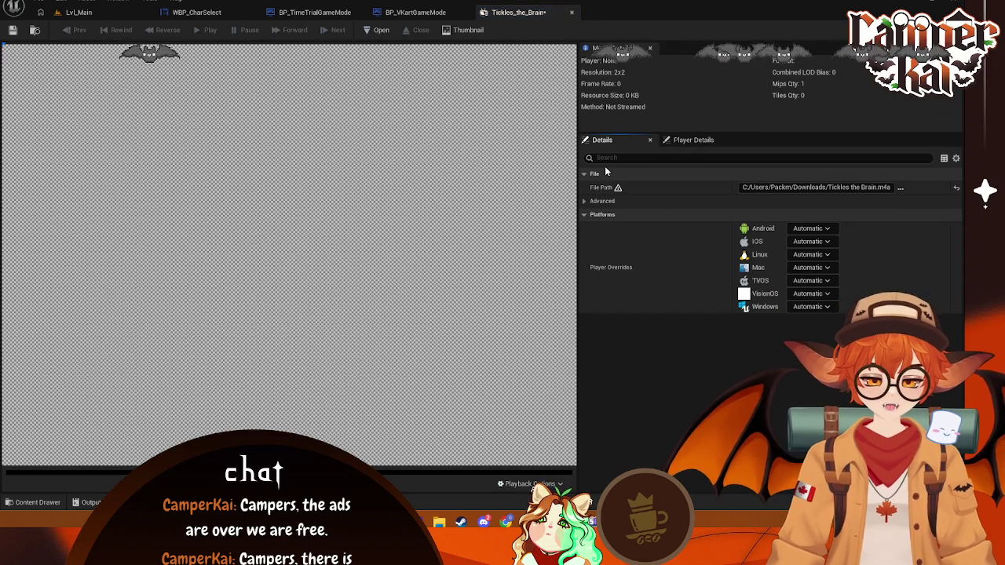
type("loop")
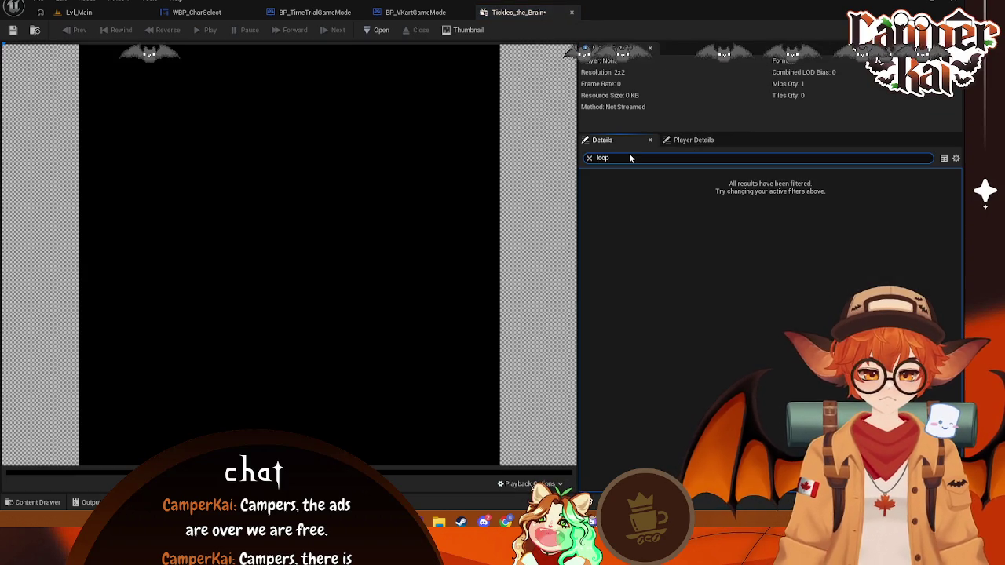
left_click(573, 13)
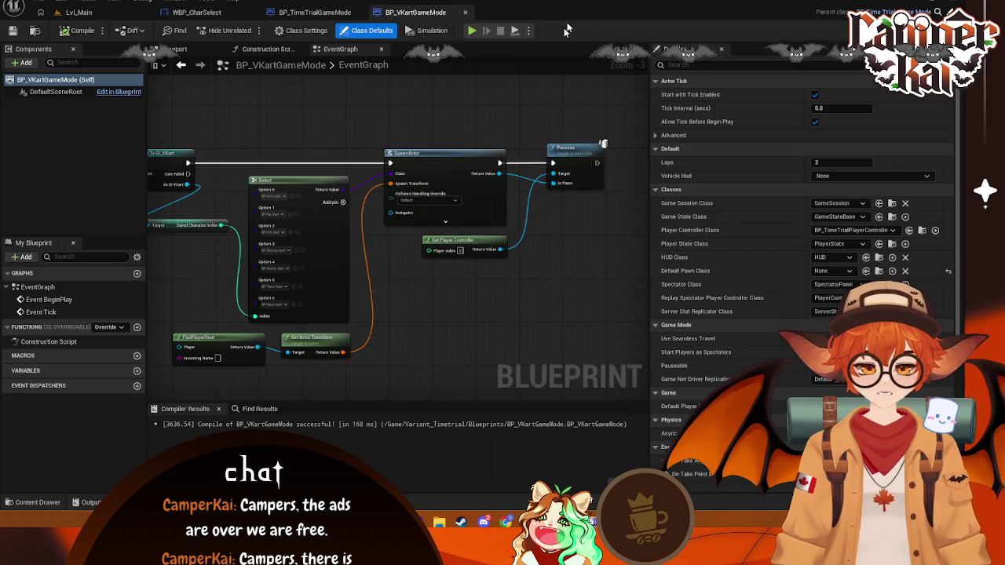
- Return to the Lvl_Main level and bring Soundly to the front
left_click(75, 11)
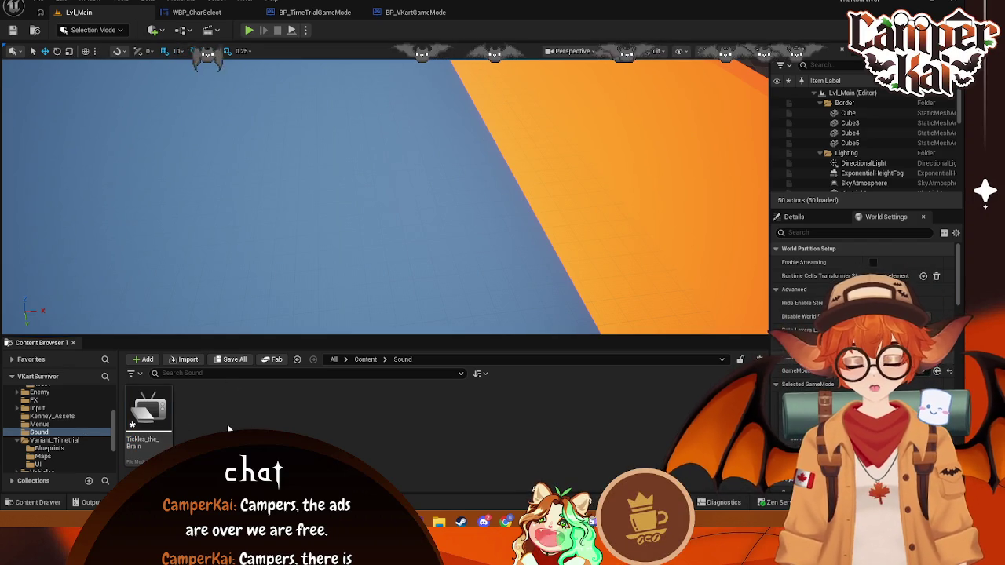
mouse_move(660, 522)
left_click(660, 455)
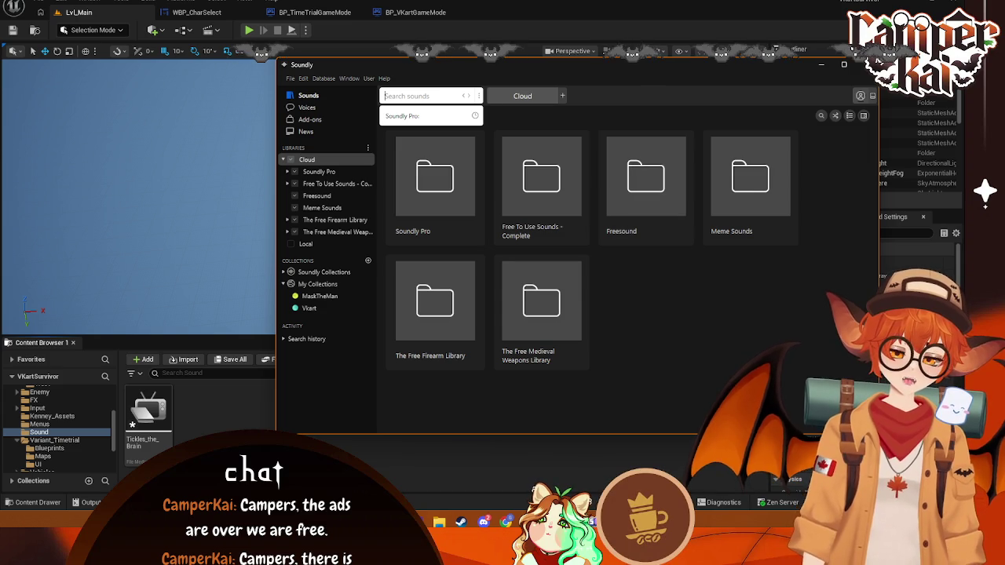
- Search Soundly for 'fire' and preview the first result
type("fire")
key("Return")
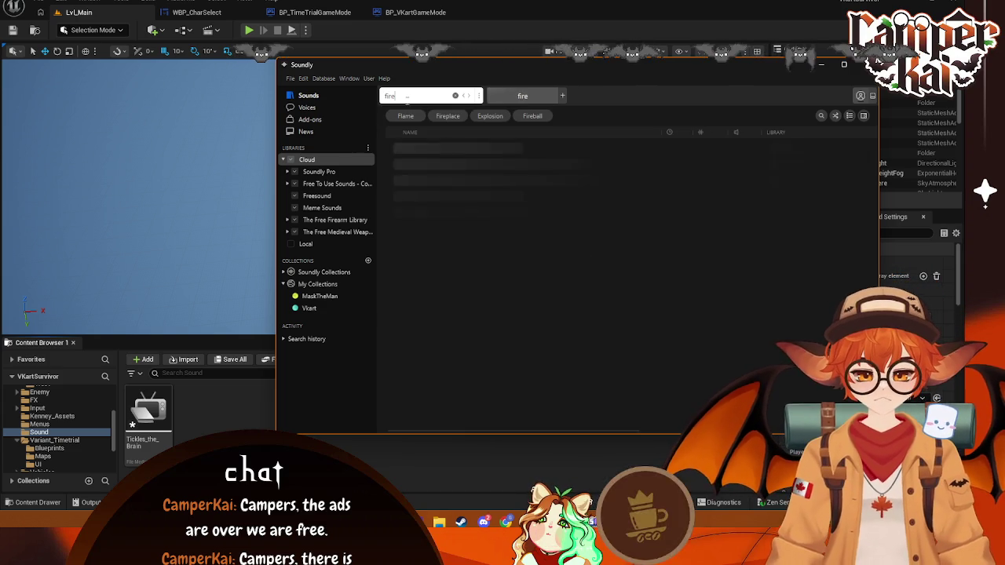
left_click(459, 150)
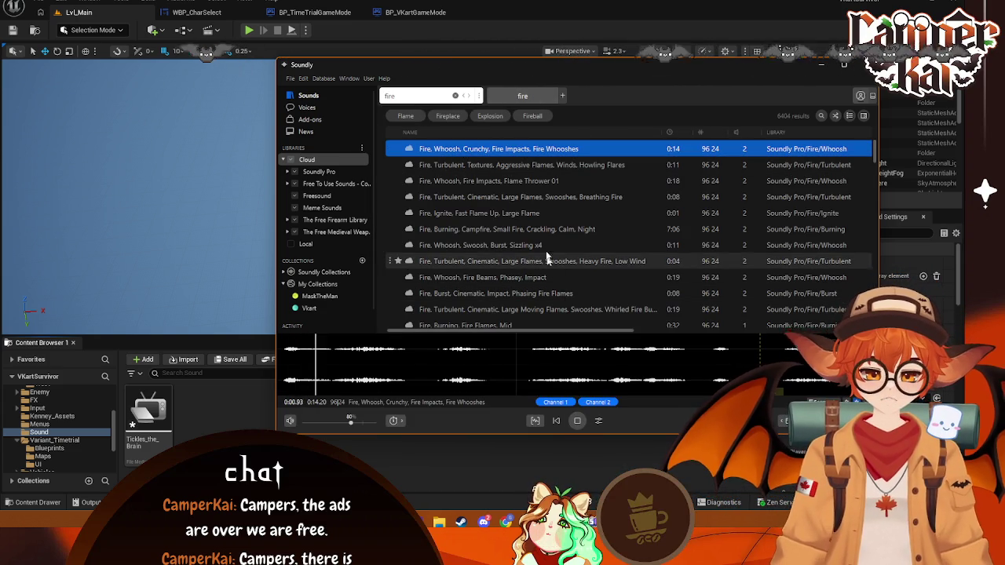
- Search 'gun' and audition electric arc, sci-fi hits, Gnarly ray gun, P226 and Synth Laser Gun 05
double_click(414, 95)
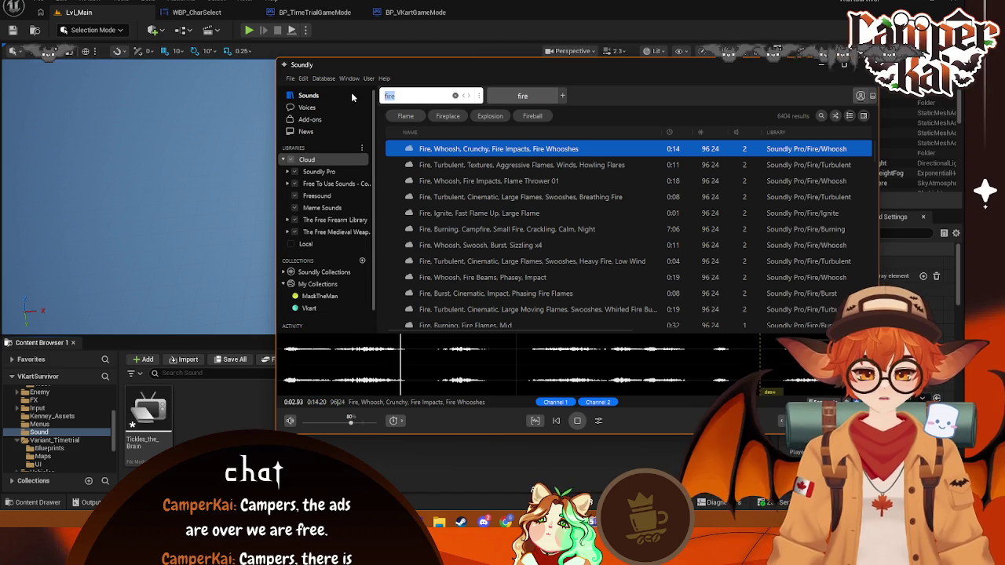
type("gun")
key("Return")
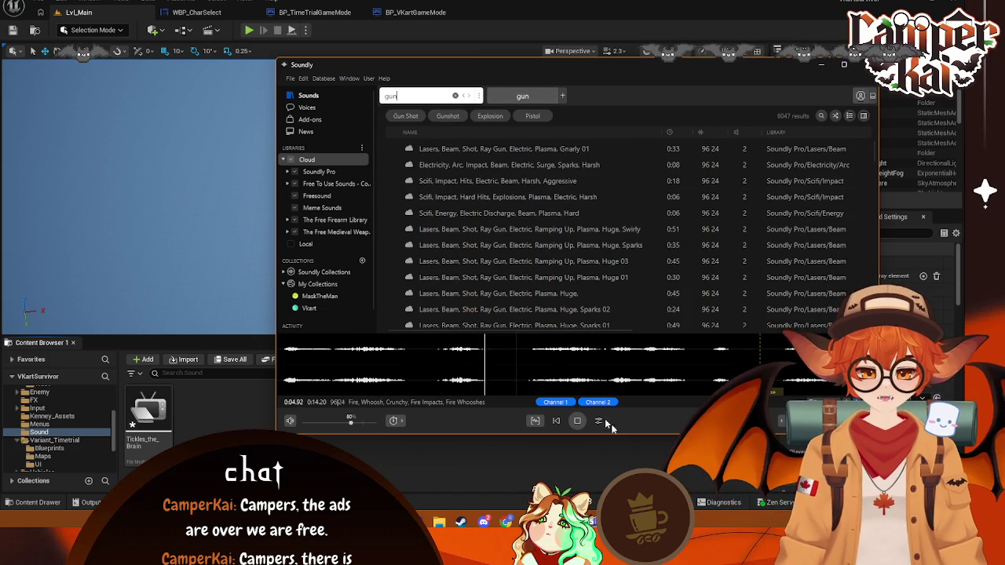
left_click(510, 166)
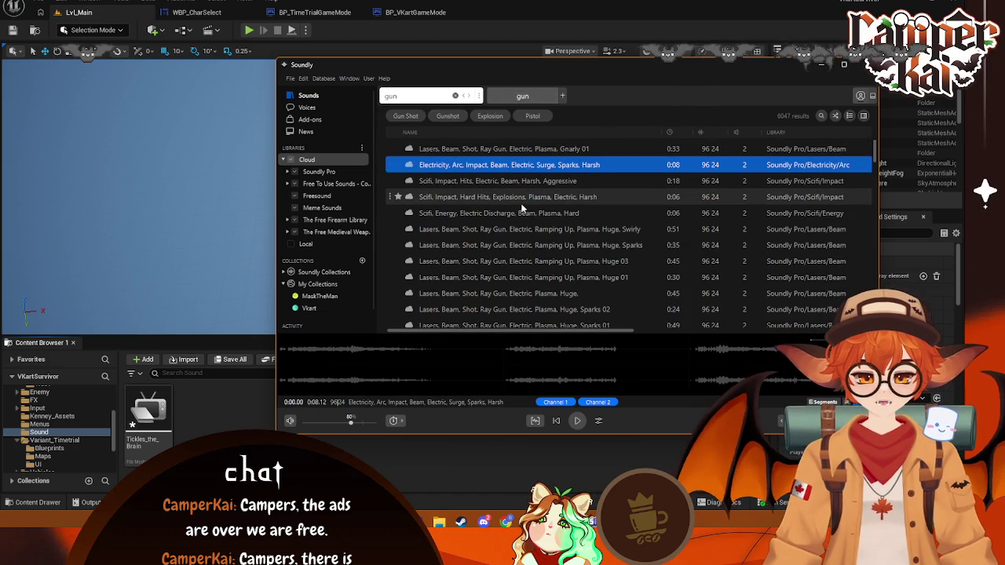
left_click(507, 182)
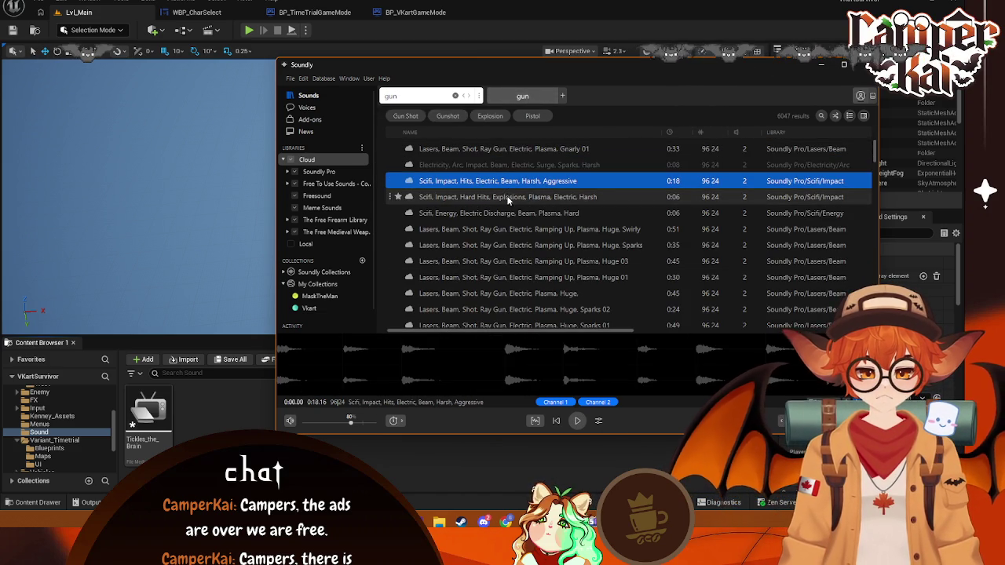
left_click(486, 148)
scroll(518, 234, "down", 3)
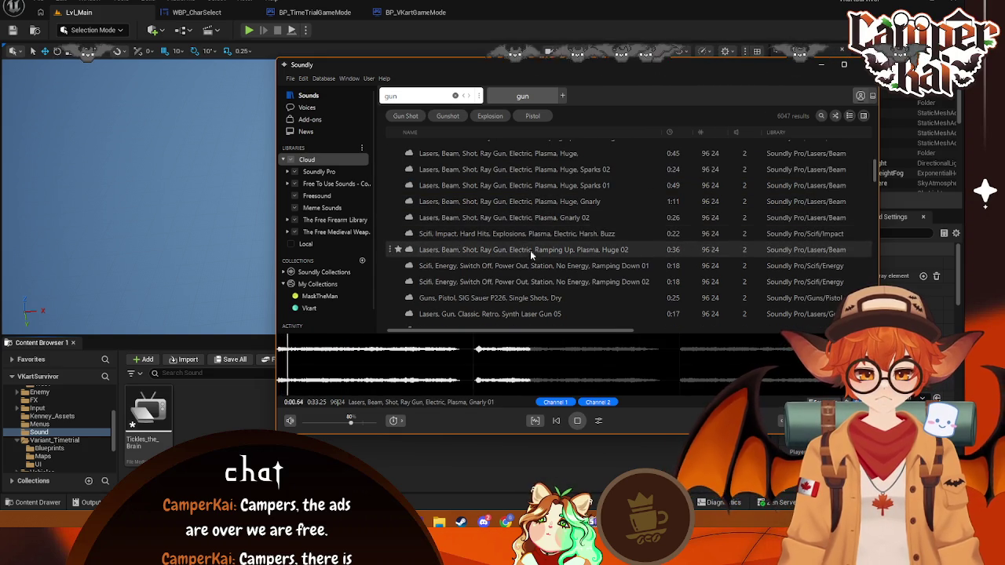
left_click(565, 297)
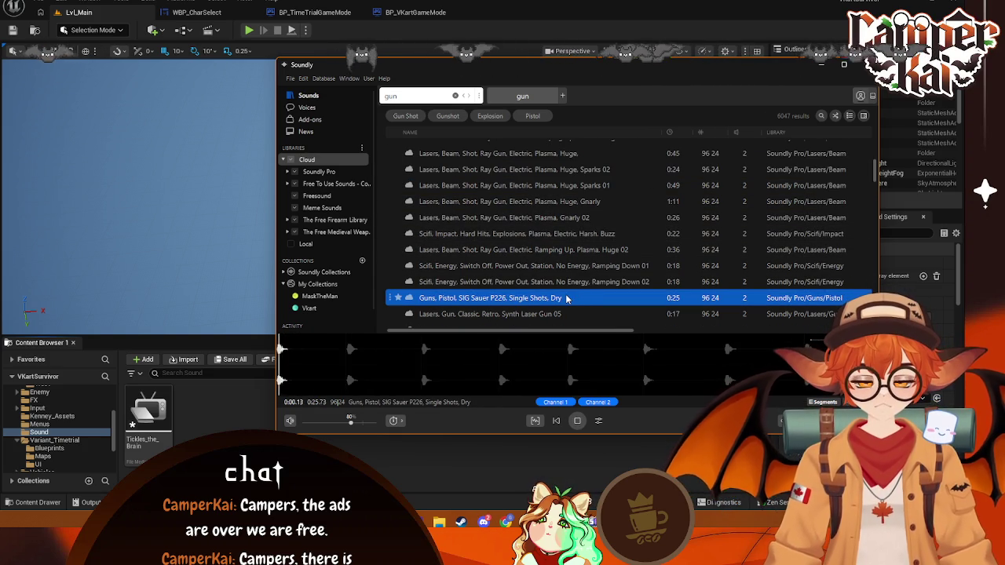
key("Down")
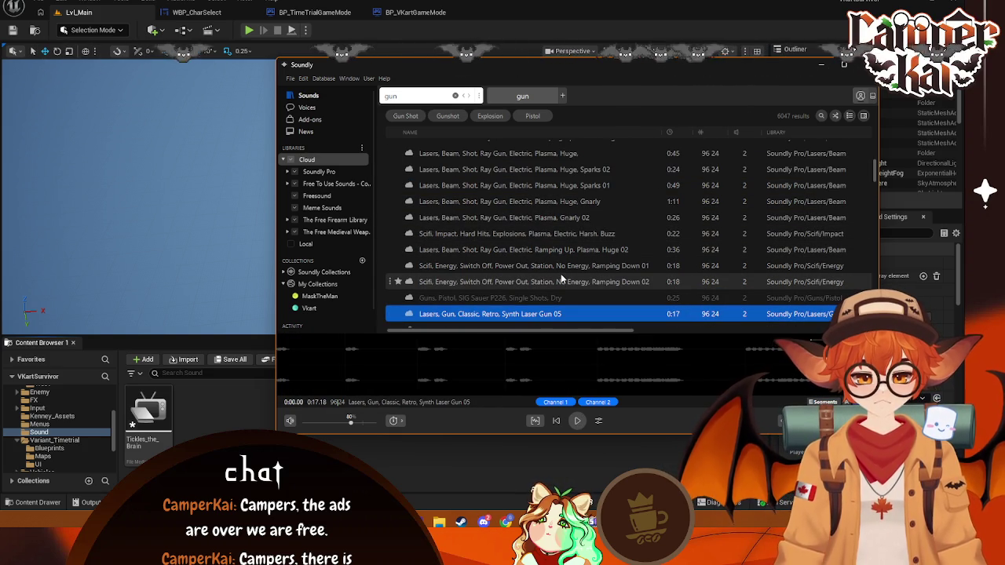
key("space")
scroll(565, 269, "down", 1)
scroll(570, 276, "down", 1)
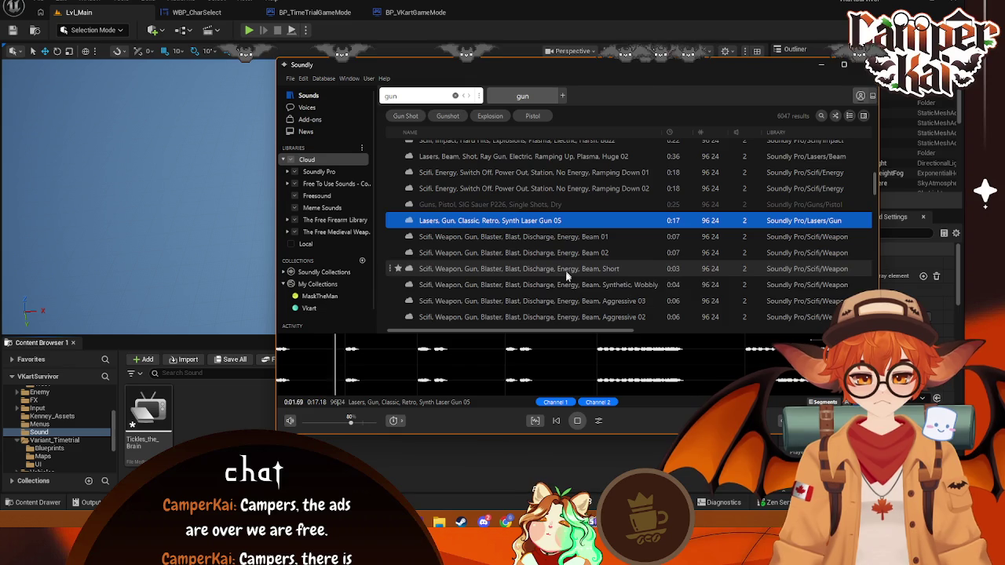
scroll(557, 259, "up", 4)
- Narrow the search to 'gun silly'
left_click(424, 96)
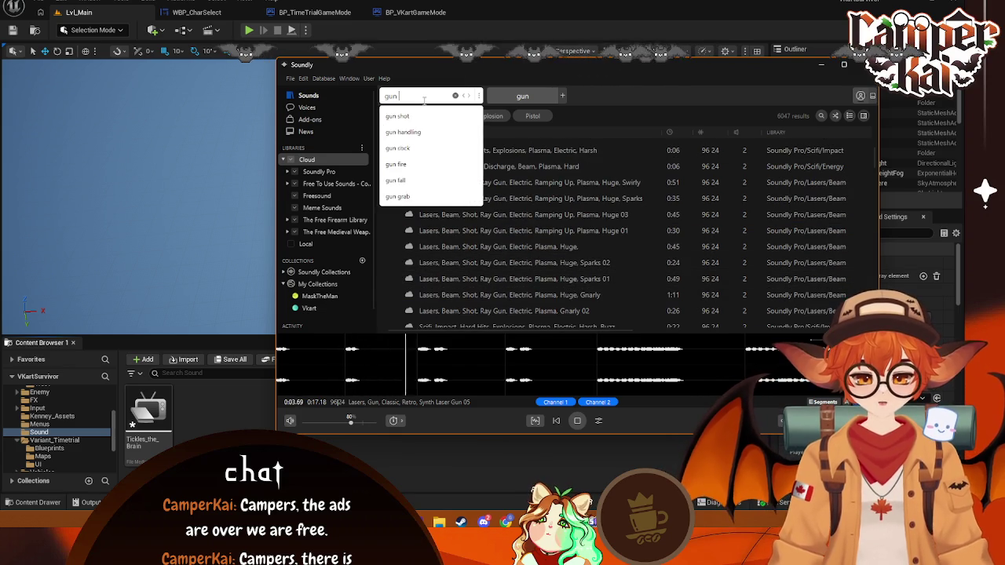
type("silly")
key("Return")
- Audition Gun Pew Pew Two, Laser Gun Pew Pew, Comical Sprout, Pew Pew, Pop Gun and Glockenspiel
left_click(452, 149)
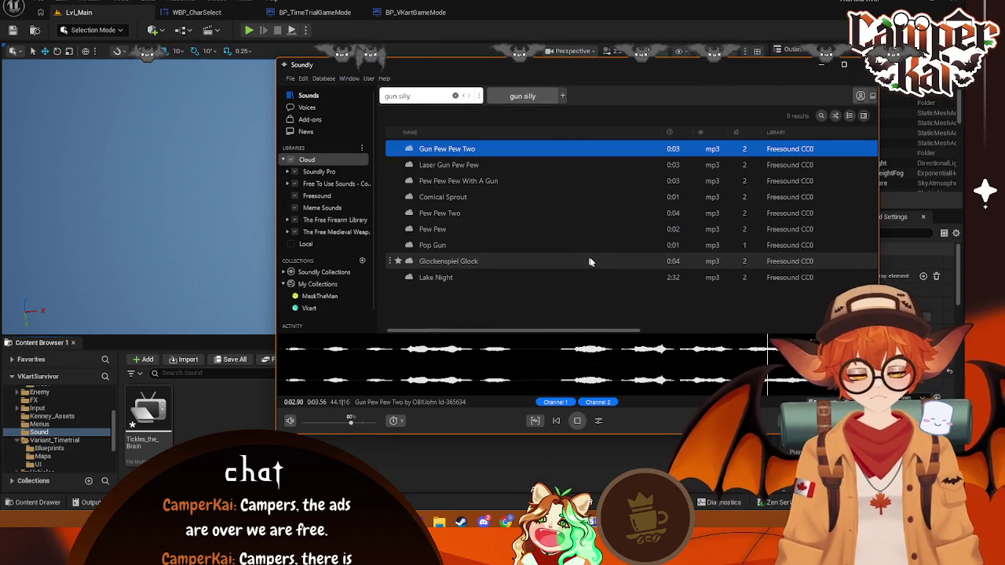
left_click(477, 164)
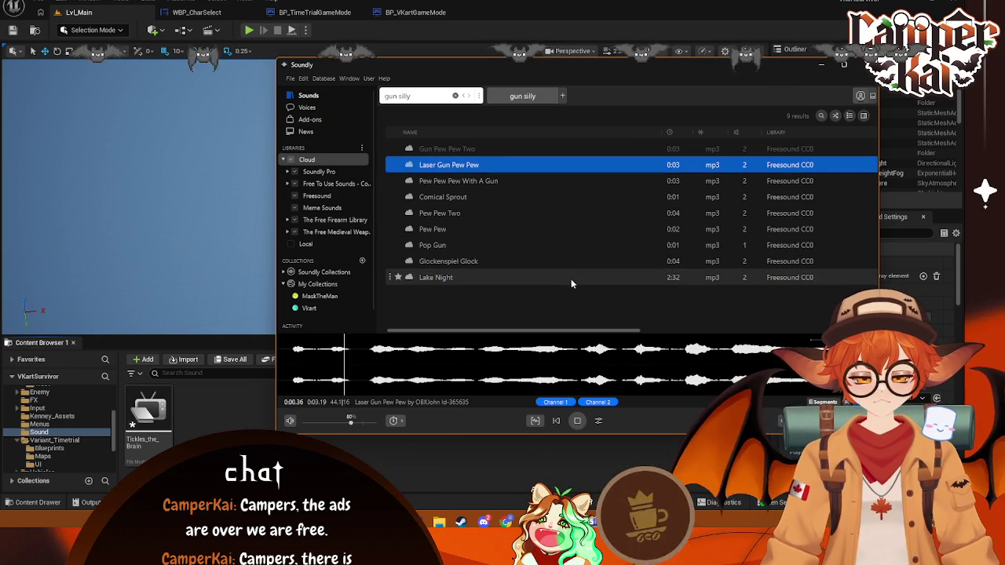
left_click(499, 185)
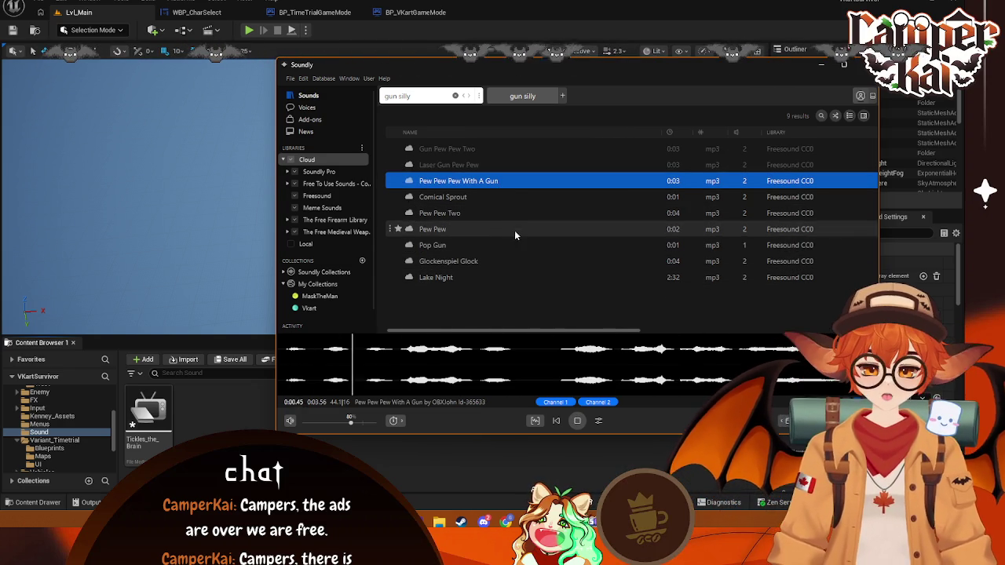
left_click(461, 196)
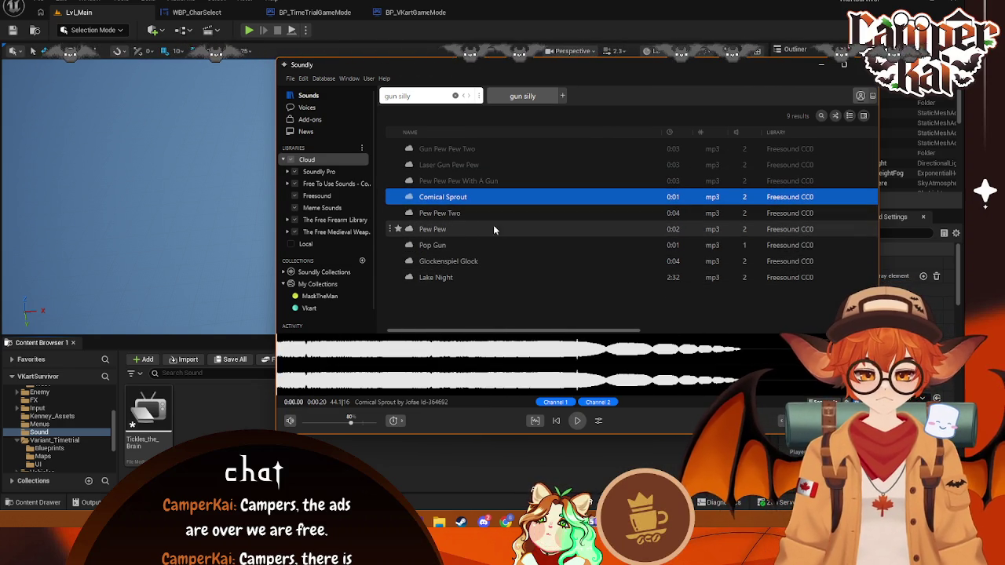
left_click(476, 215)
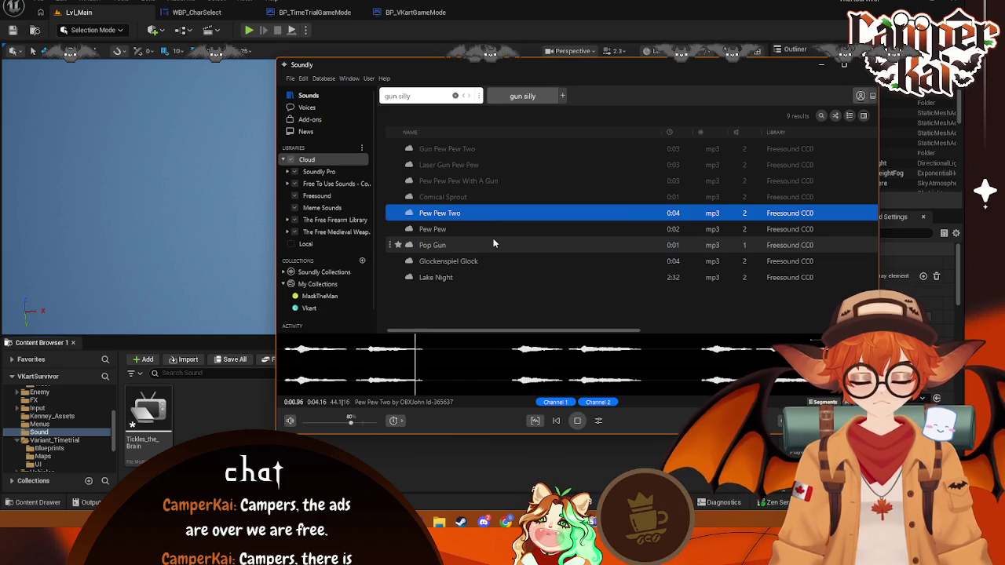
left_click(473, 229)
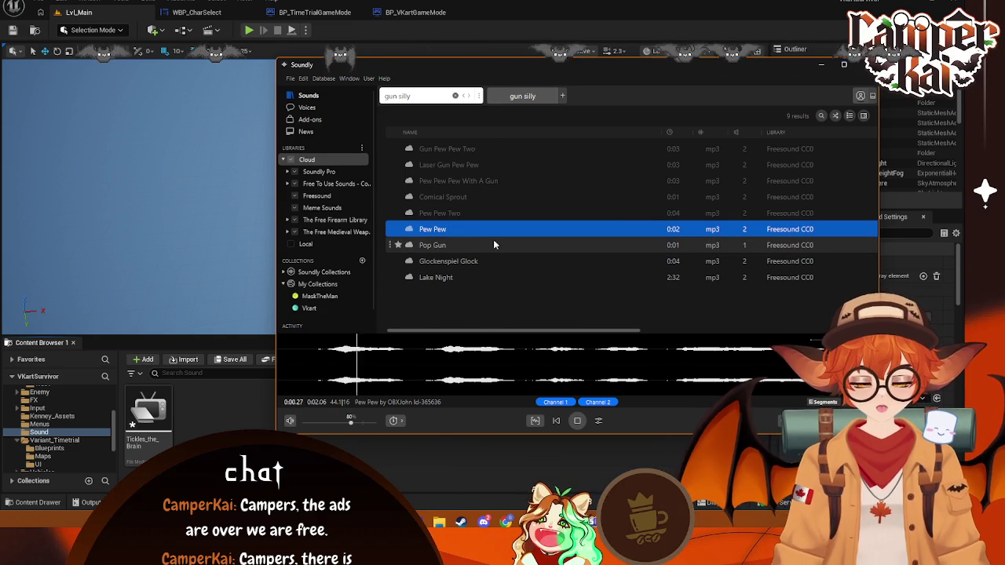
left_click(488, 242)
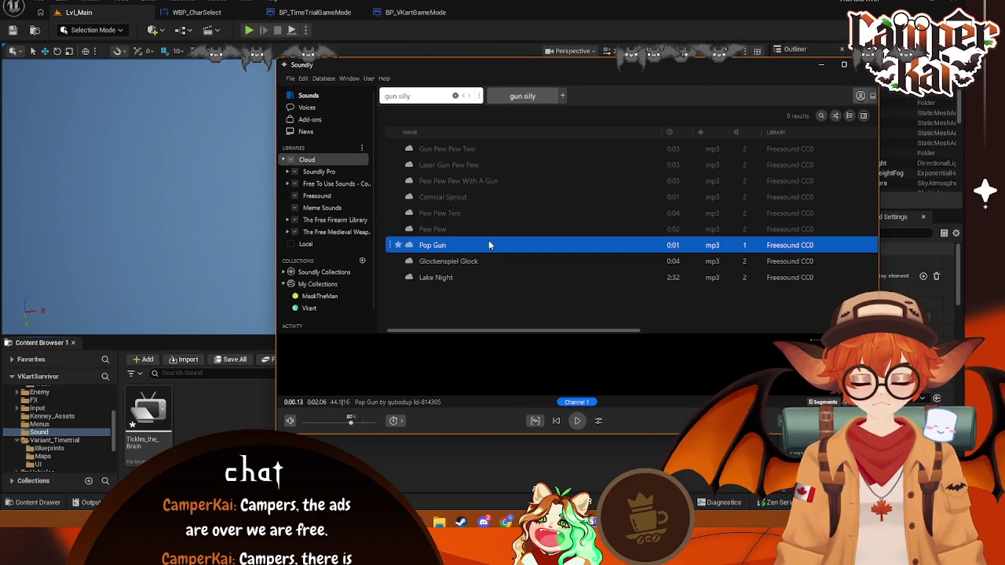
left_click(454, 261)
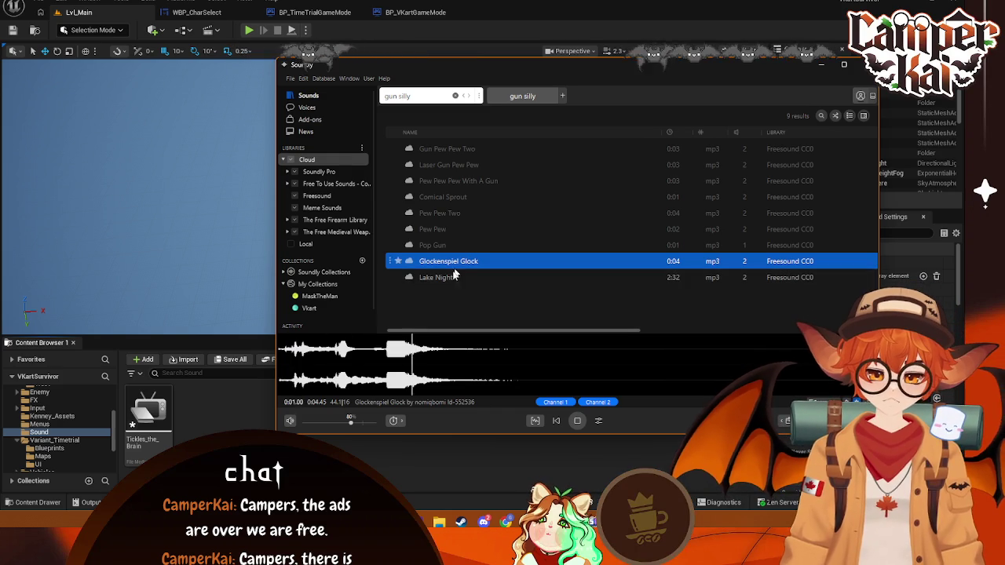
- Replay Pop Gun, then load Pew Pew and replay it from earlier in the clip
left_click(455, 275)
left_click(435, 247)
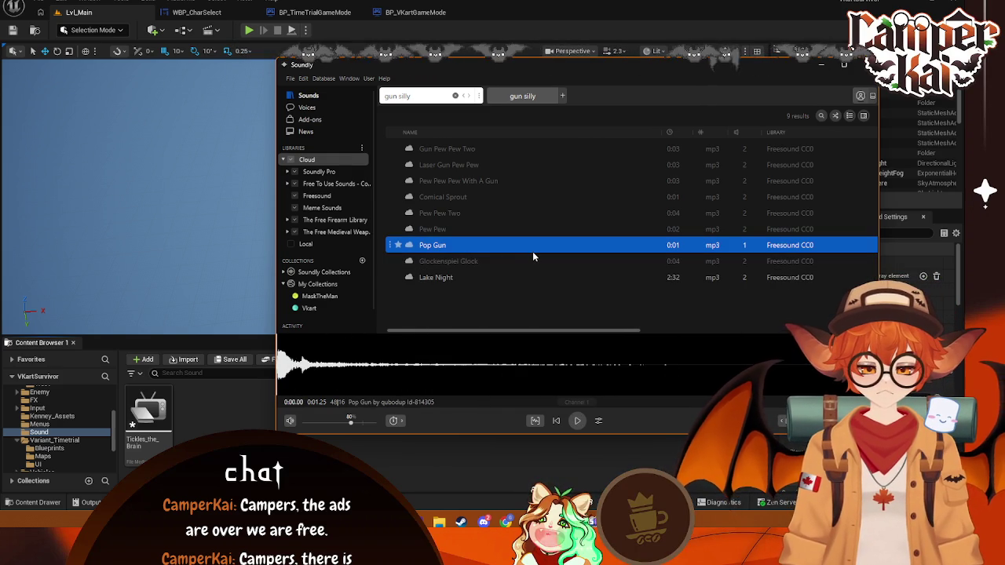
left_click(477, 244)
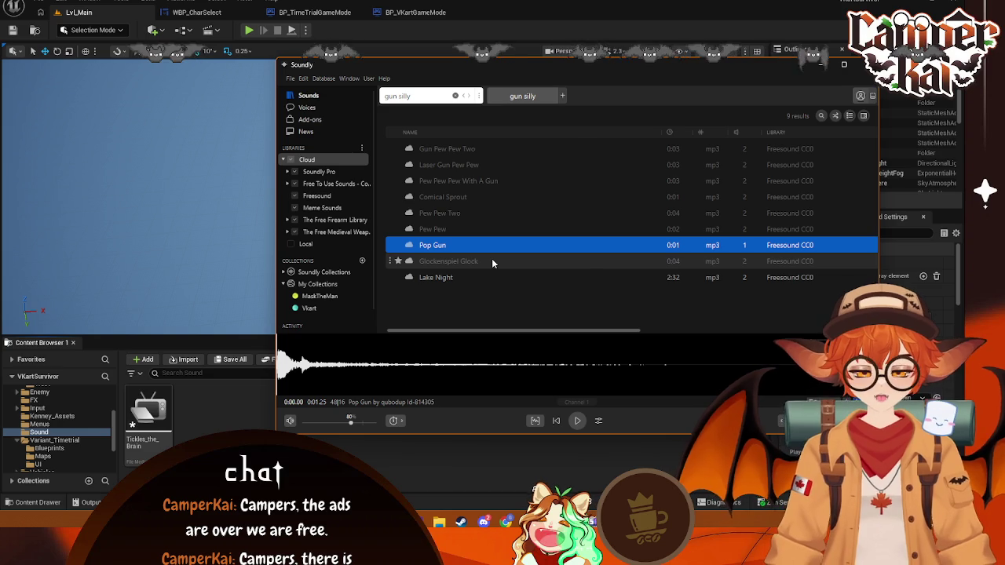
left_click(469, 229)
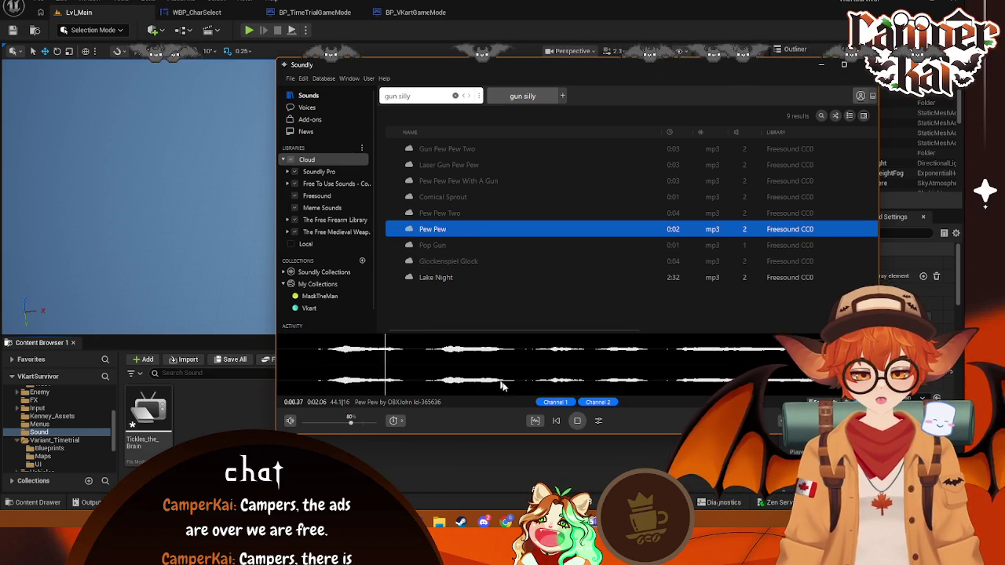
left_click(577, 421)
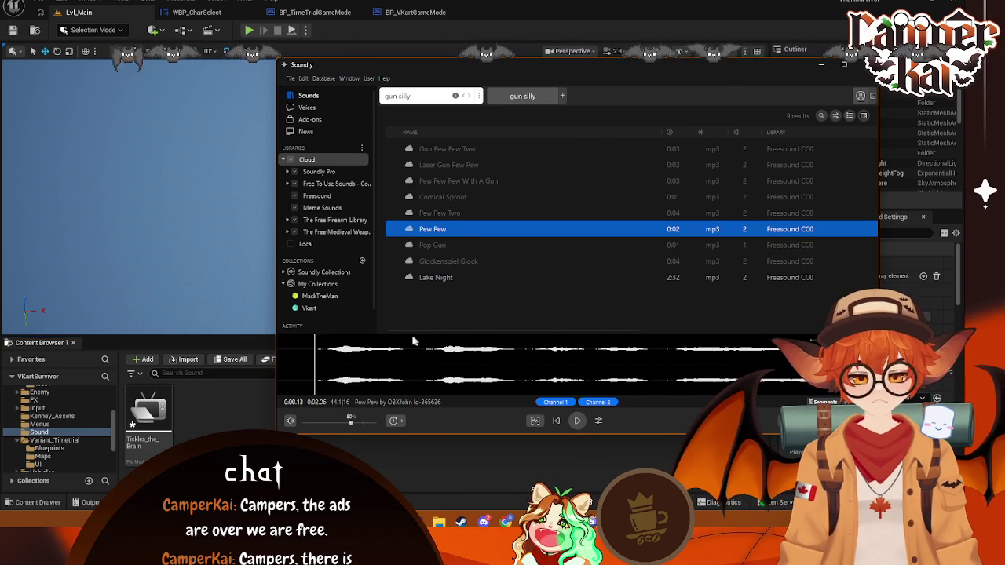
- Drag a 0.28 s piece of Pew Pew into Unreal's Sound folder as Pew_Pew
left_click_drag(409, 385, 149, 416)
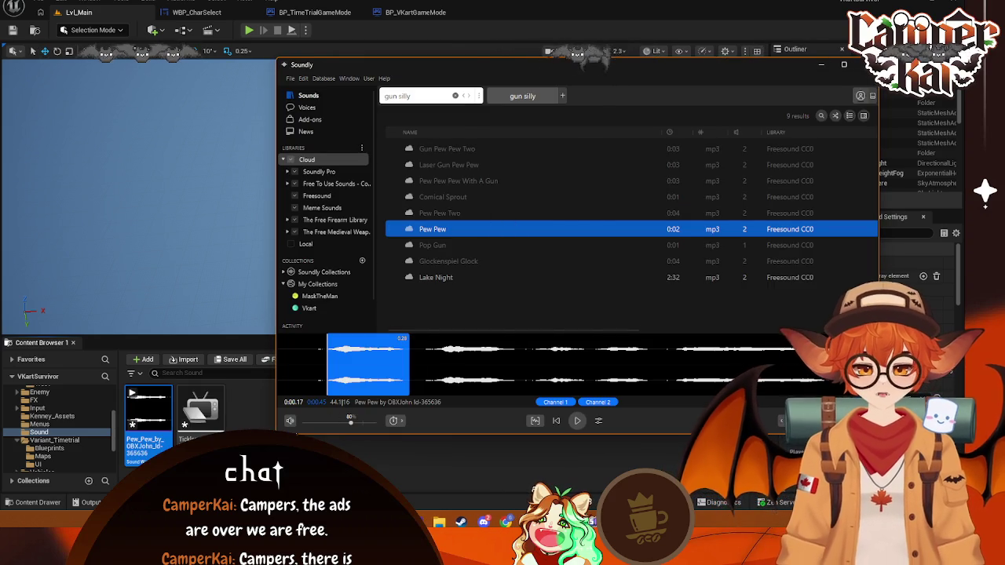
left_click(168, 440)
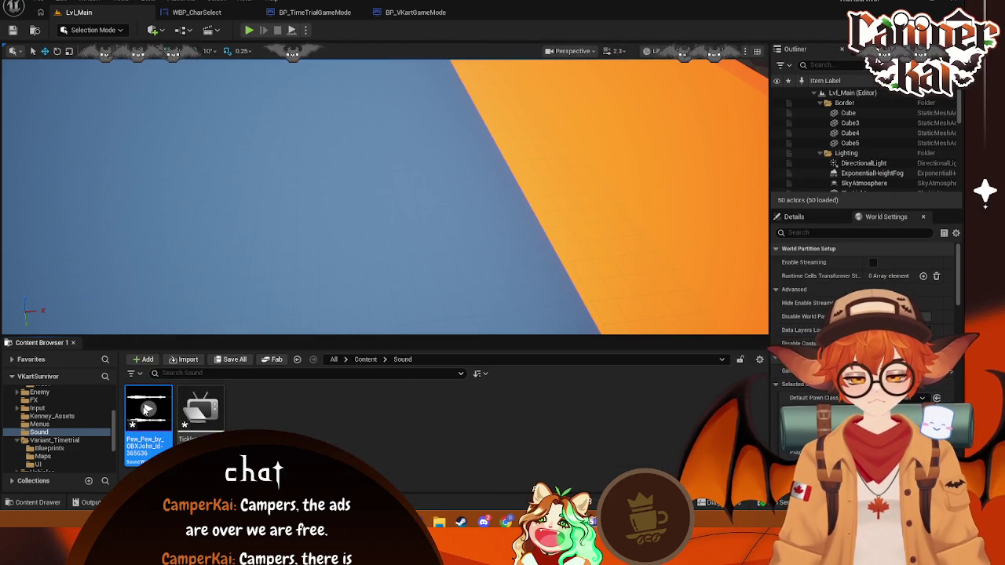
left_click(347, 422)
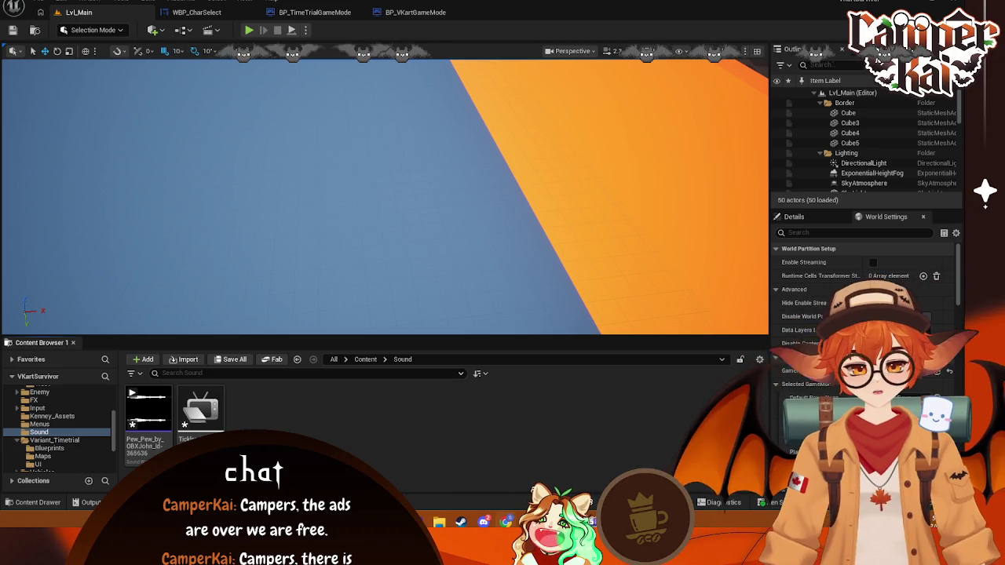
- Back in Soundly, erase the old 'gun silly' search text
left_click(644, 522)
left_click(422, 96)
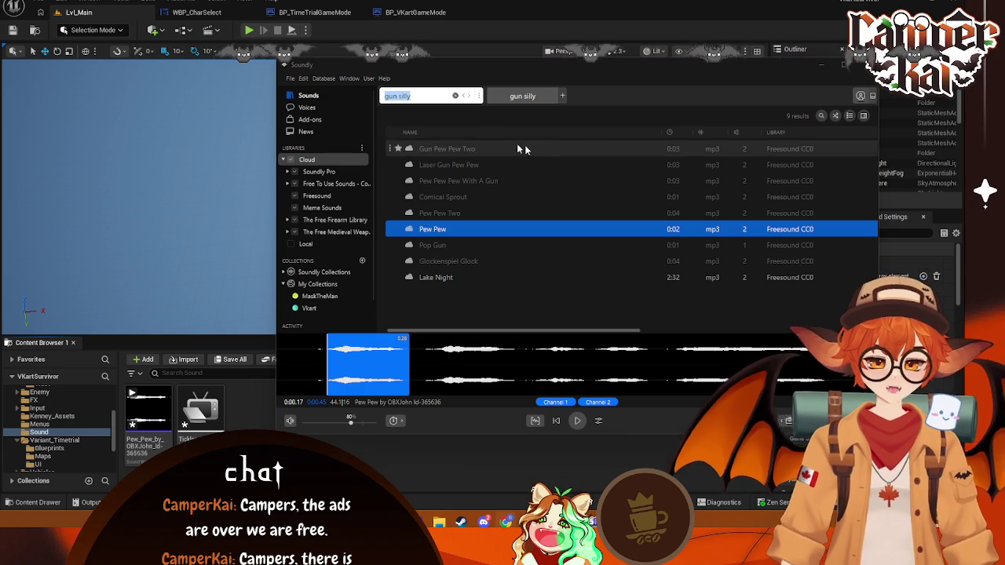
left_click(444, 99)
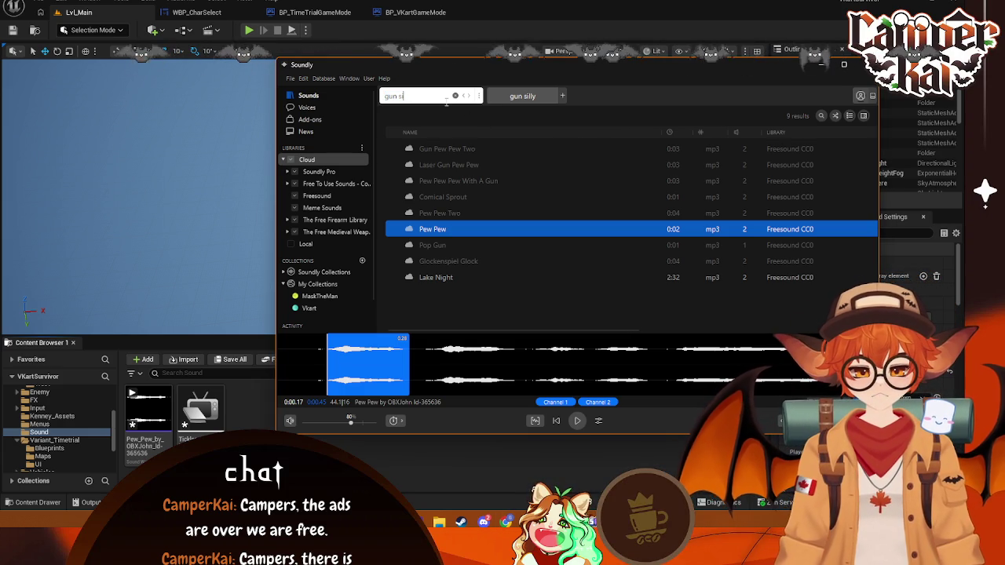
key("BackSpace")
key("BackSpace")
key("BackSpace")
key("BackSpace")
key("BackSpace")
key("BackSpace")
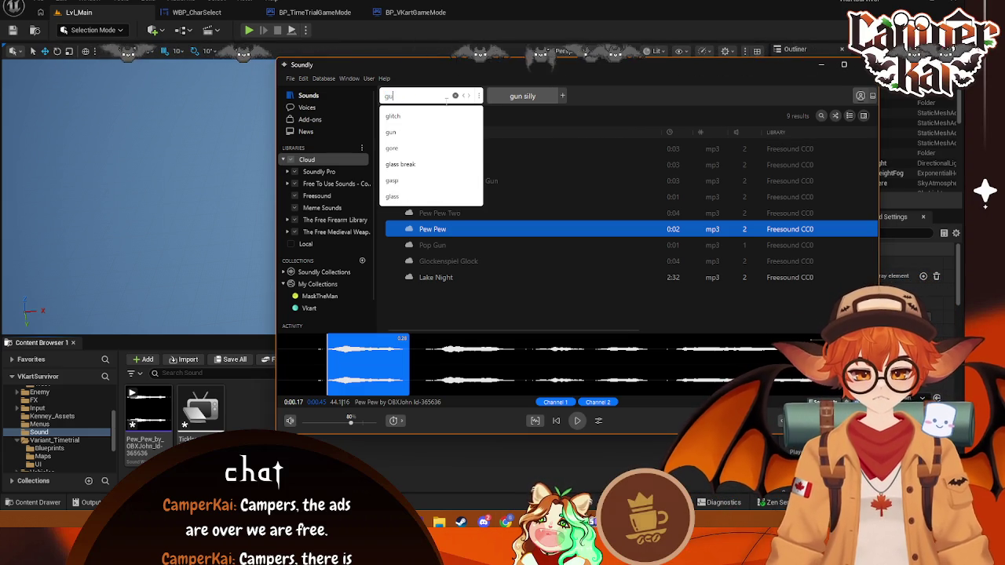
- Search 'bullet impact', then refine the search to 'silly impact'
type("buulet impact")
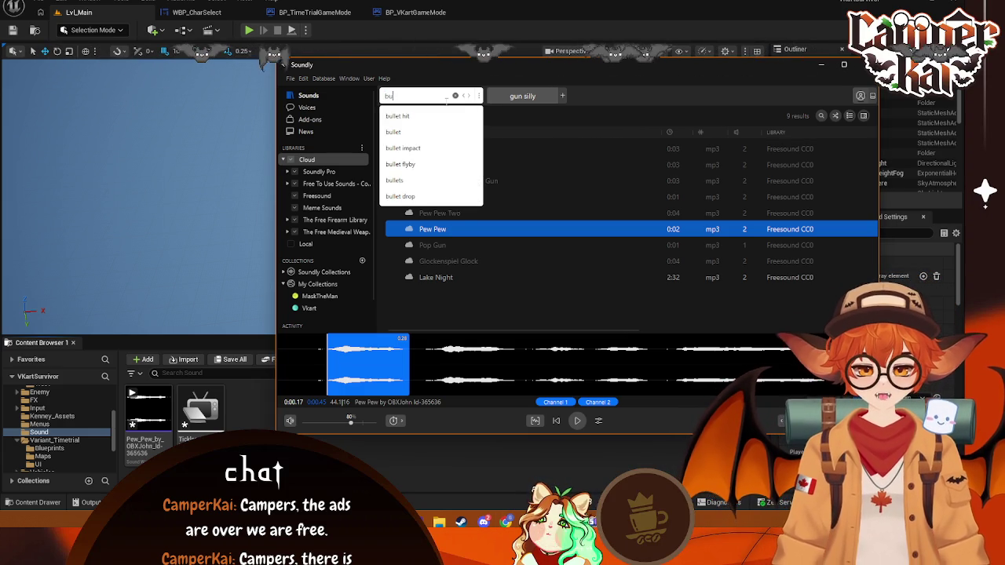
key("Return")
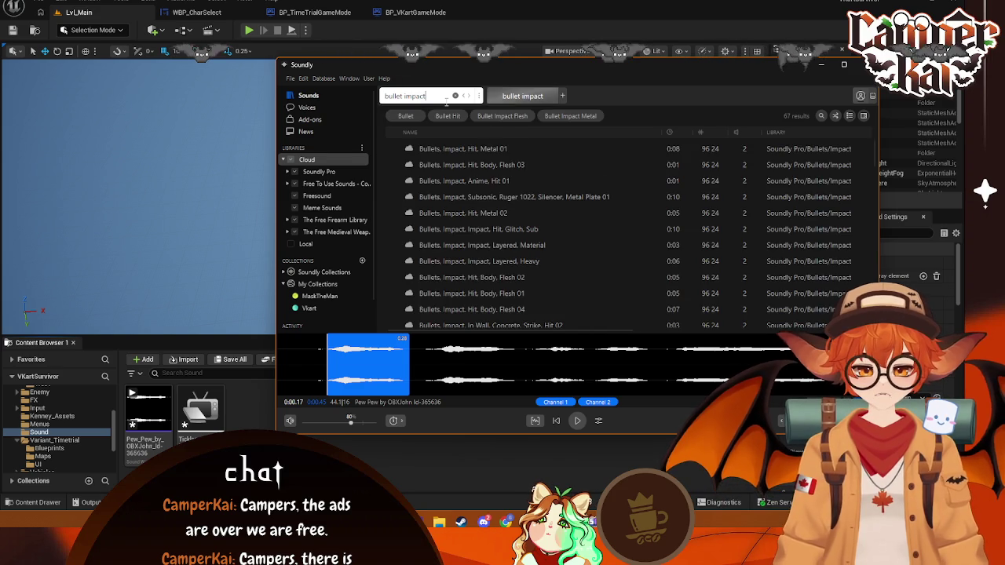
type("sill")
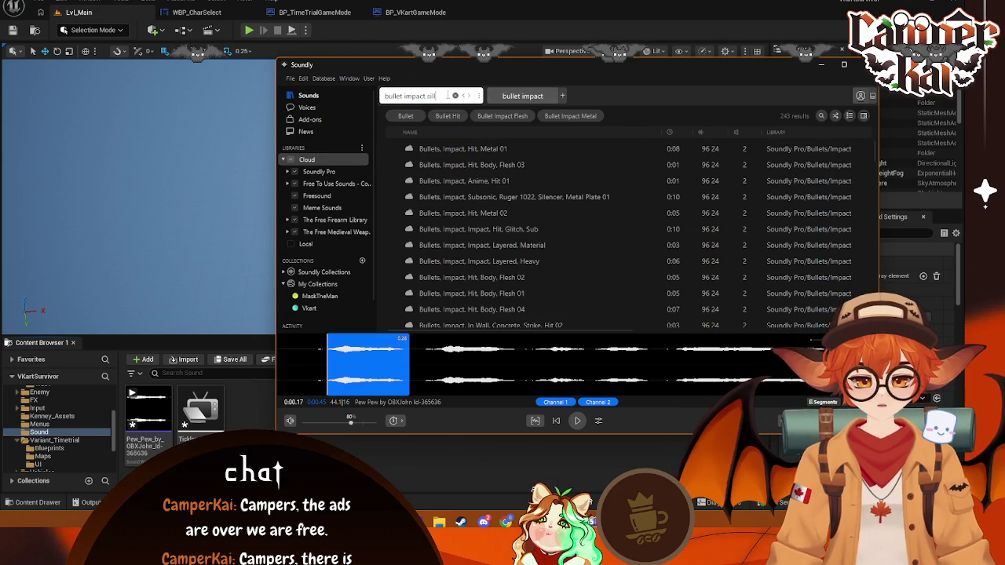
type("y")
key("Return")
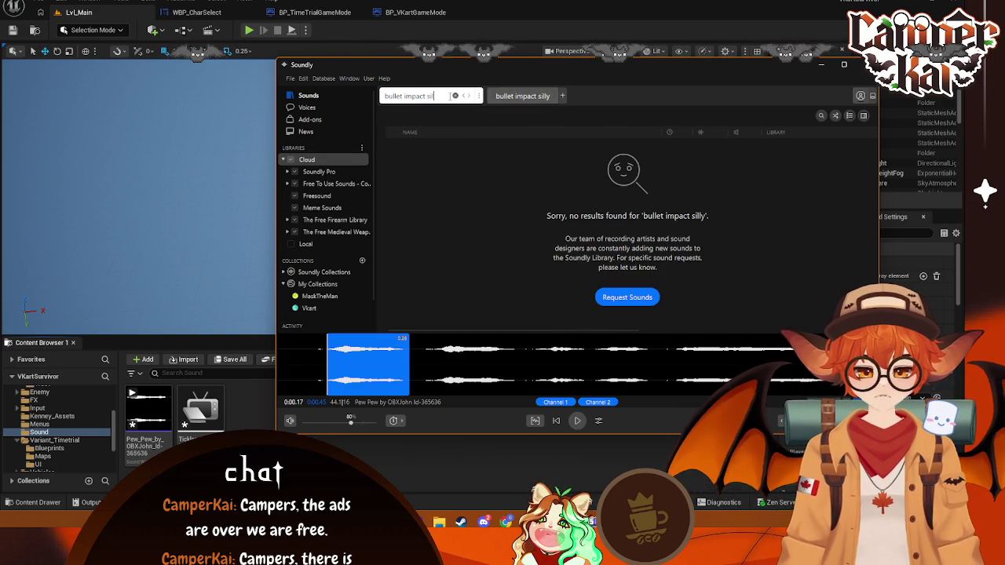
key("BackSpace")
key("Return")
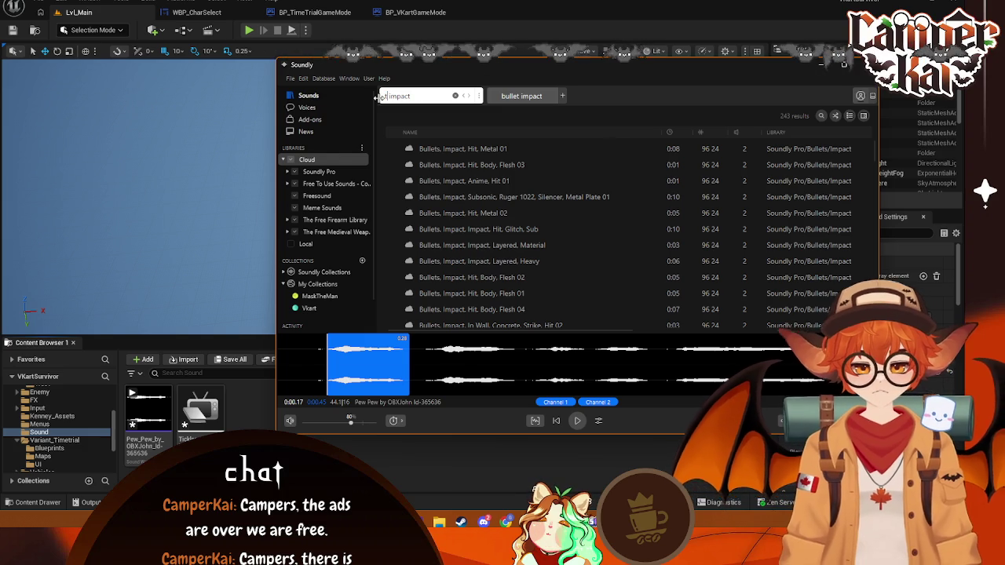
type("silly")
key("Return")
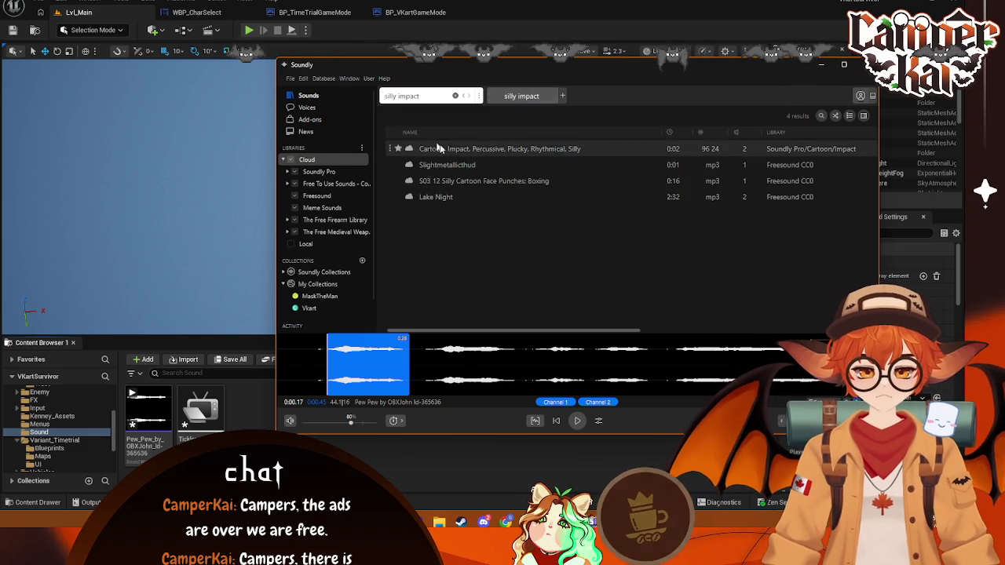
- Preview the impact results and add Slightmetallicthud's opening thud to the Sound folder
left_click(450, 151)
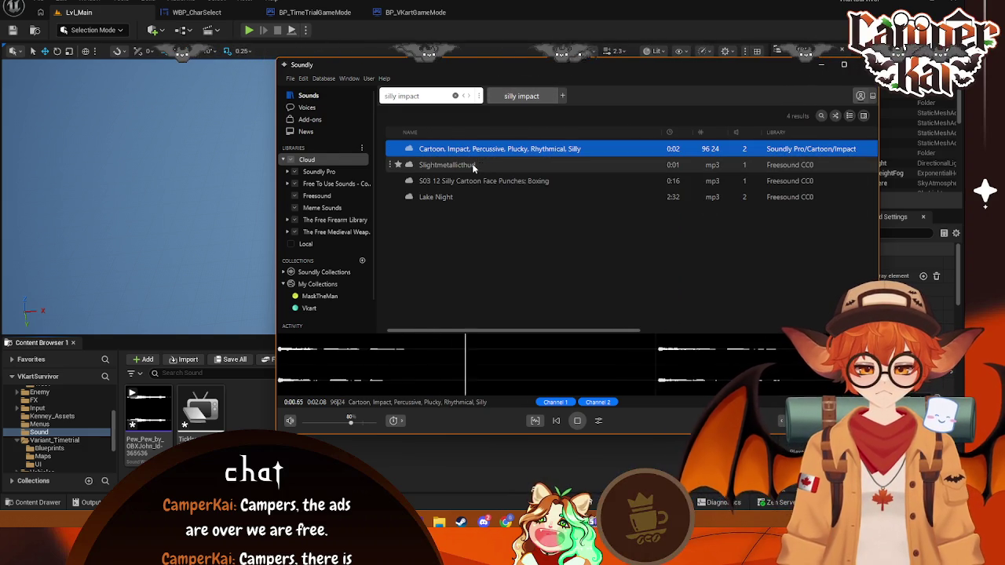
left_click(472, 164)
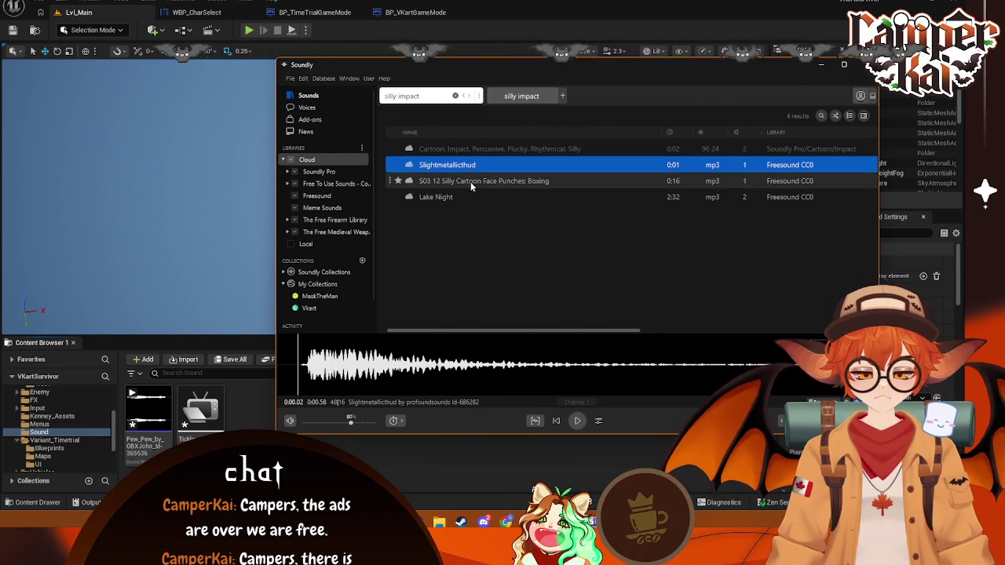
left_click(471, 181)
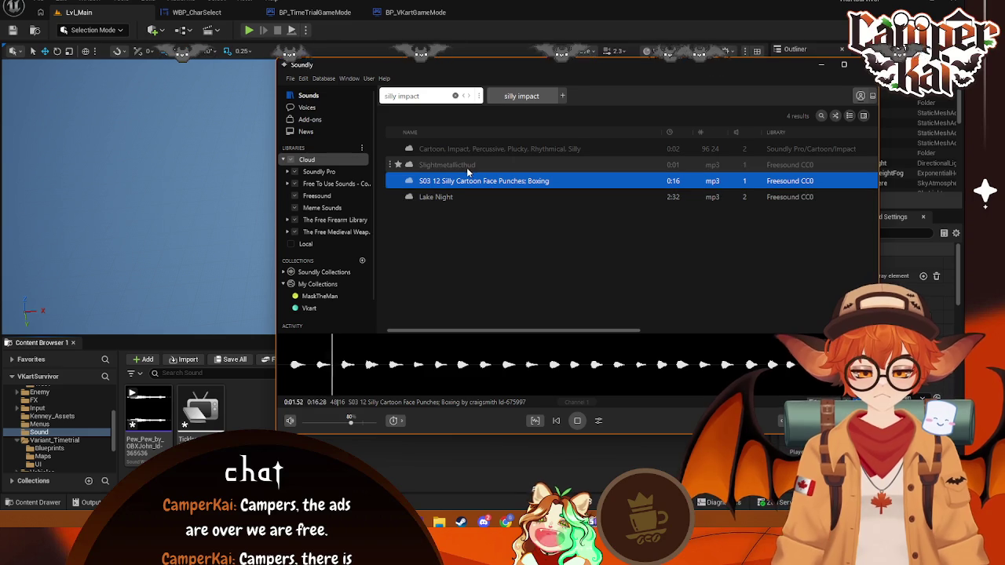
left_click(466, 166)
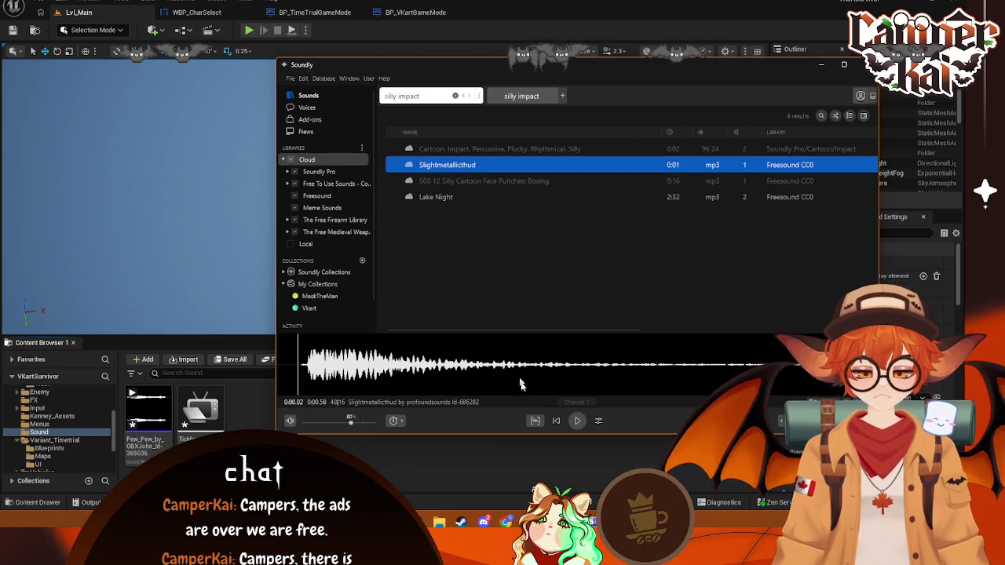
left_click_drag(306, 365, 736, 365)
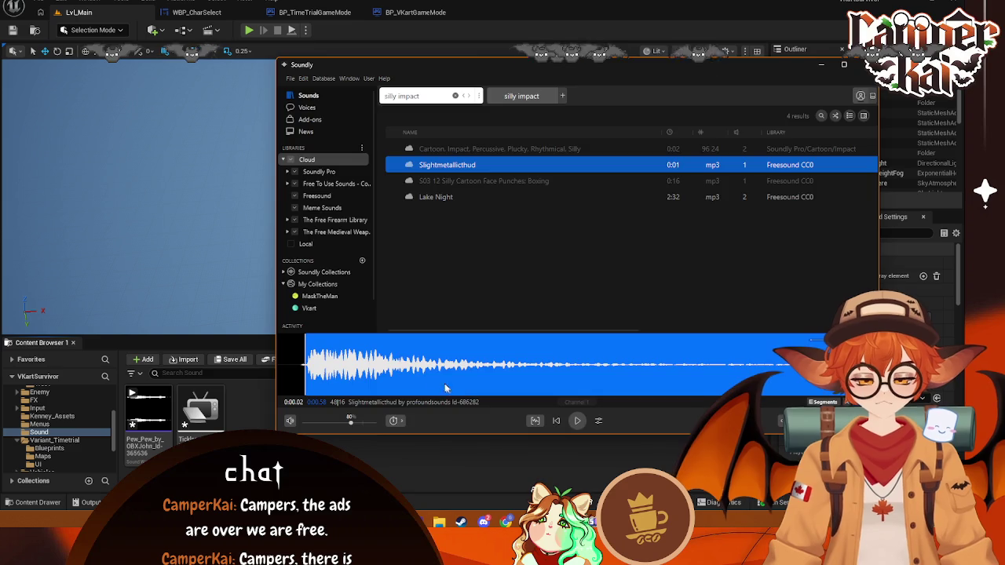
mouse_move(444, 388)
left_mouse_down()
mouse_move(353, 448)
mouse_move(373, 466)
left_mouse_up()
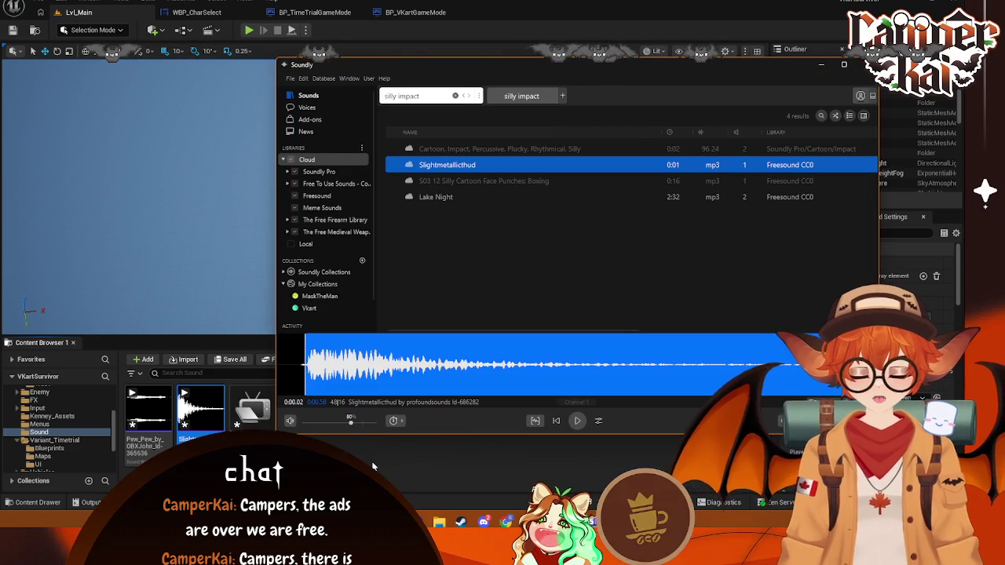
- Rename the thud and Pew Pew sound assets to Thud and Pew
left_click(200, 408)
right_click(206, 408)
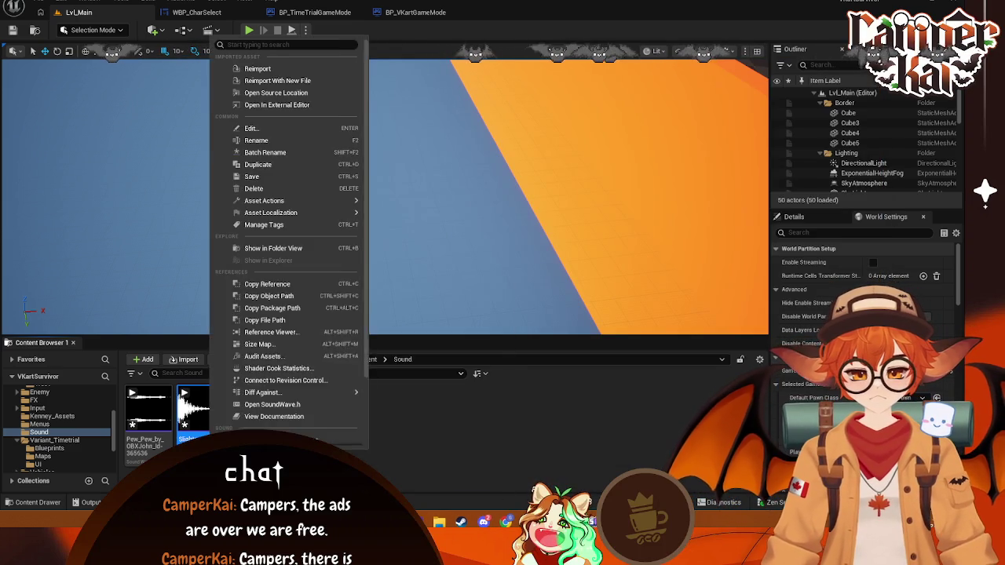
left_click(408, 287)
right_click(198, 435)
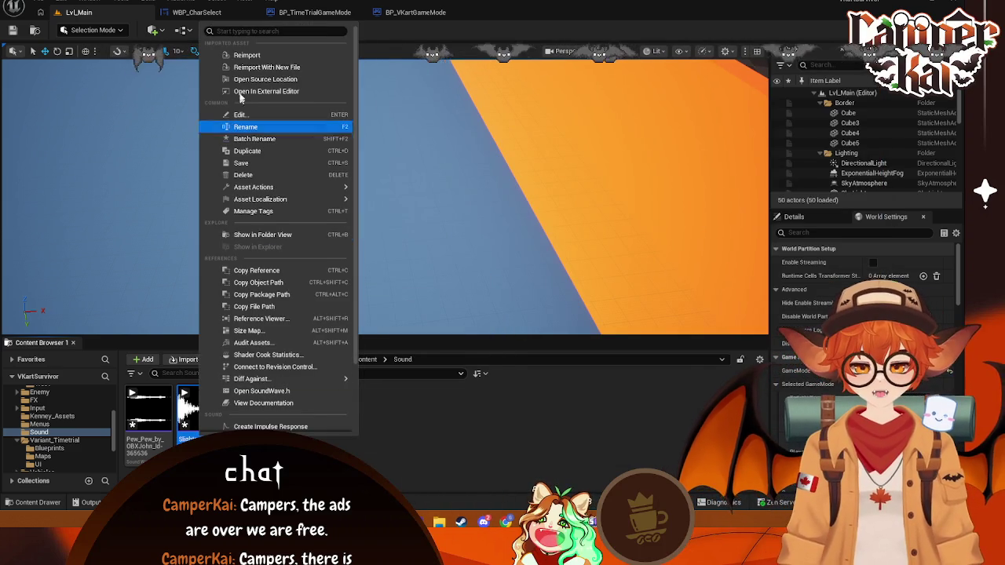
left_click(252, 127)
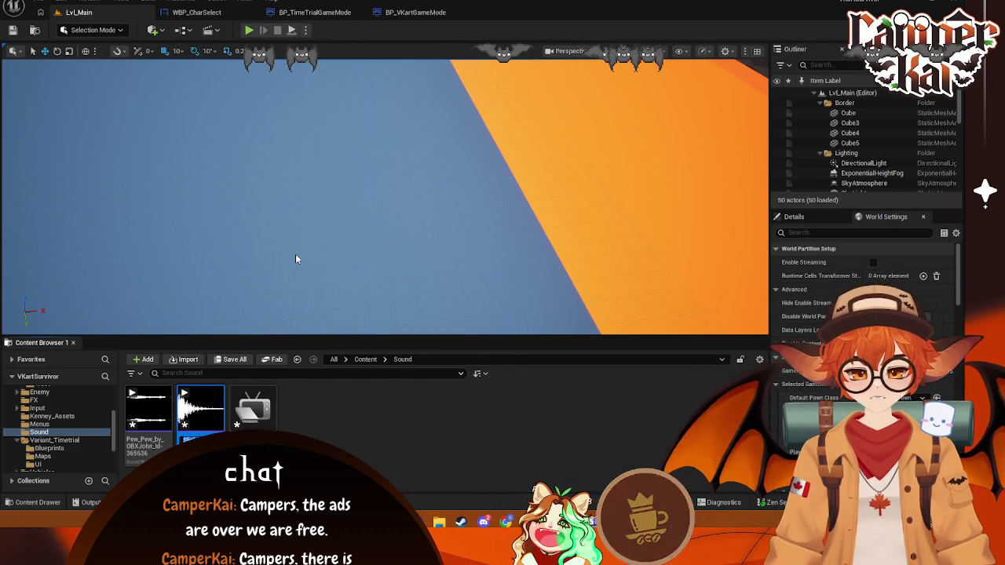
key("Return")
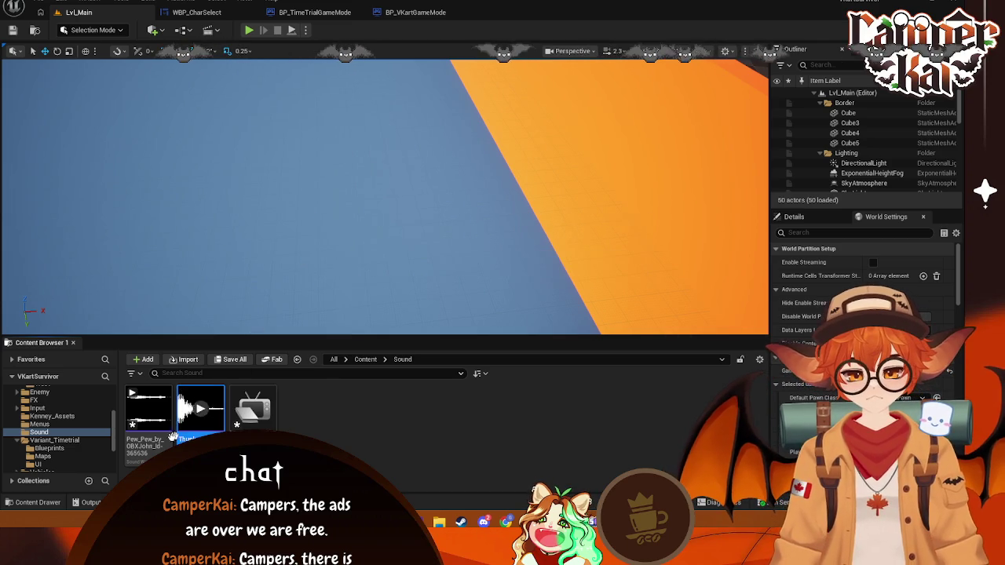
right_click(148, 413)
left_click(188, 142)
type("Pew")
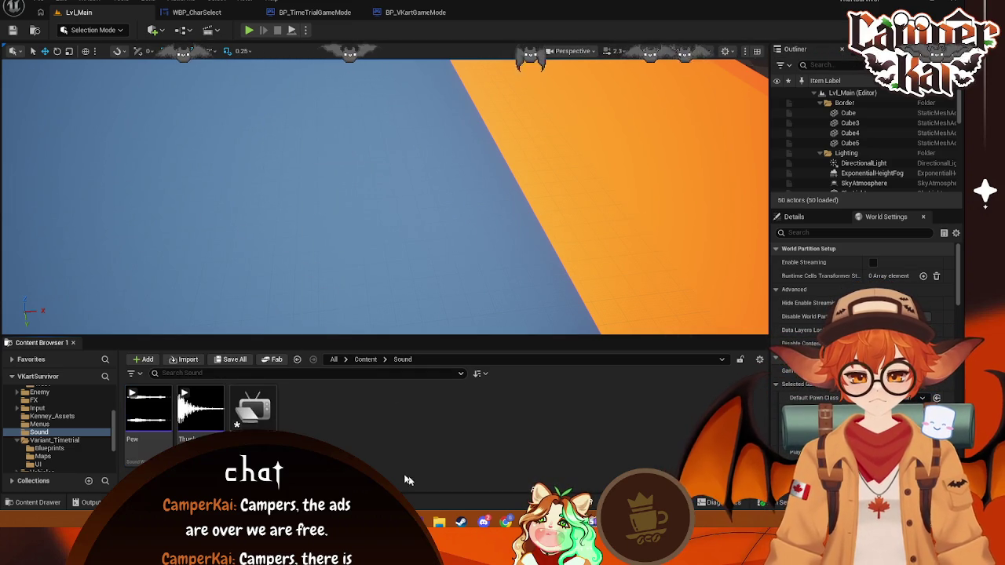
- Rename the media player asset to GameplayMusic and deselect it
right_click(249, 412)
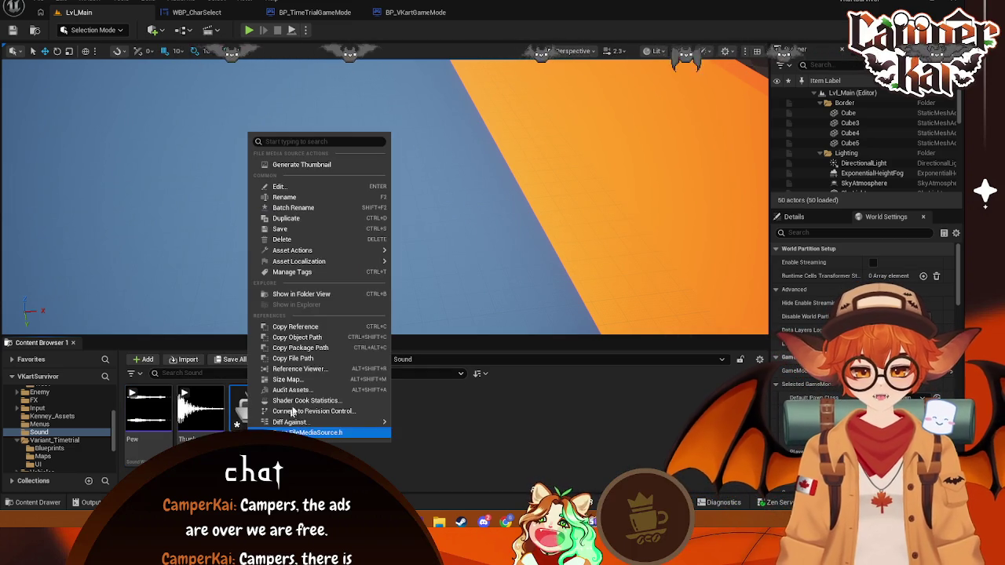
left_click(282, 198)
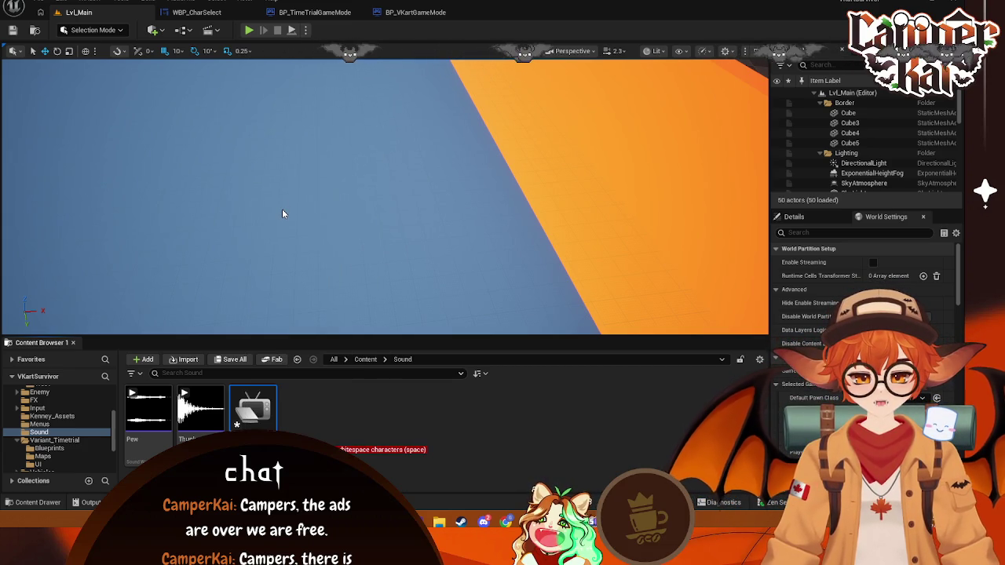
key("BackSpace")
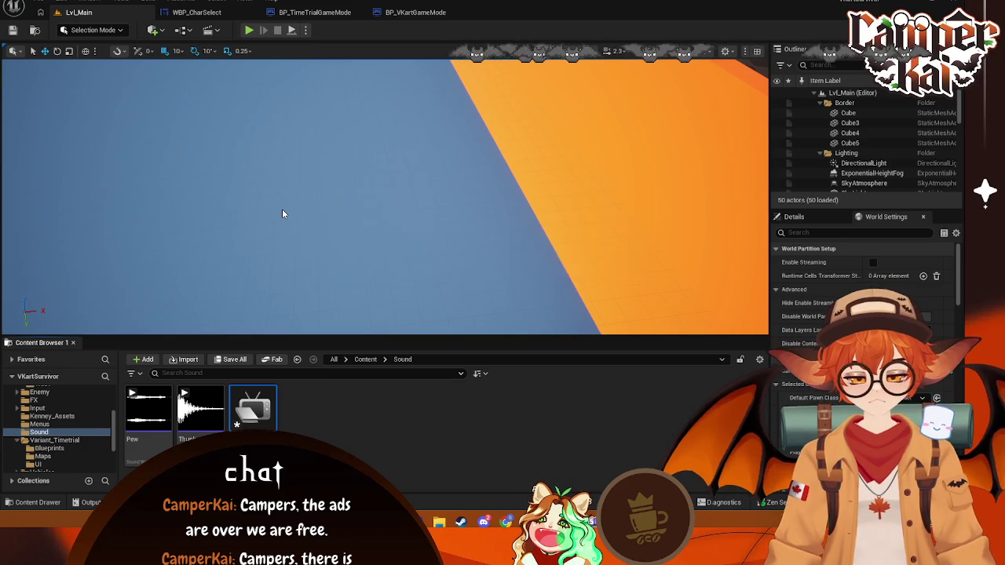
key("Return")
left_click(432, 423)
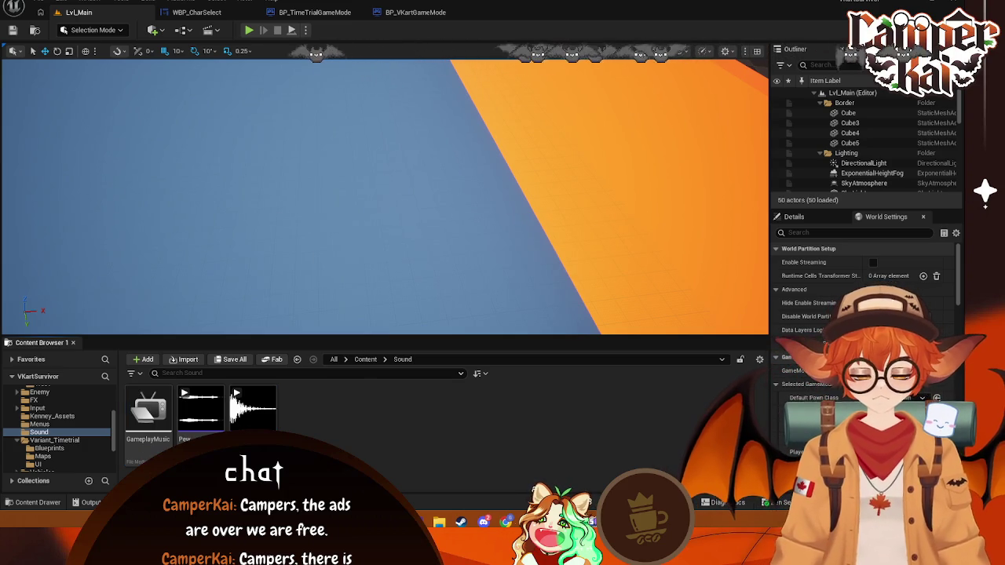
double_click(147, 414)
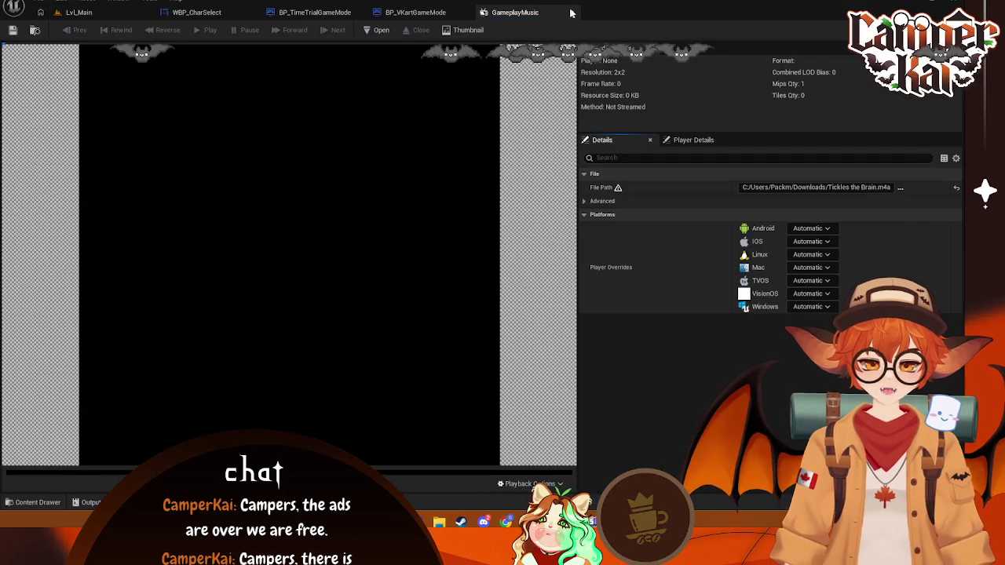
left_click(572, 12)
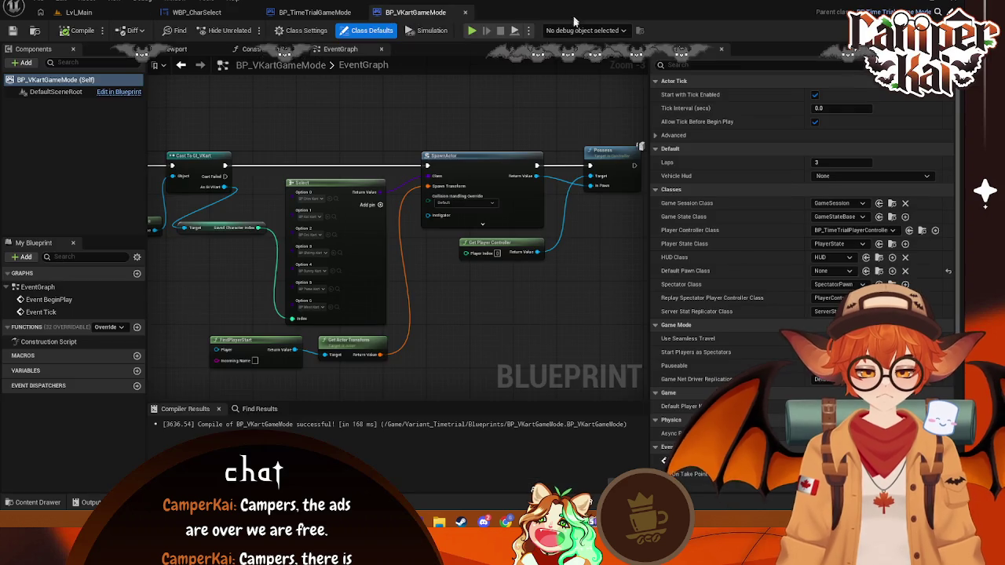
left_click(79, 12)
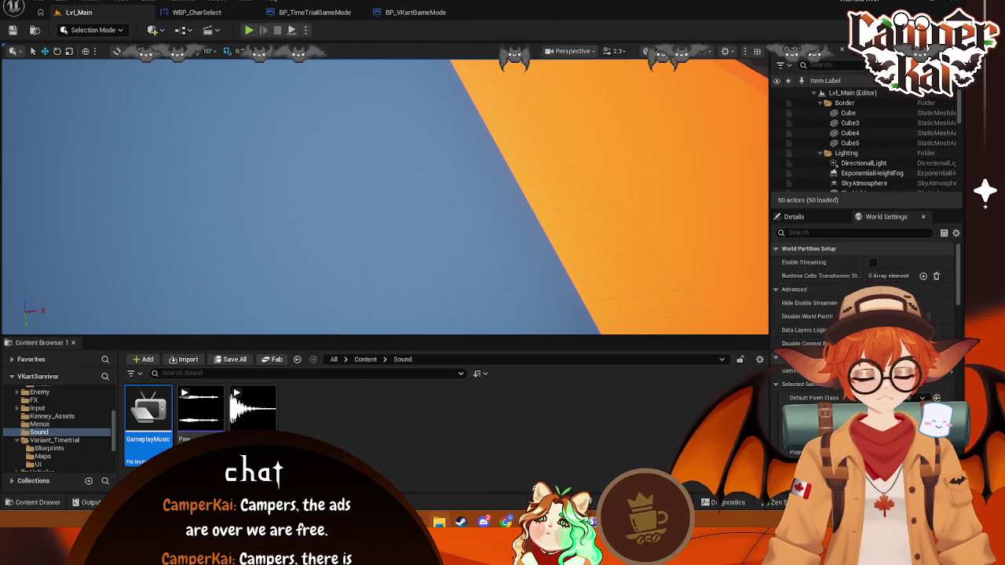
key("ctrl+d")
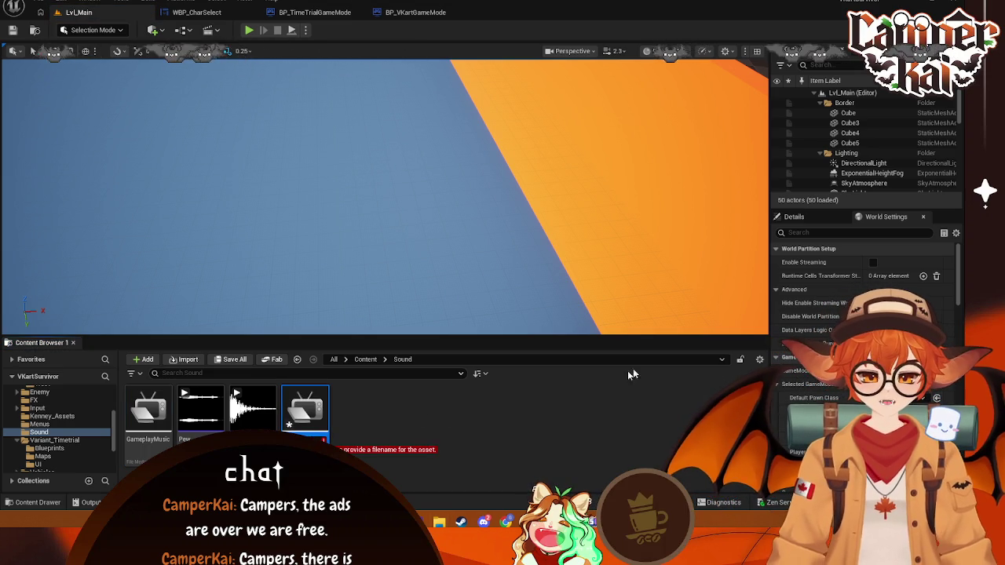
left_click(326, 410)
key("Delete")
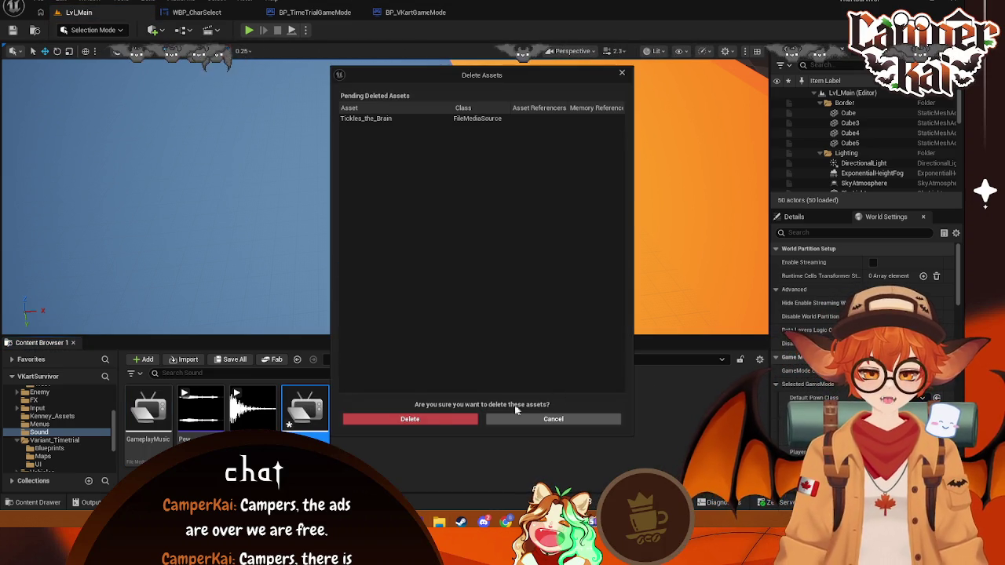
left_click(453, 419)
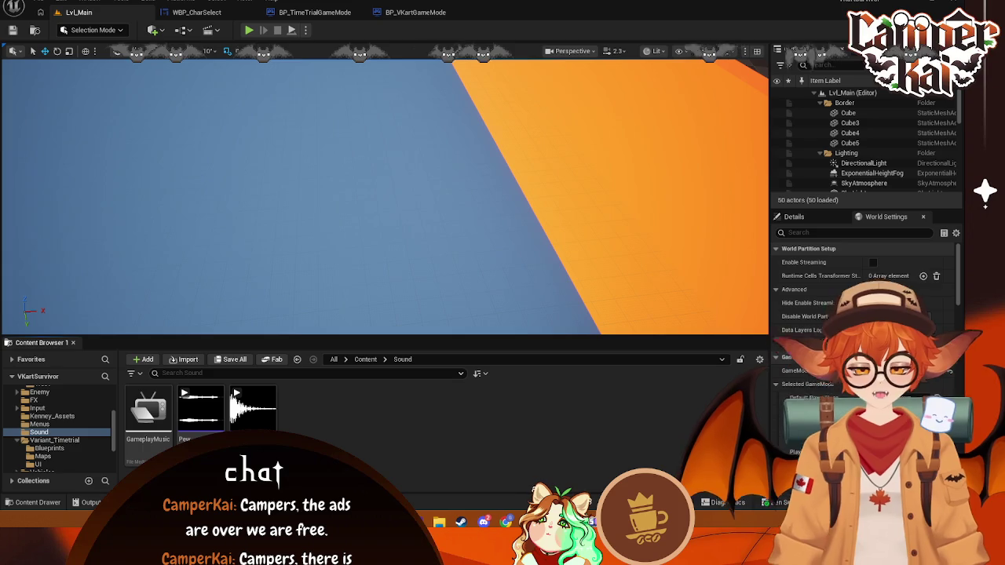
double_click(153, 441)
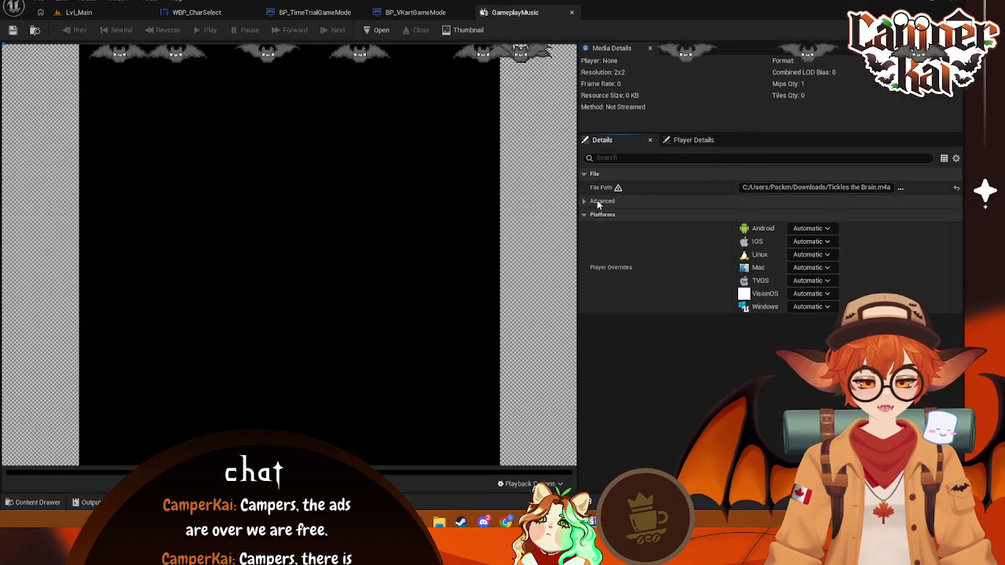
left_click(688, 143)
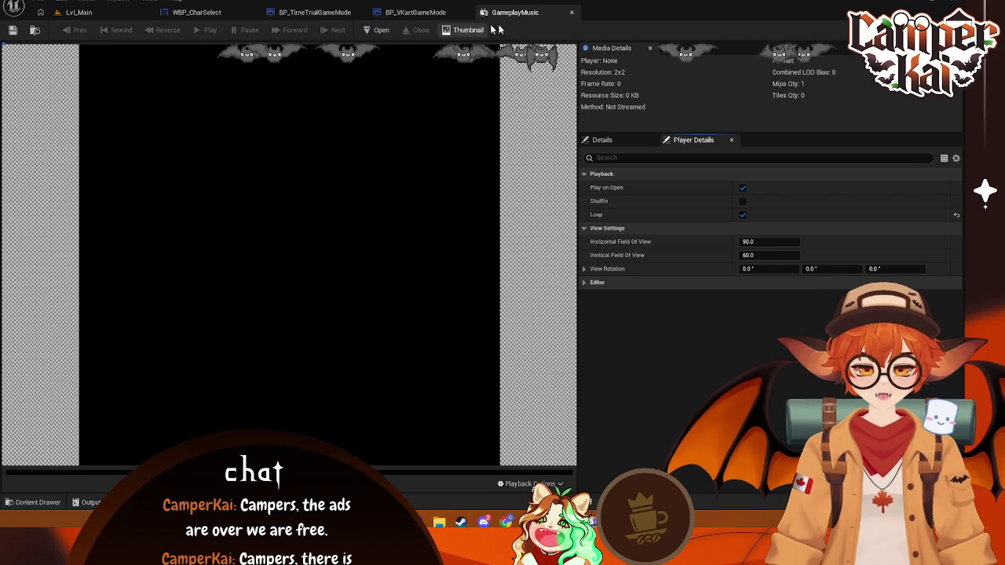
left_click(571, 15)
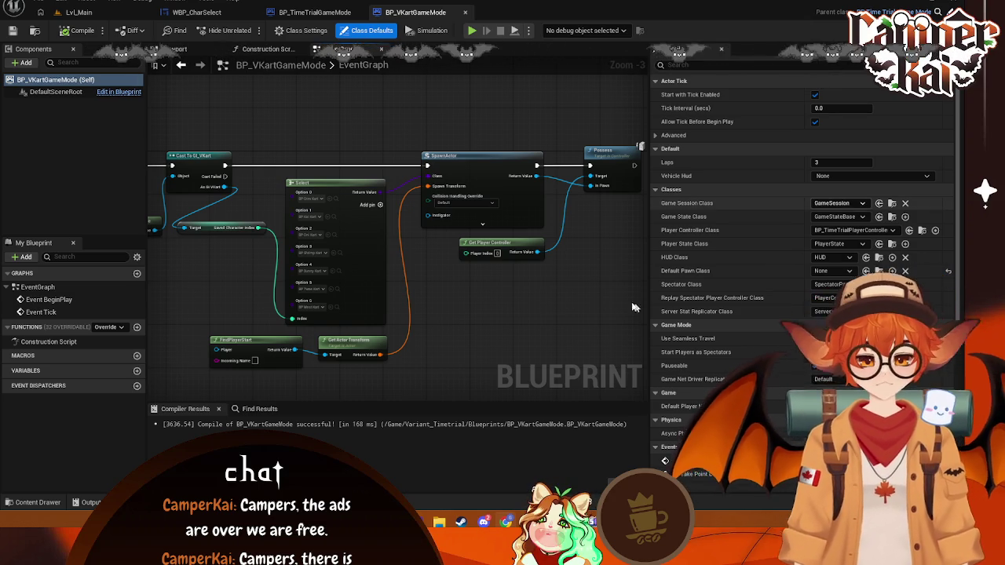
mouse_move(491, 311)
left_mouse_down()
mouse_move(447, 306)
mouse_move(478, 298)
left_mouse_up()
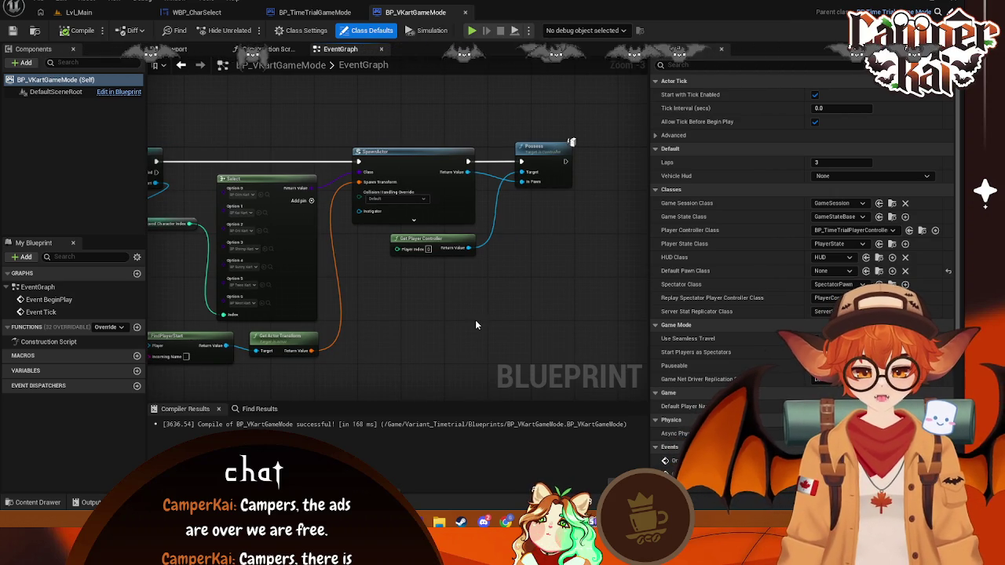
left_click(95, 14)
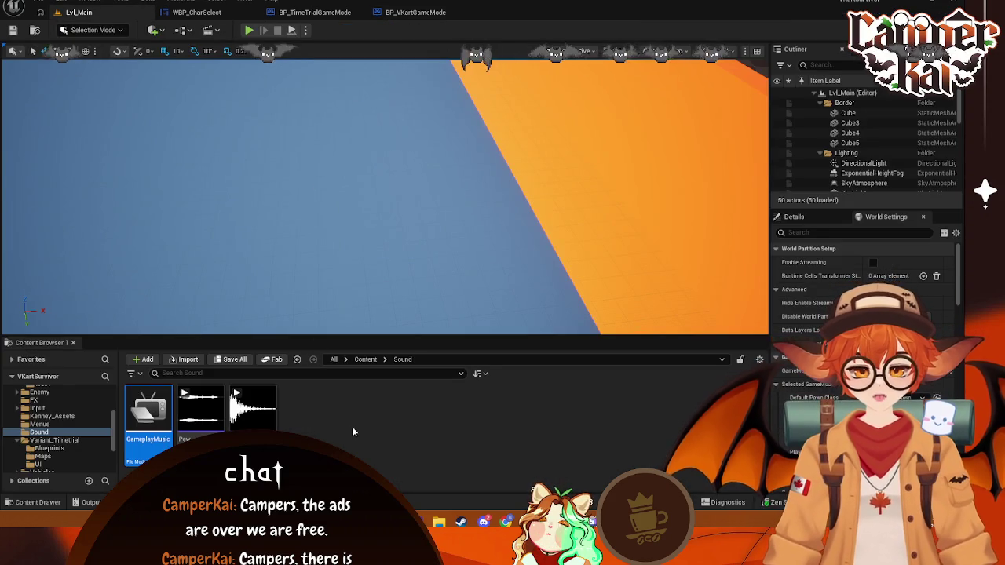
- Search 'silly' and preview Cartoon Ui Back/Cancel, Hover 1, Blip Or Select and Cute Bounce Jump
key("alt+Tab")
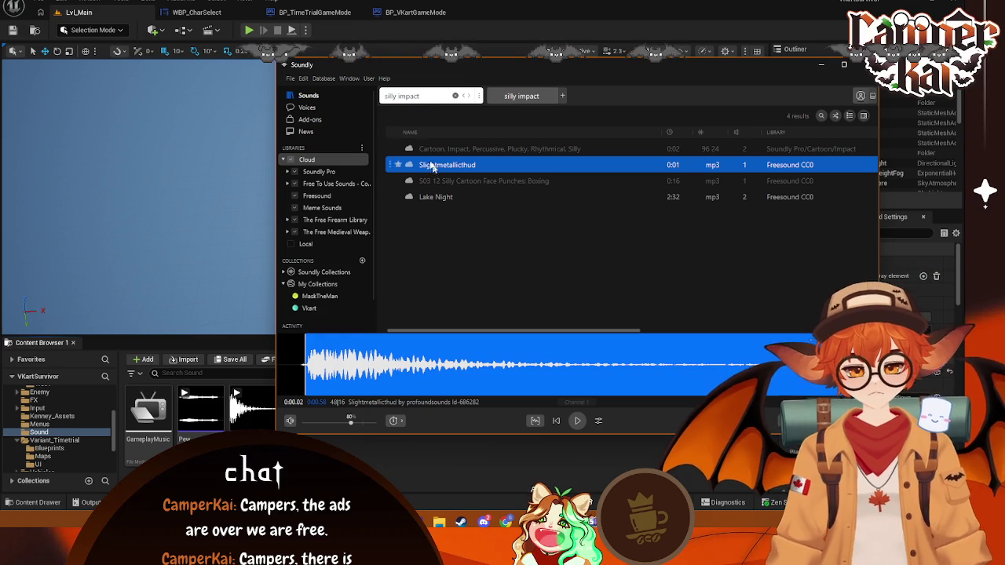
left_click(396, 96)
key("BackSpace")
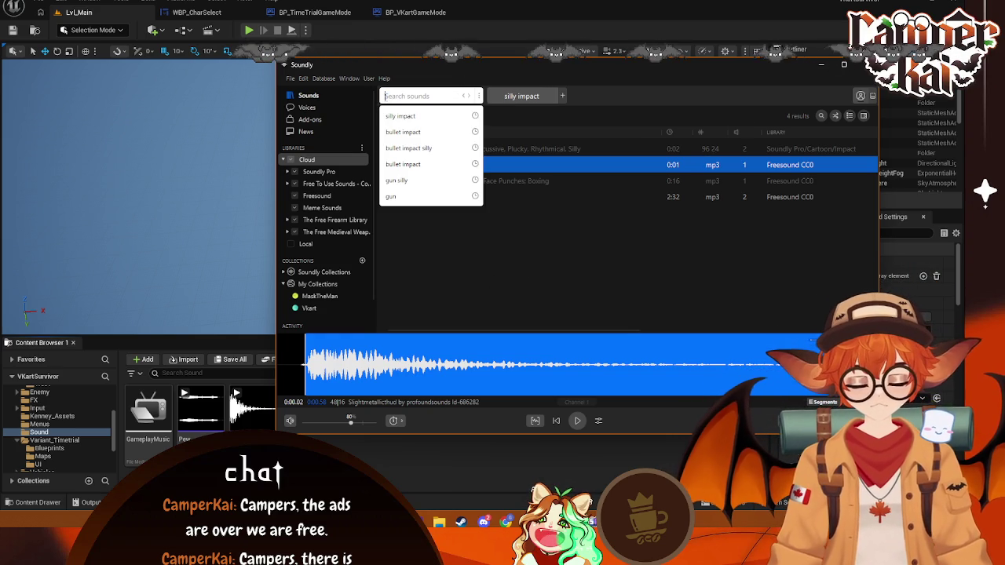
type("silly menu")
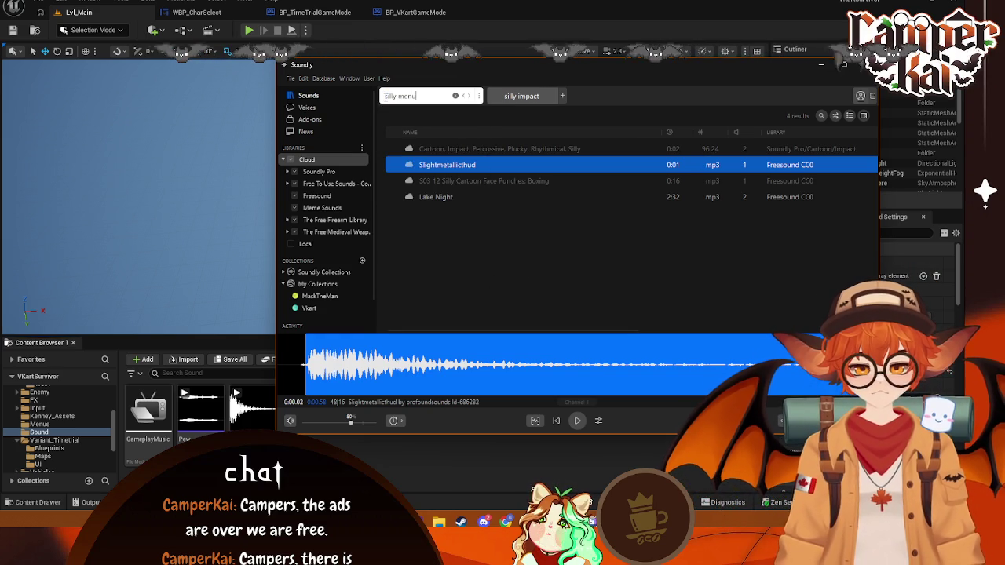
left_click(441, 151)
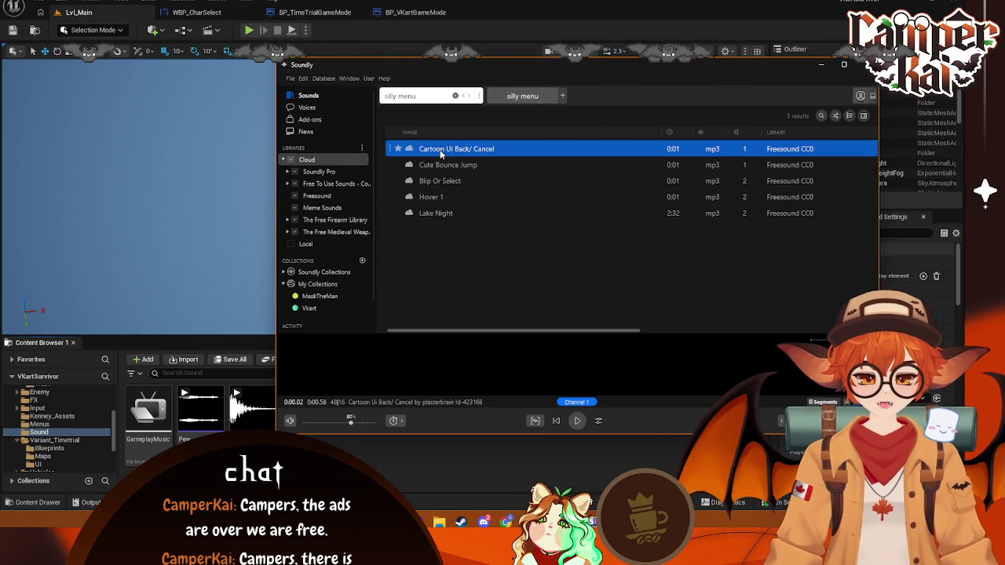
left_click(441, 196)
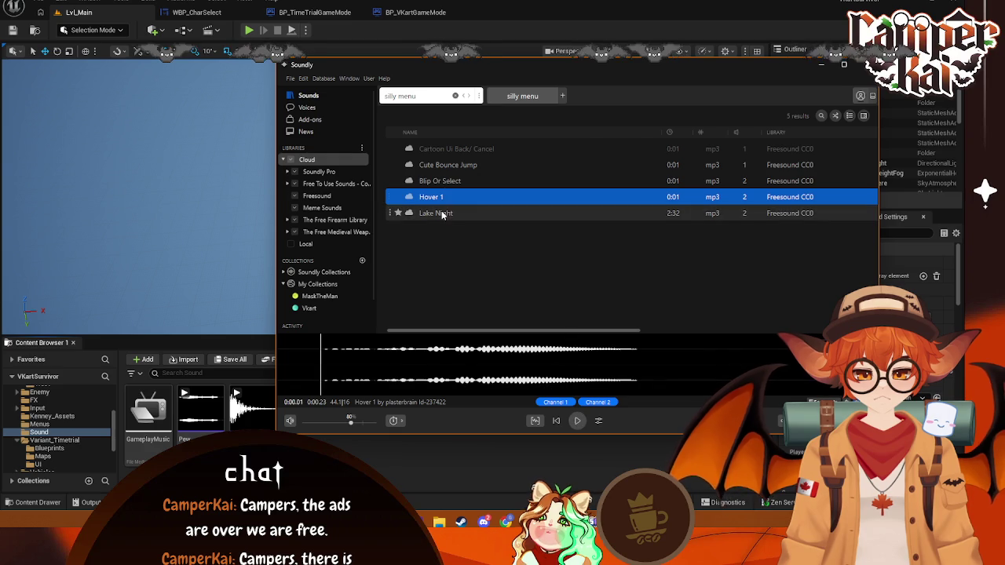
left_click(444, 183)
left_click(441, 166)
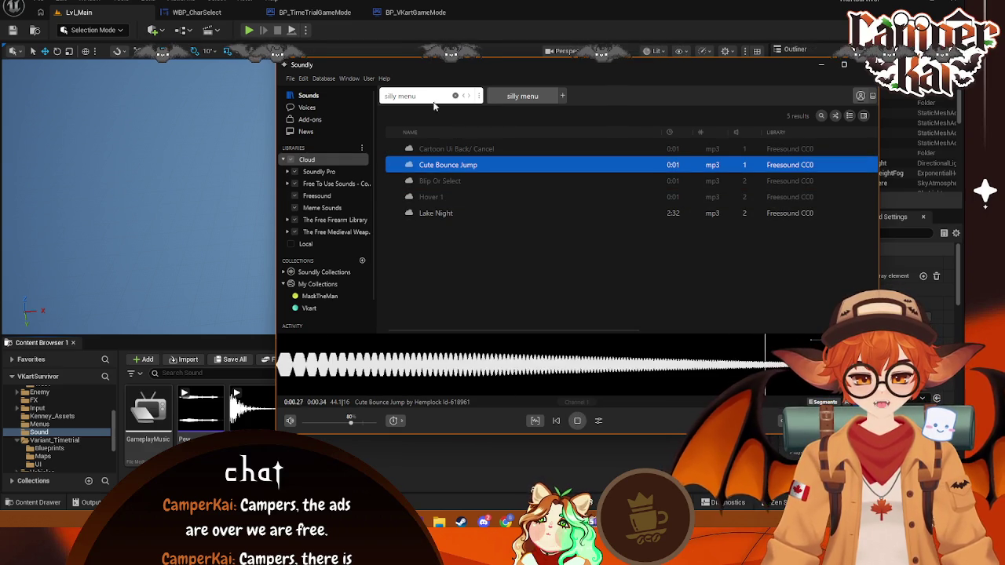
- Search 'fun music' and preview funky guitar, soul funk, squiggly cartoon and jazz trumpet loops
type("fun")
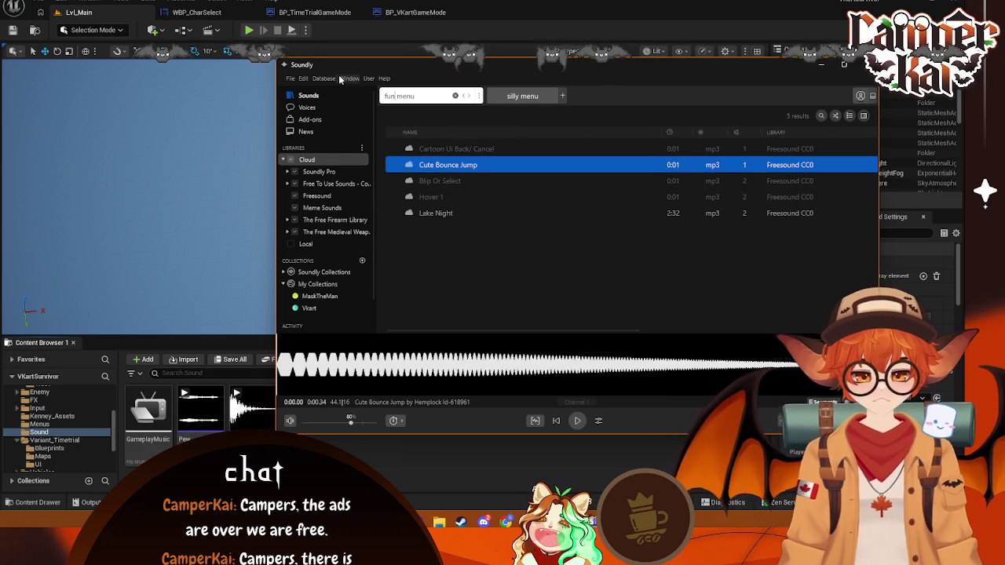
key("Return")
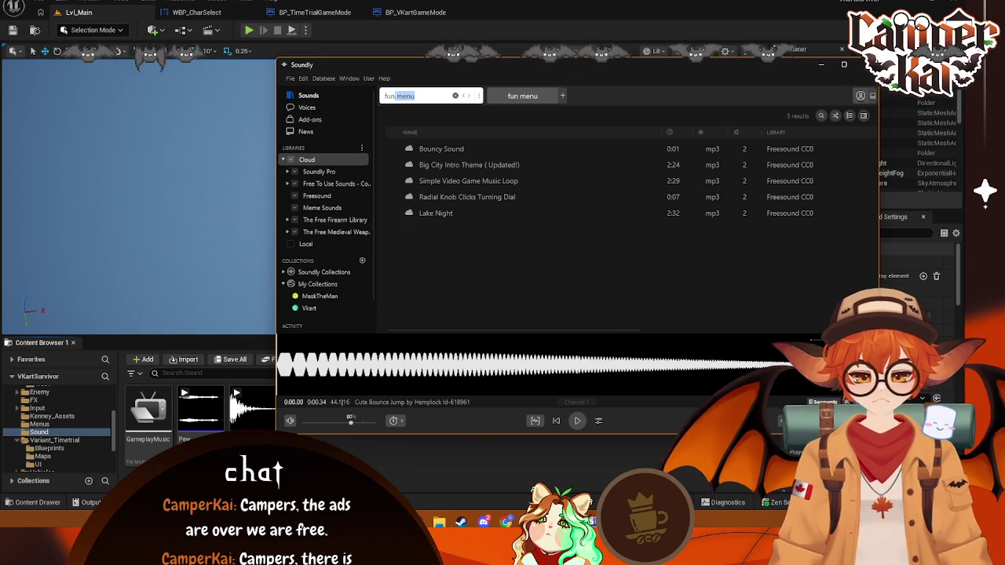
key("Return")
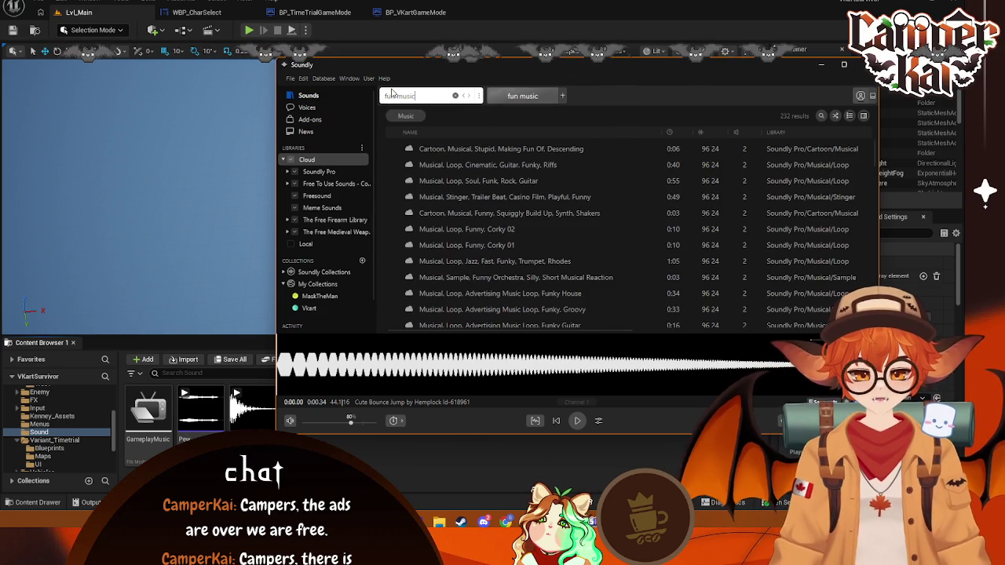
left_click(515, 148)
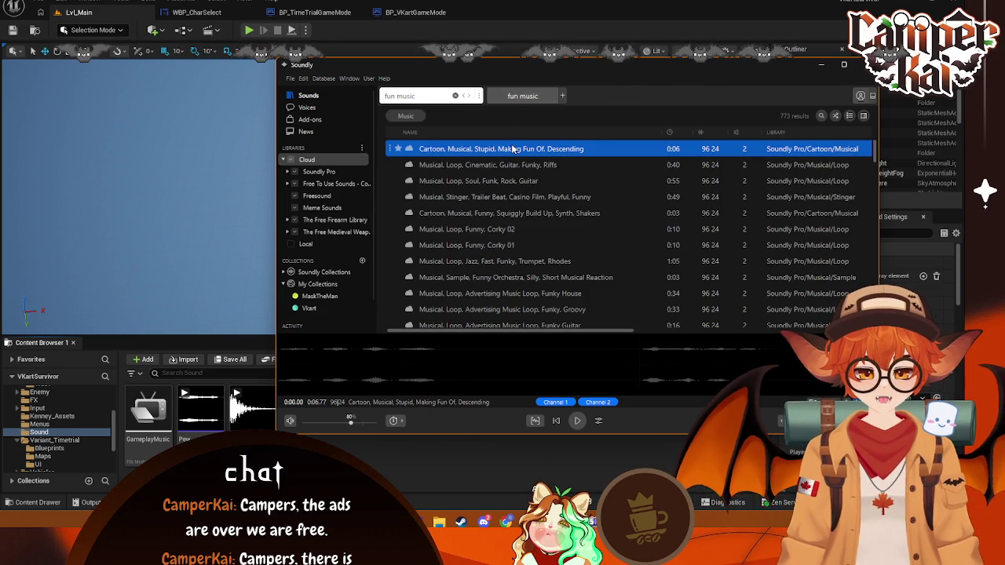
left_click(476, 167)
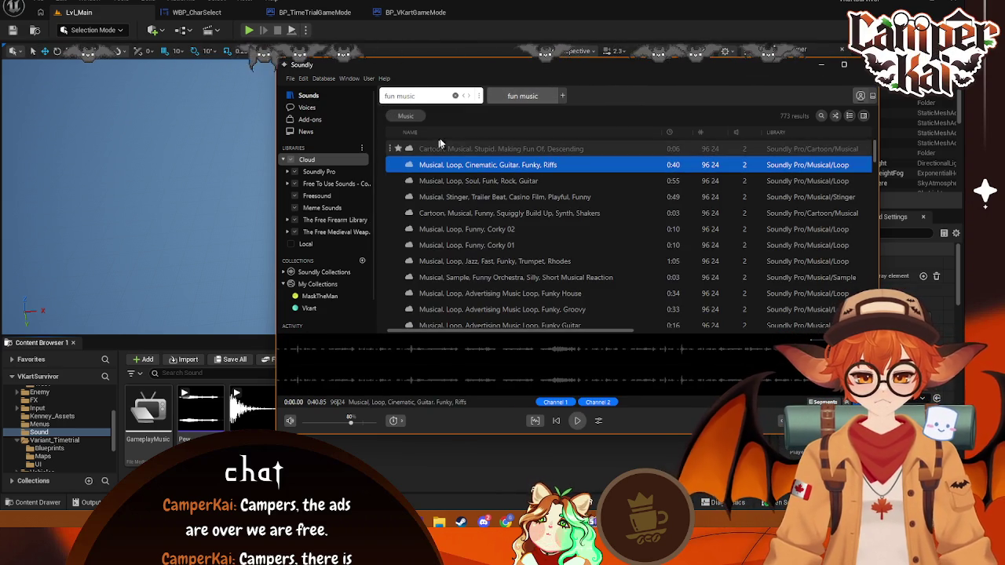
left_click(496, 183)
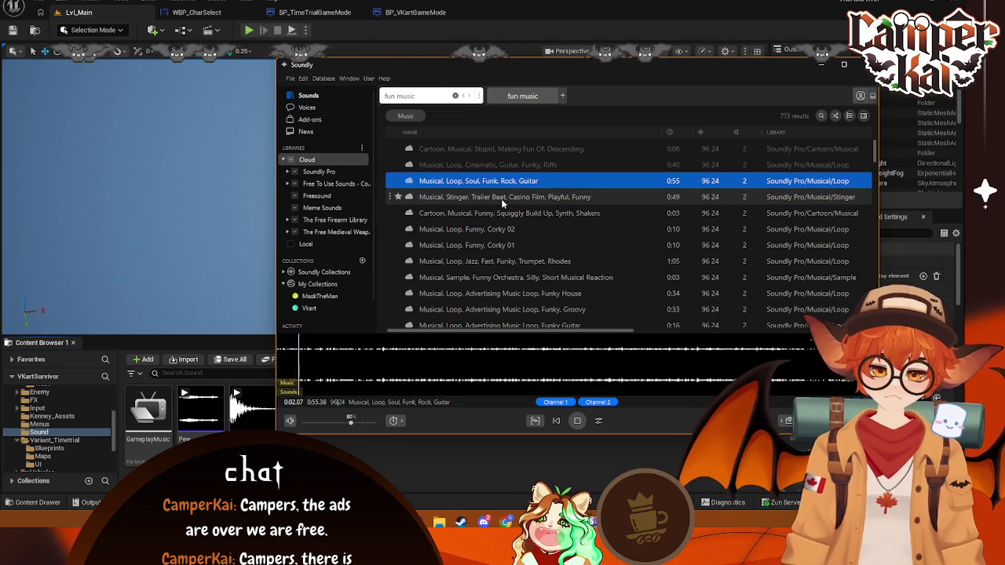
left_click(512, 213)
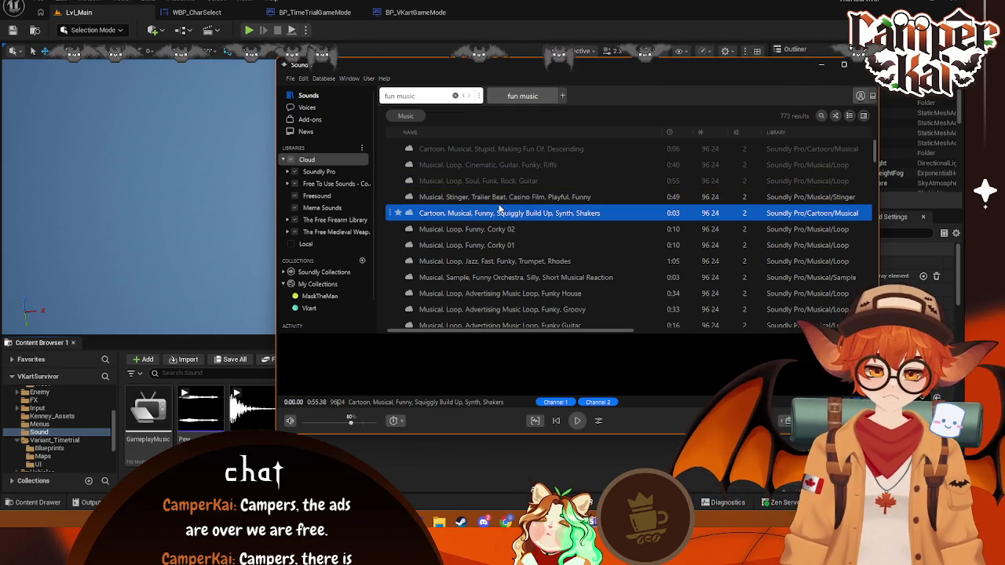
left_click(525, 263)
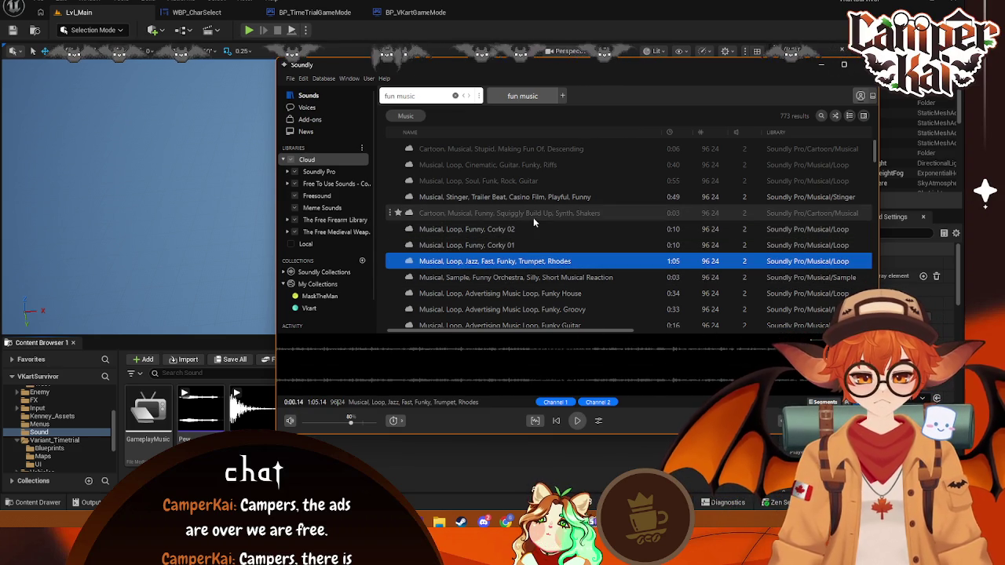
- Sort by duration, longest first, and preview Lost Diary, Fun Fair At Night, Tergio'S Hideout, Electronic Minute No 219
left_click(669, 132)
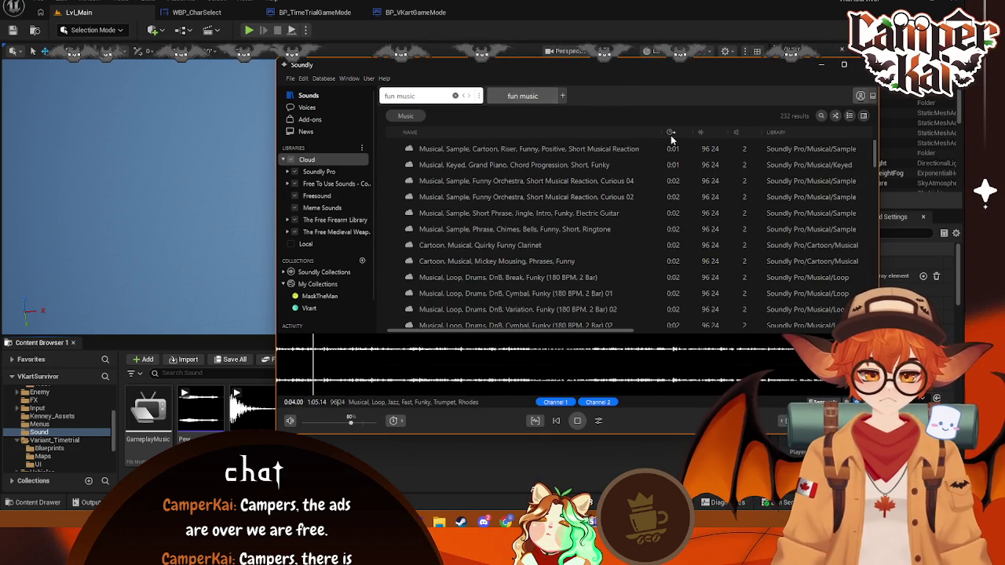
left_click(453, 149)
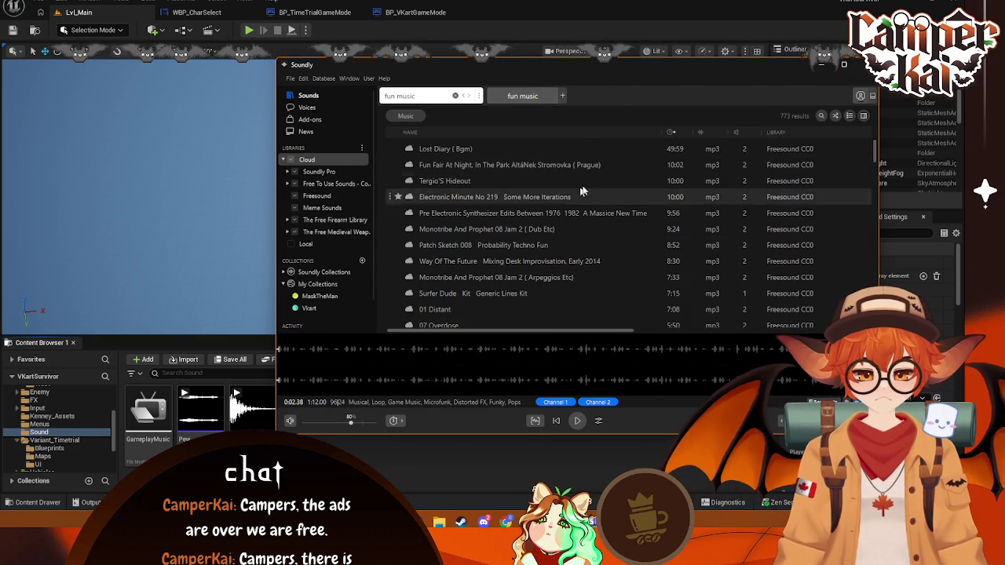
left_click(481, 149)
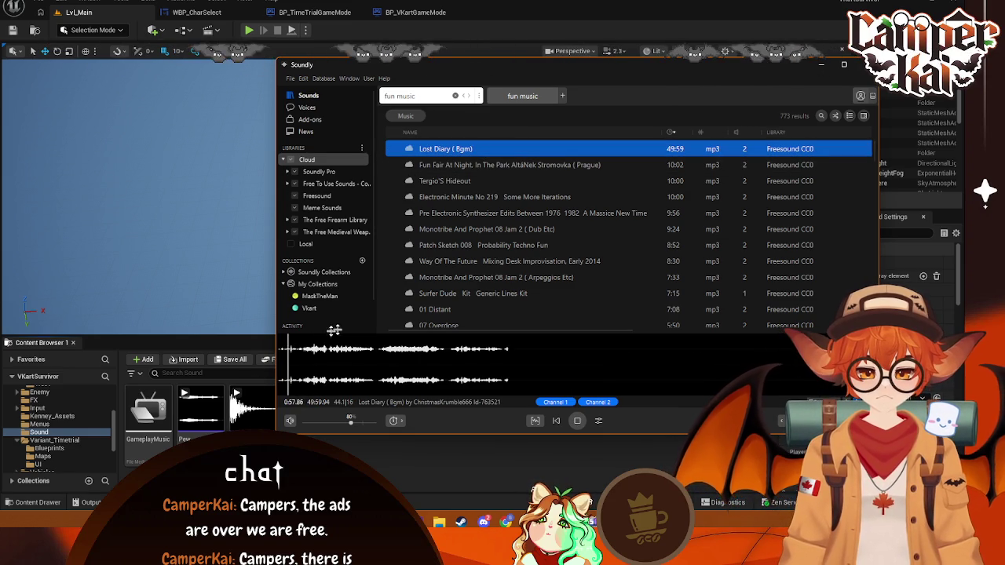
left_click(501, 165)
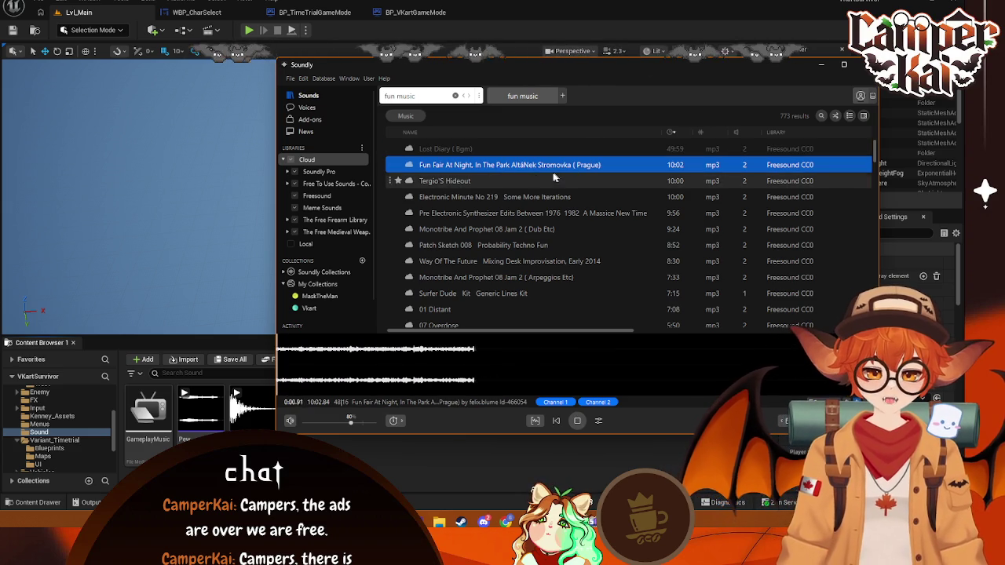
left_click(511, 181)
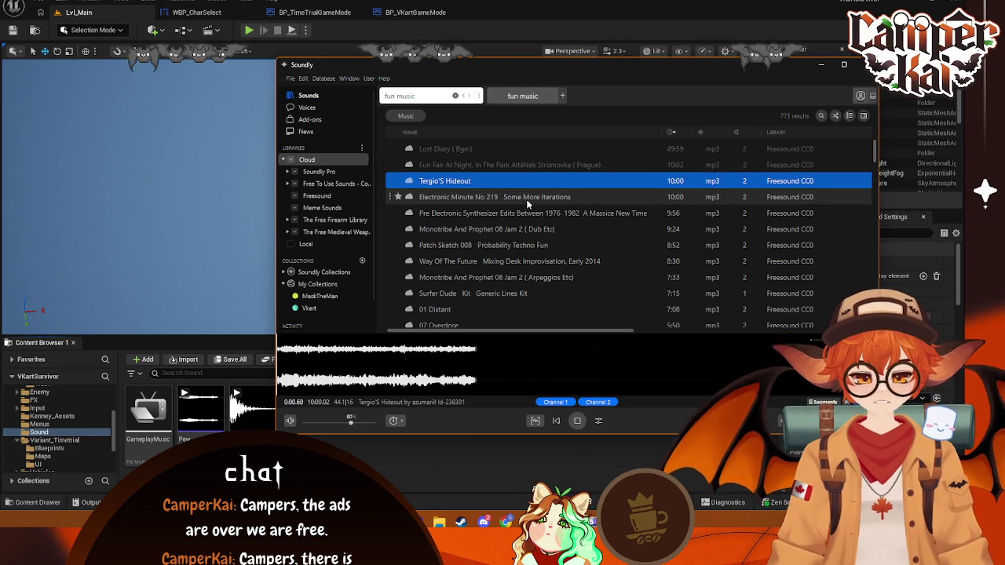
left_click(527, 199)
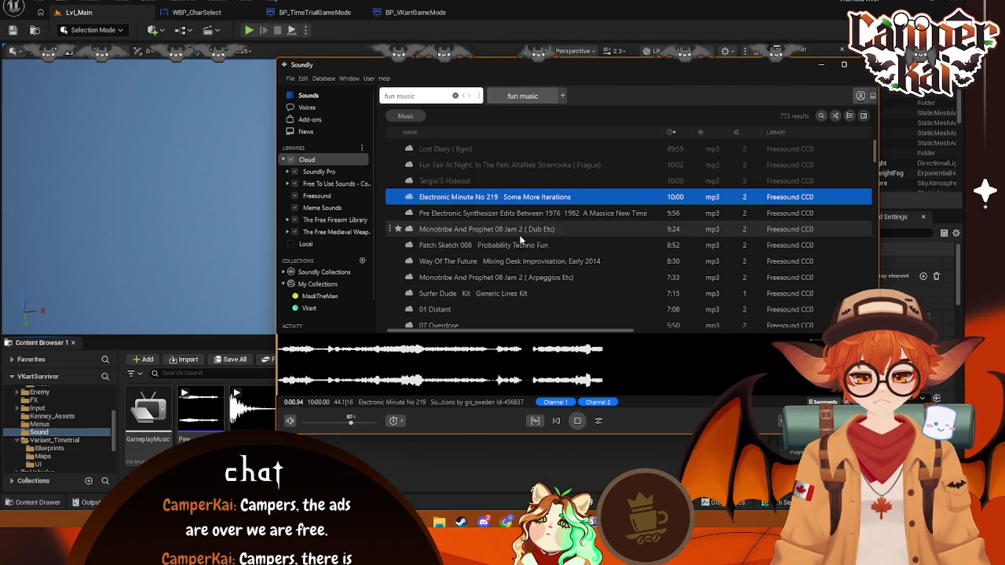
- Rerun the search sorted by duration, preview 06 Misty Ensemble, and load the Funky Bassline, Guitar loop
key("Return")
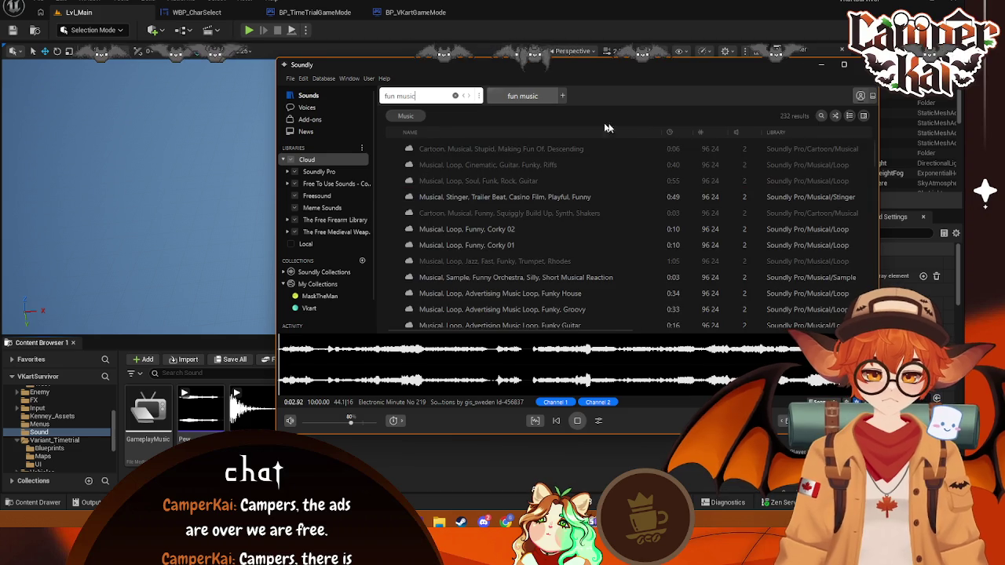
left_click(675, 132)
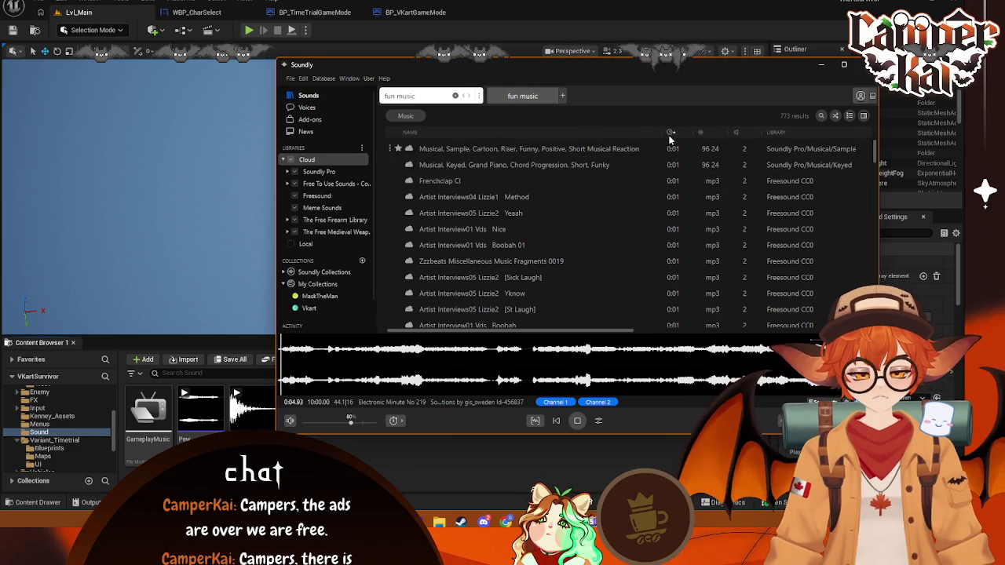
left_click(670, 133)
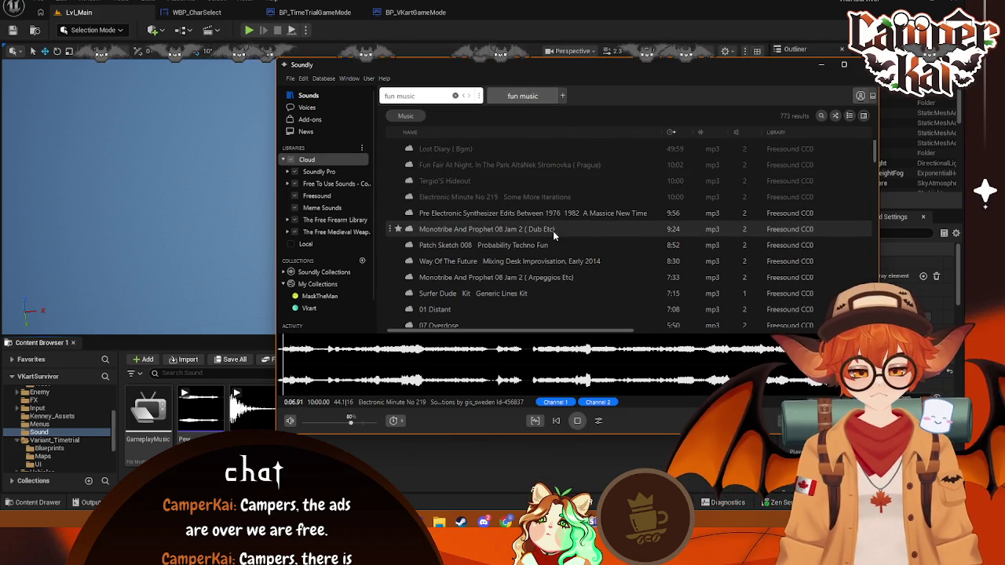
scroll(542, 252, "down", 3)
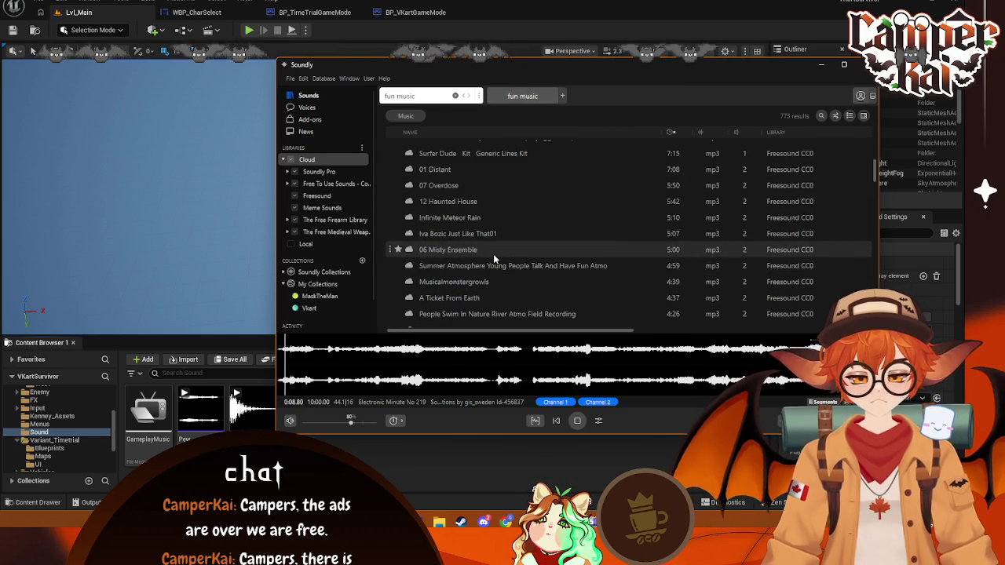
left_click(493, 251)
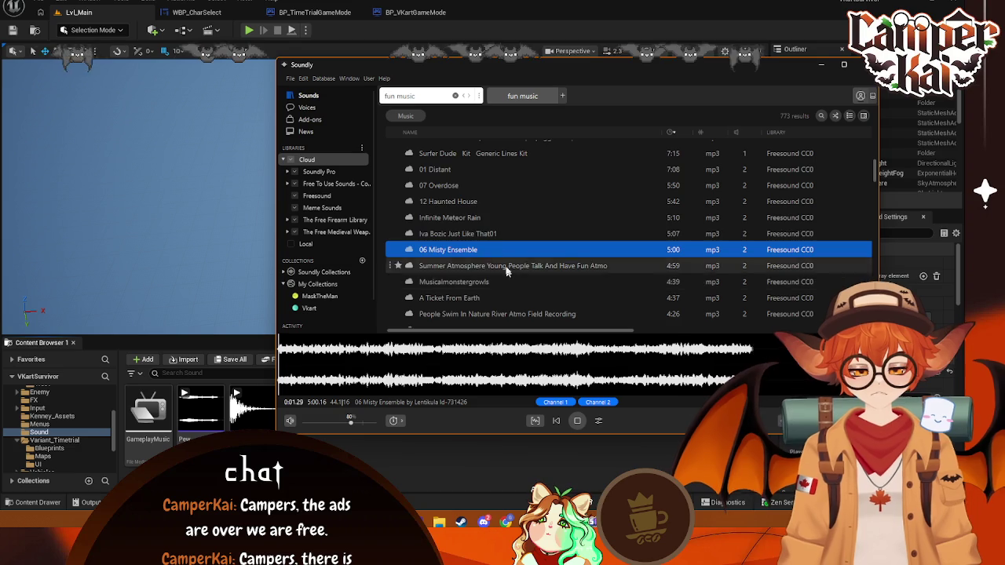
scroll(496, 263, "down", 2)
left_click(518, 254)
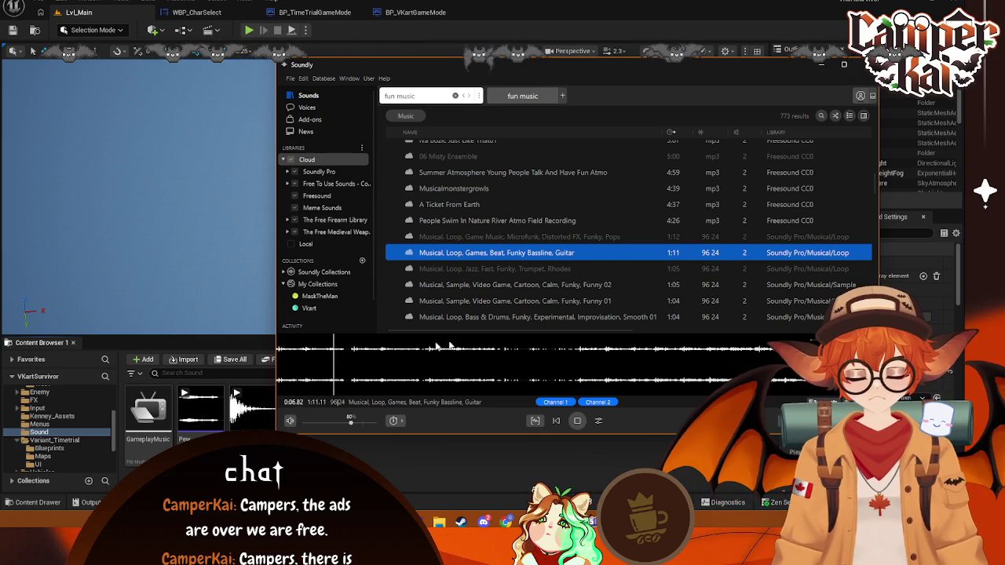
- Select the whole Funky Bassline loop waveform and drag it into the Sound folder
mouse_move(471, 268)
left_mouse_down()
mouse_move(597, 402)
mouse_move(455, 481)
mouse_move(460, 426)
left_mouse_up()
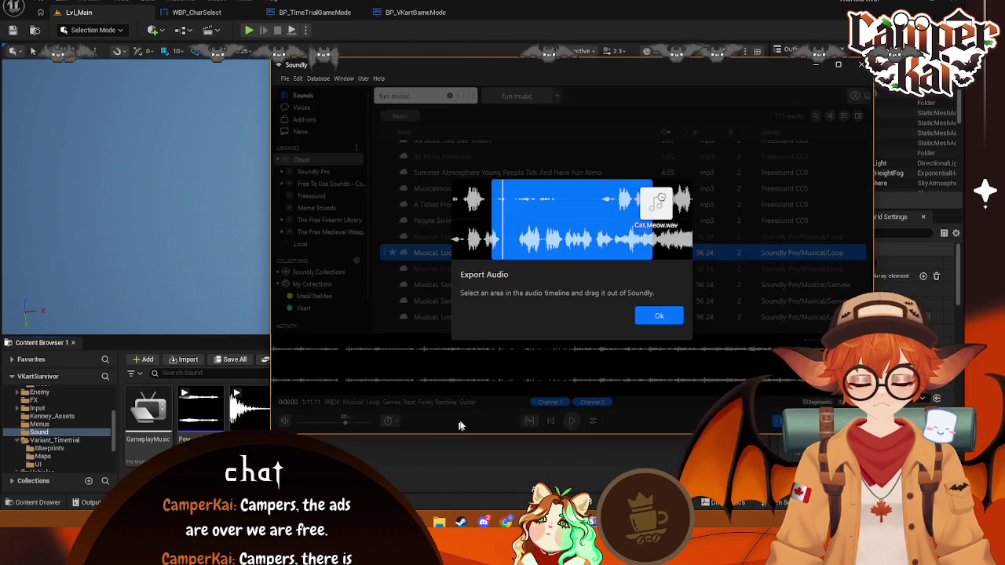
left_click(658, 320)
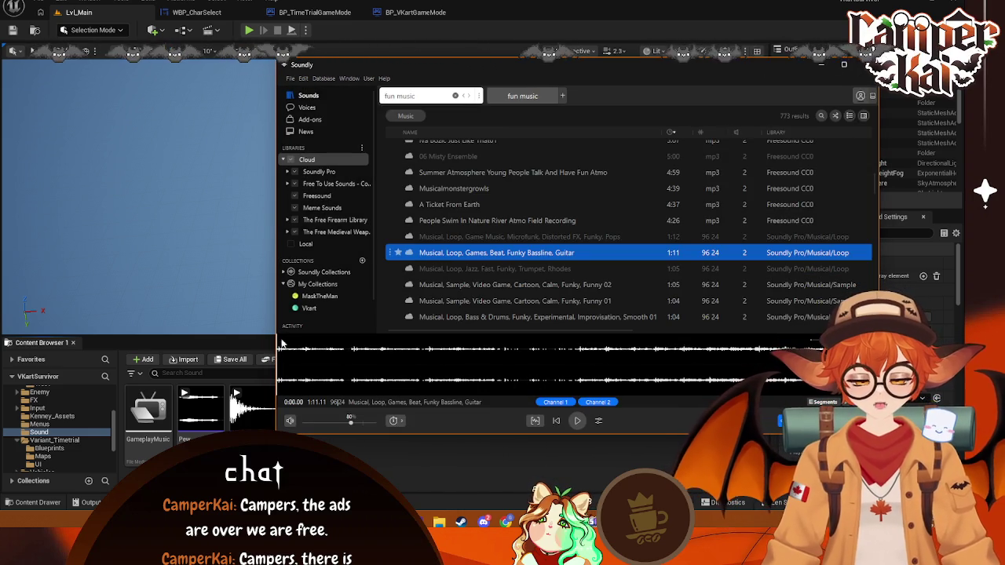
left_click_drag(537, 381, 261, 408)
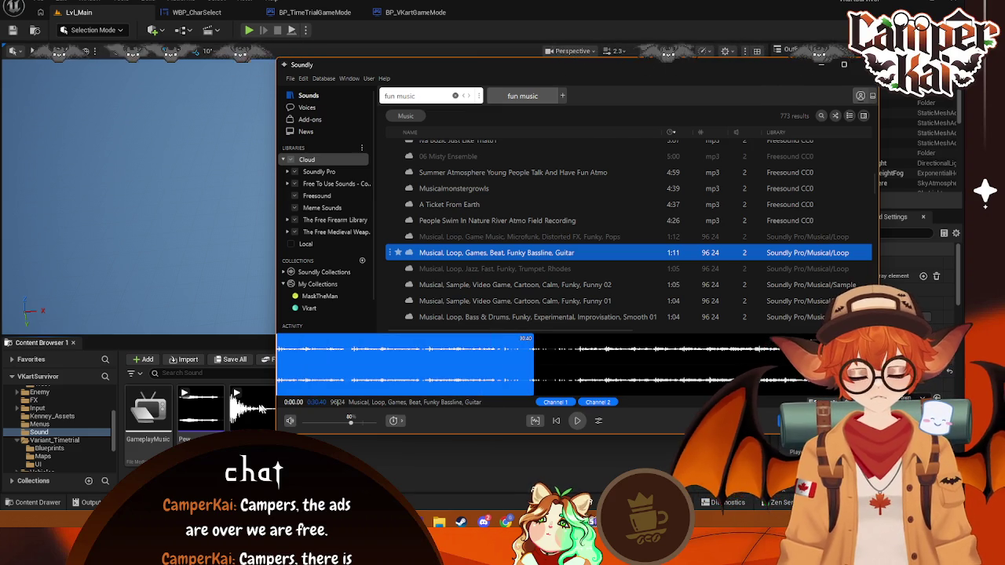
left_click_drag(537, 359, 872, 361)
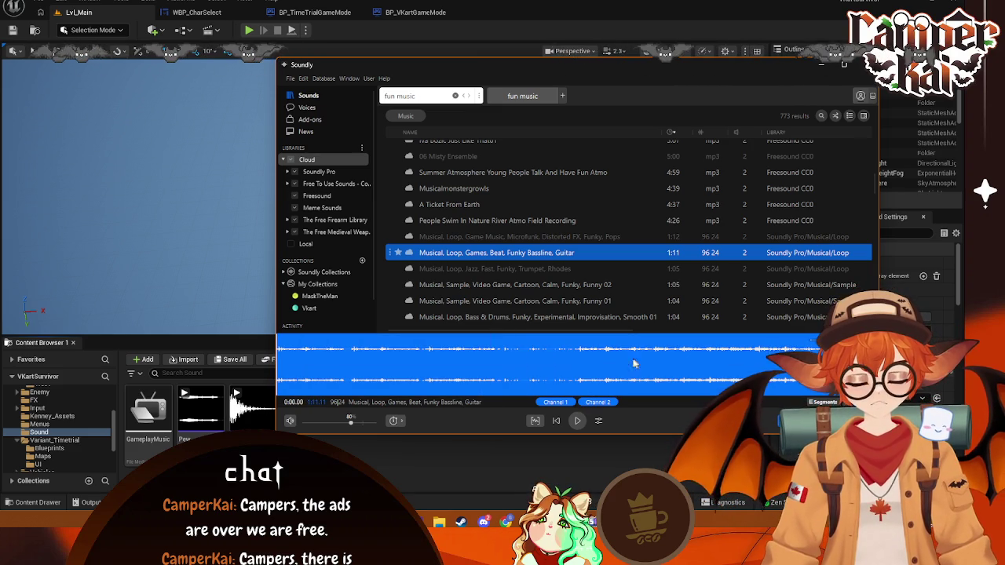
left_click_drag(635, 363, 372, 433)
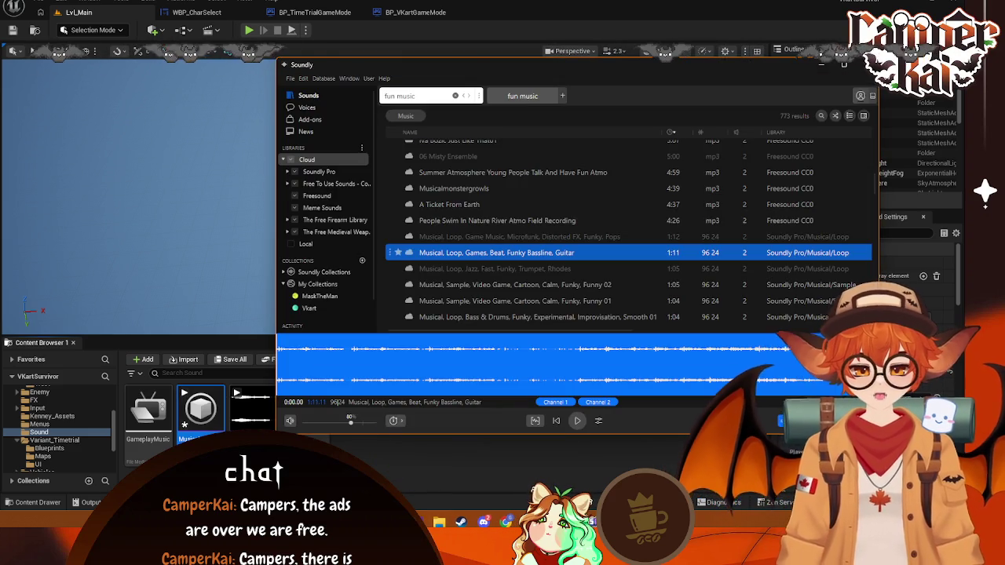
- Rename the newly imported music sound asset
right_click(208, 39)
left_click(259, 170)
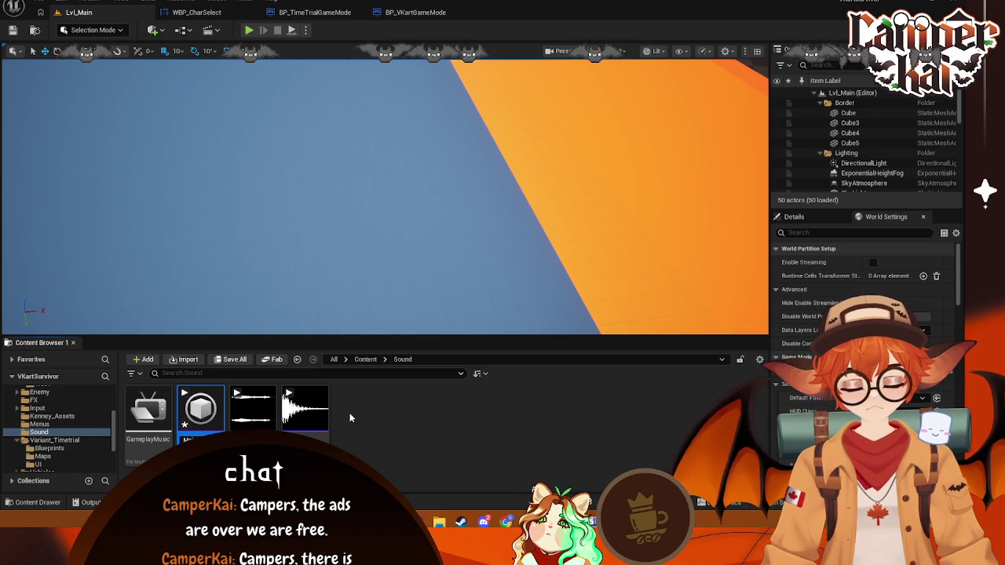
key("Return")
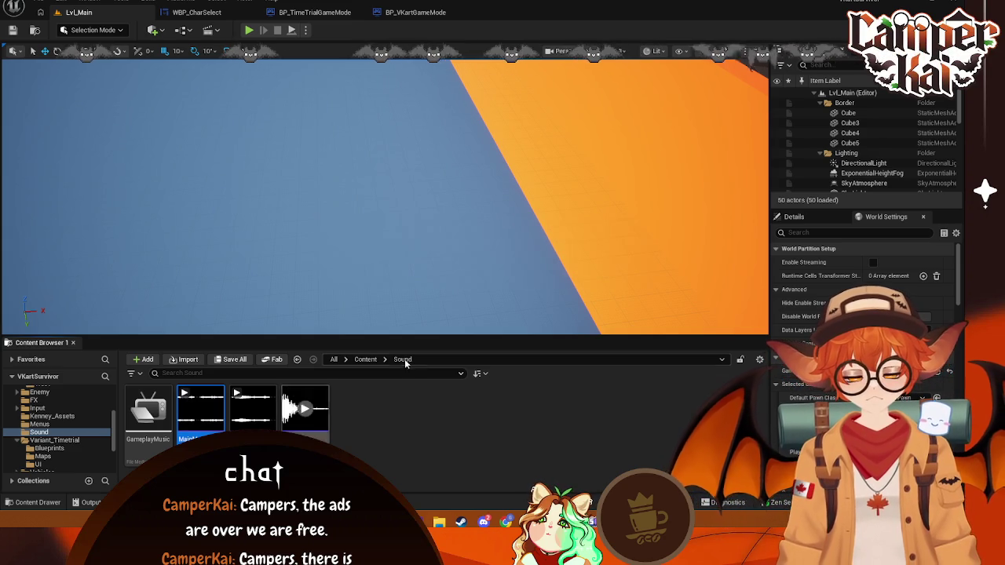
- Preview the Microfunk, Funny 02 and Funny 01 rows, then reselect the Jazz, Fast, Funky, Trumpet, Rhodes loop
left_click(549, 522)
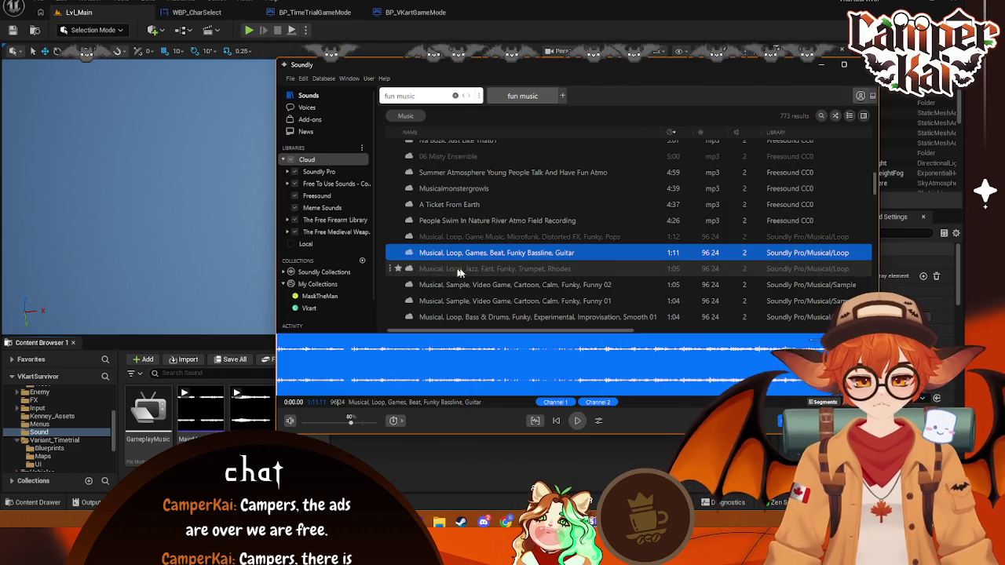
left_click(475, 268)
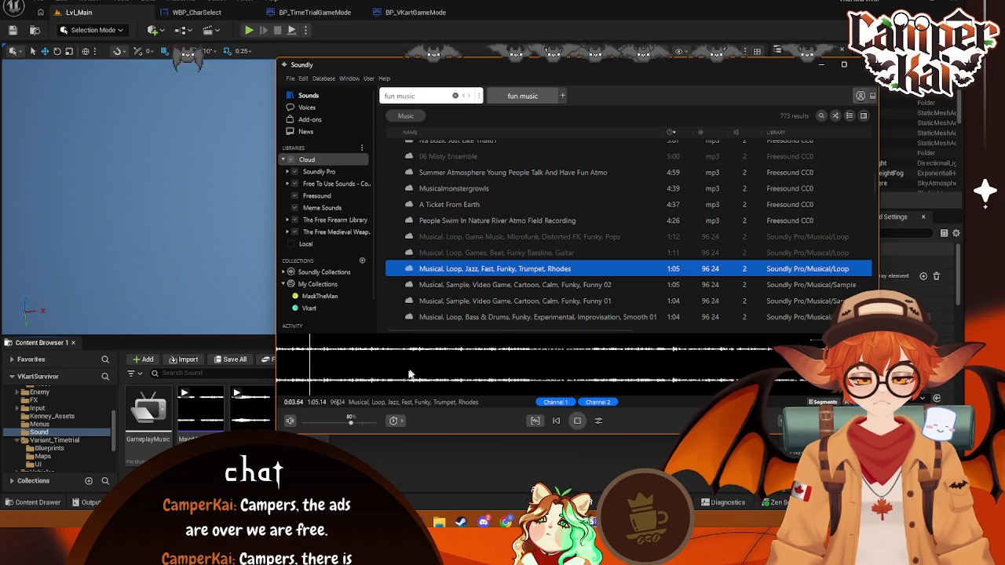
left_click(533, 242)
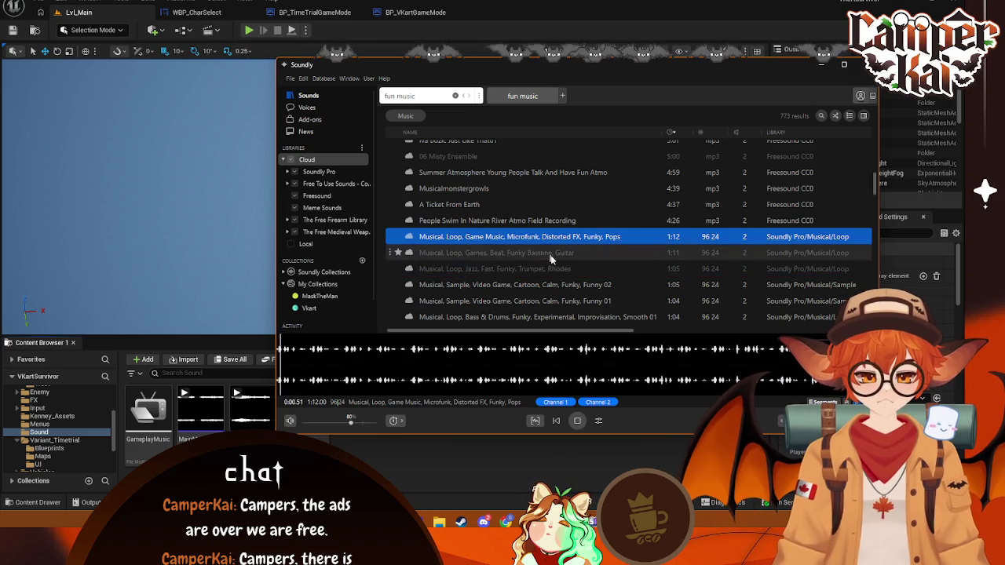
left_click(541, 284)
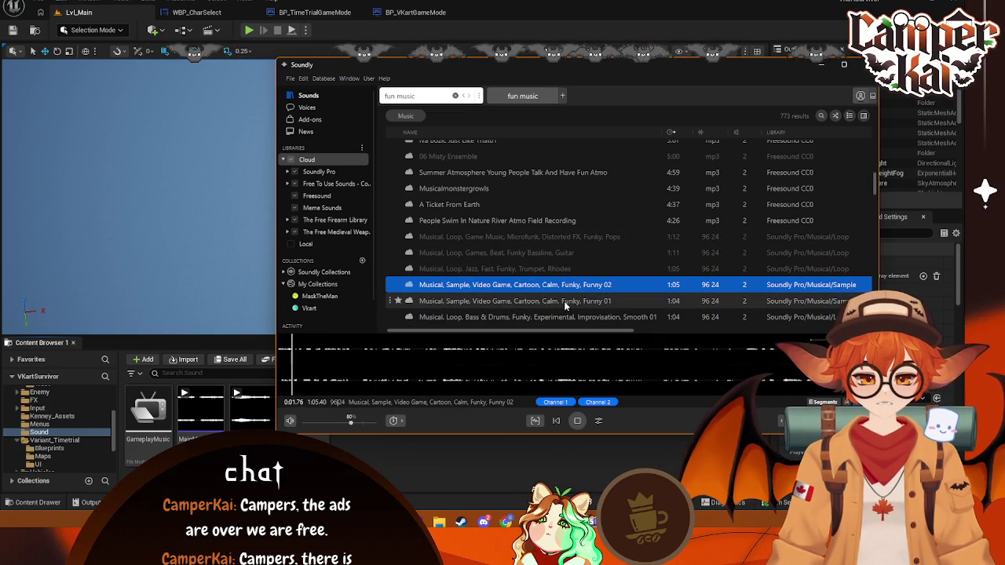
left_click(564, 301)
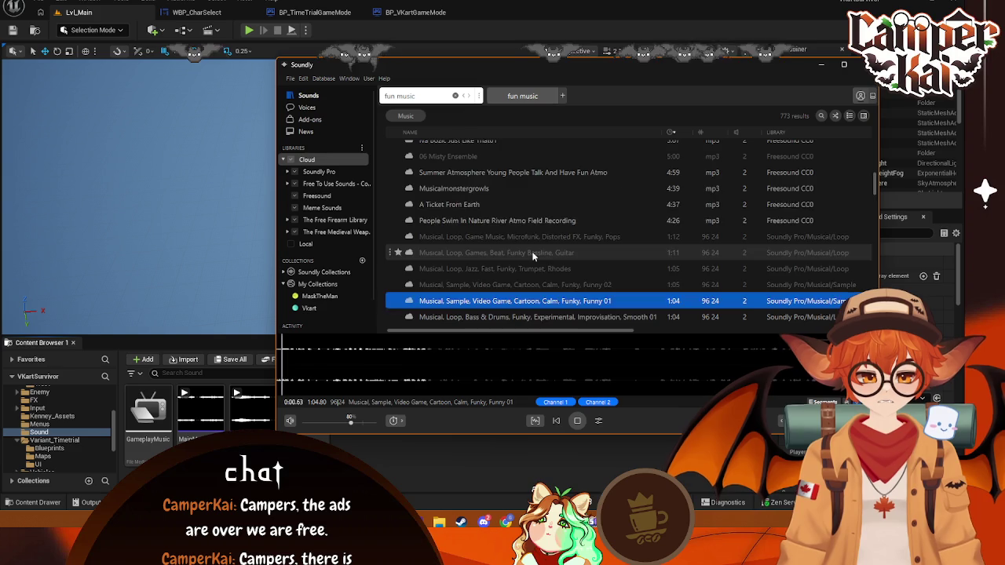
scroll(533, 255, "down", 1)
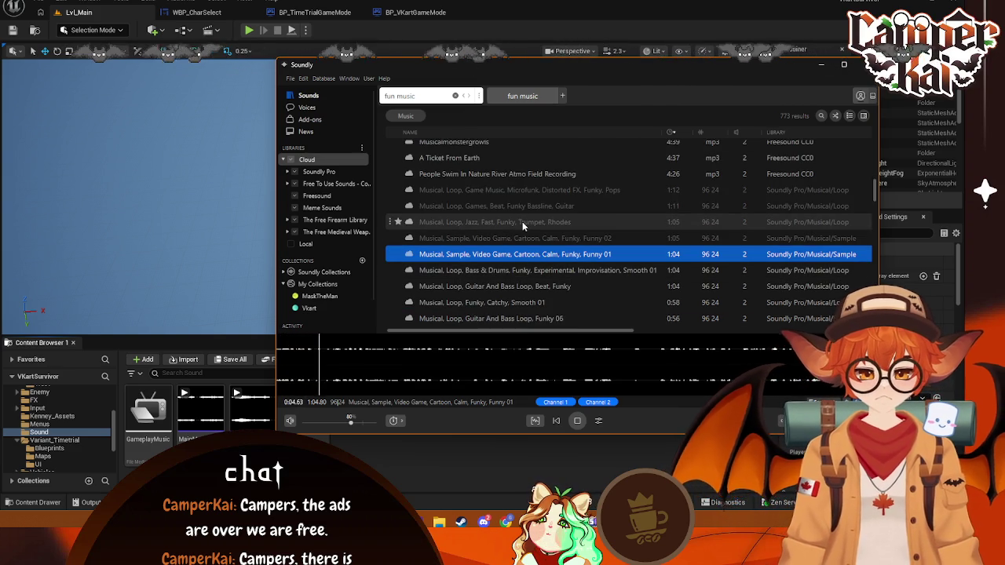
left_click(522, 222)
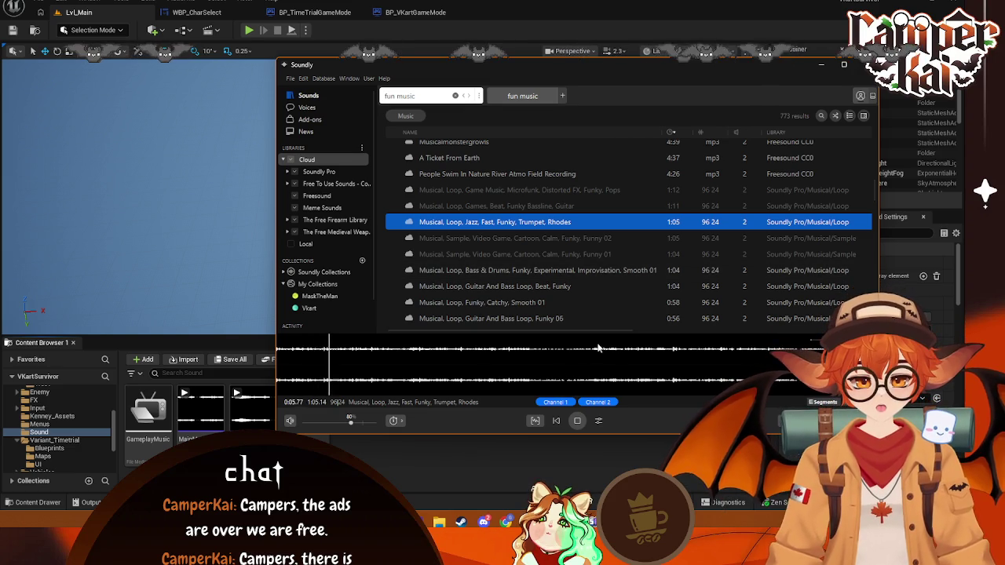
- Select the full Jazz, Fast, Funky, Trumpet, Rhodes loop waveform and drag it into Unreal's Sound folder
left_click_drag(599, 348, 279, 349)
left_click_drag(599, 358, 840, 358)
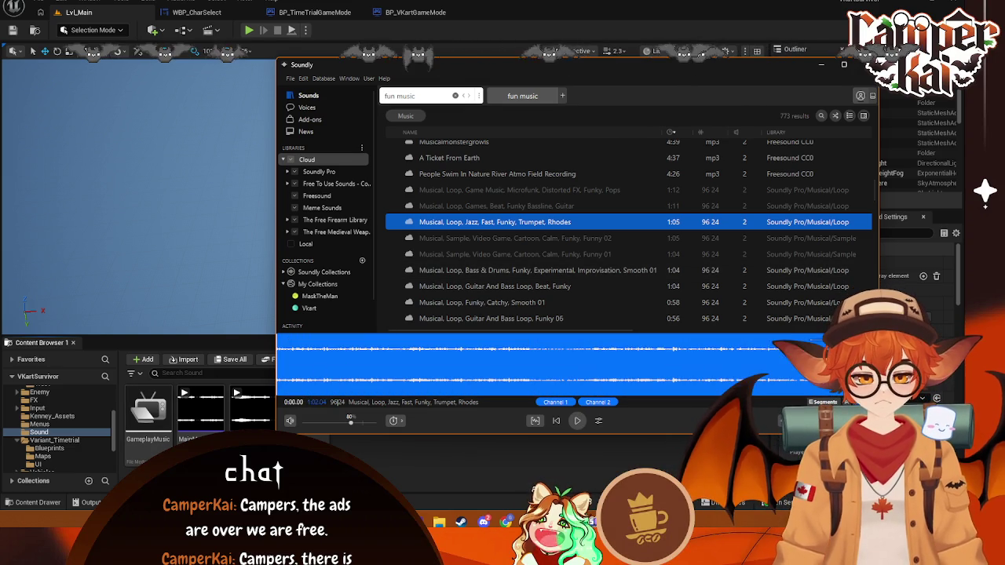
left_click_drag(469, 372, 410, 416)
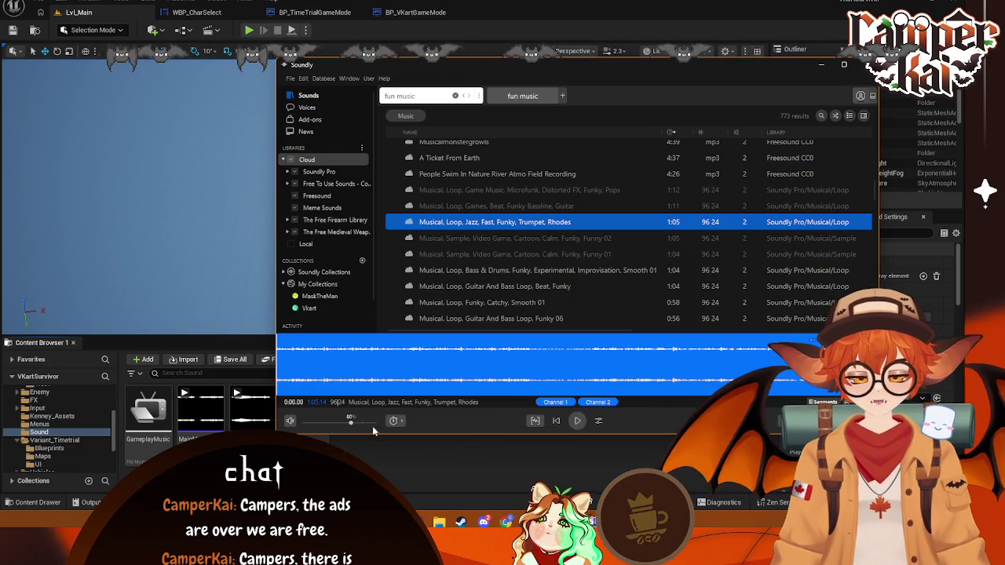
left_click(455, 460)
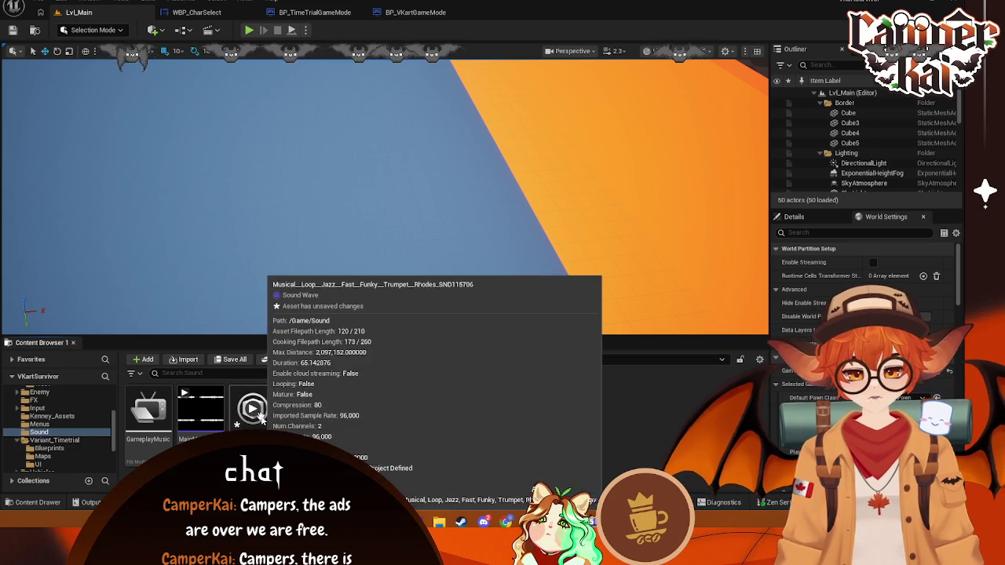
- Play the newly imported sound asset and rename it CharSelectMenuMusic
left_click(236, 392)
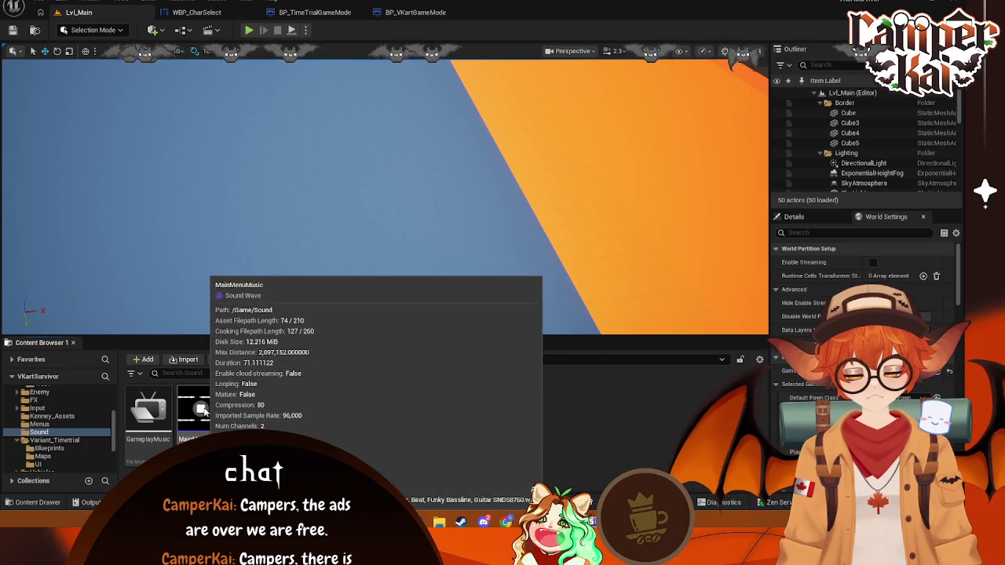
right_click(253, 407)
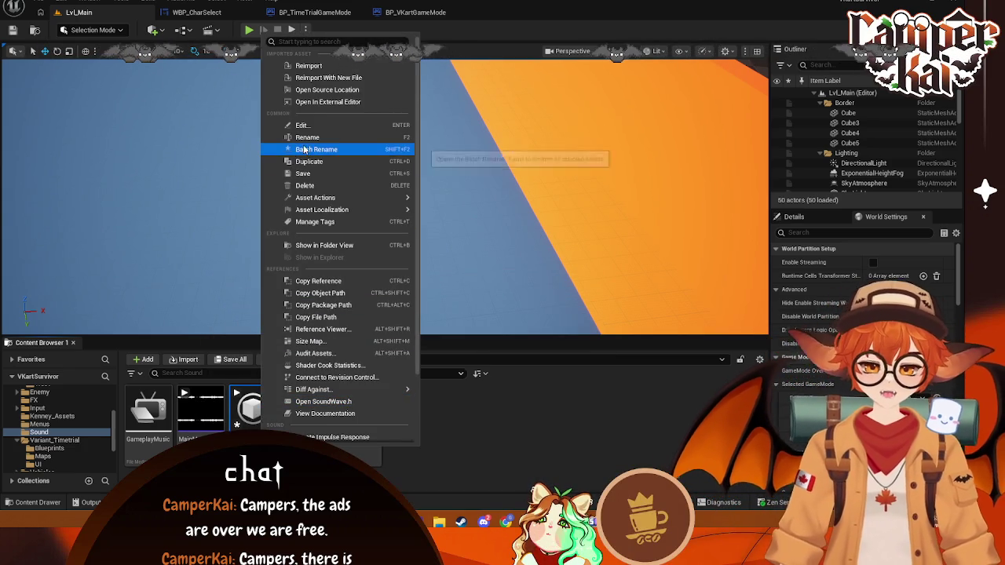
left_click(308, 142)
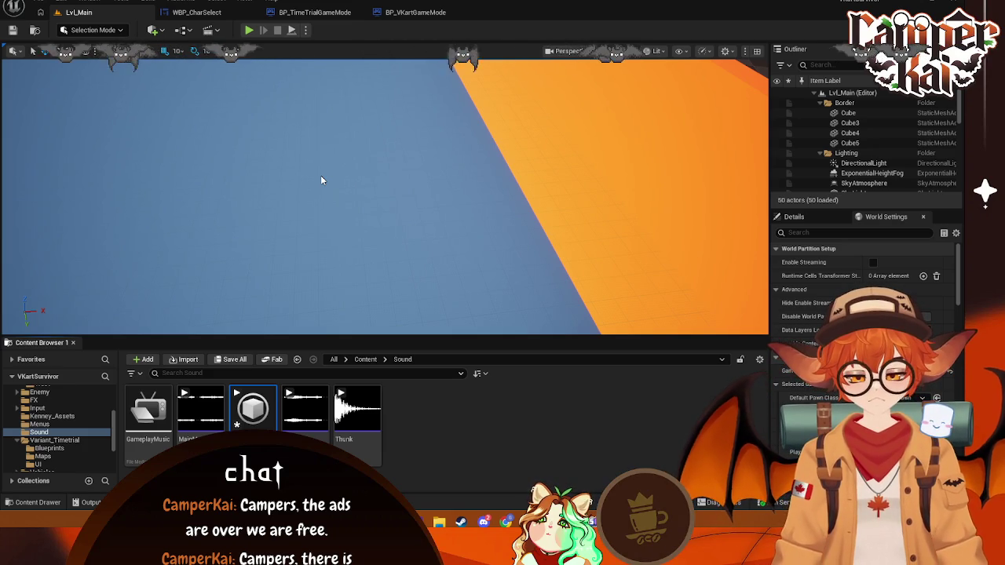
key("Return")
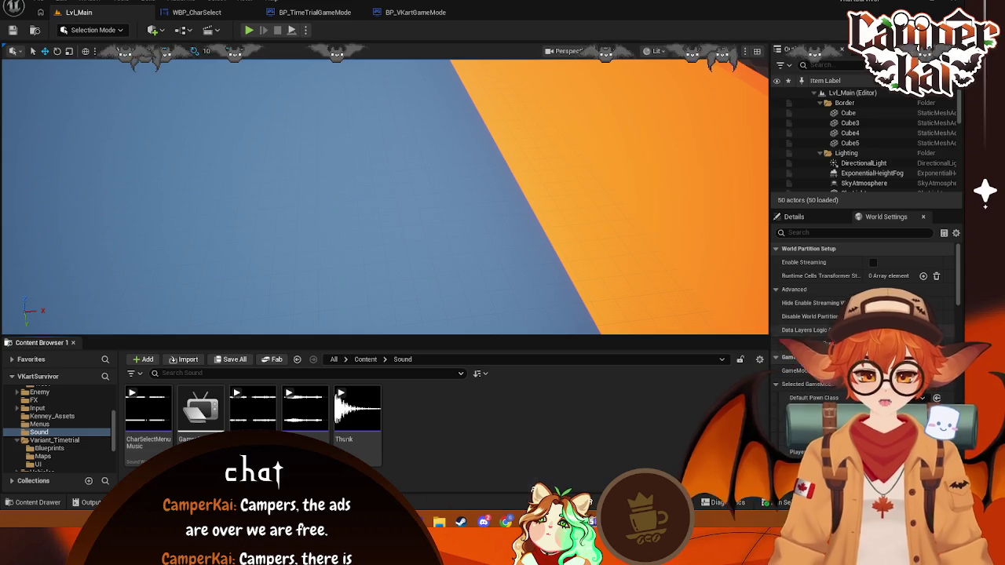
- Search Soundly for 'crash funny' and sort the results by duration, shortest first
key("alt+Tab")
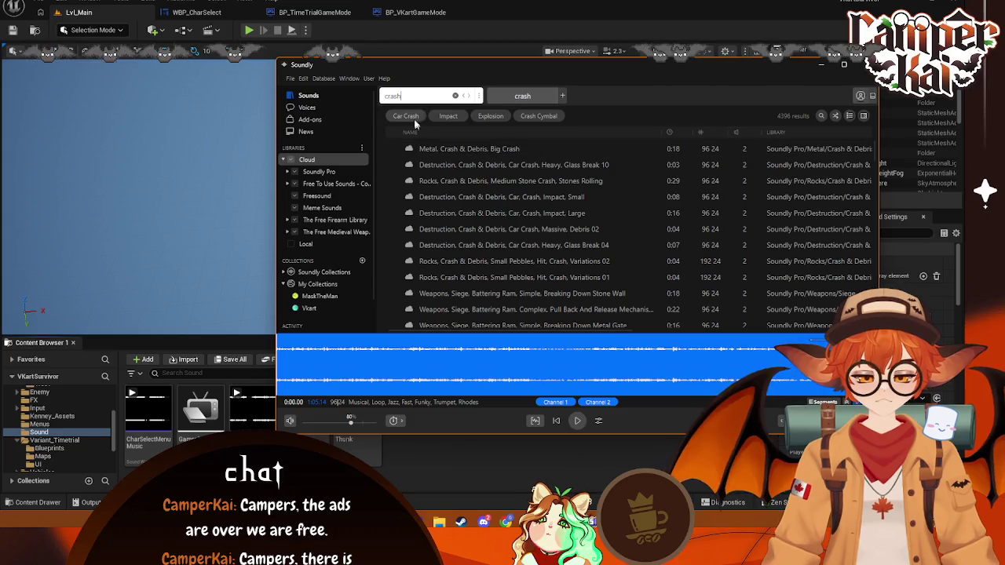
type(" funny")
key("Return")
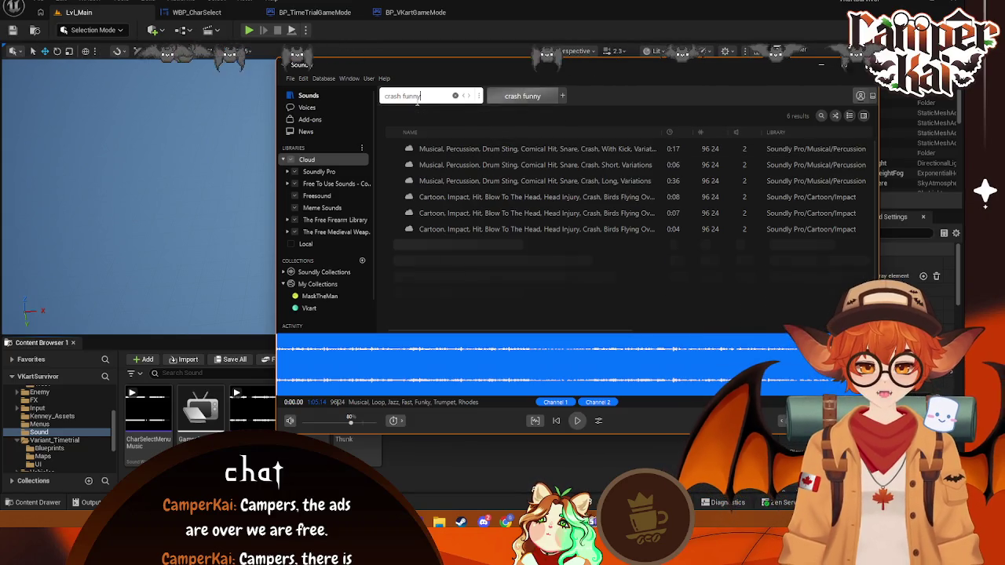
left_click(683, 150)
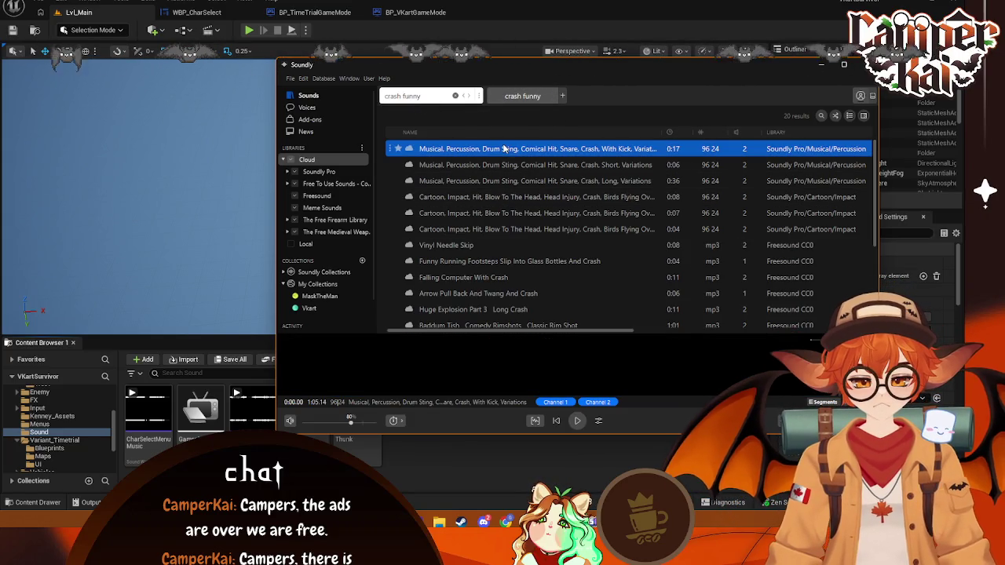
left_click(670, 132)
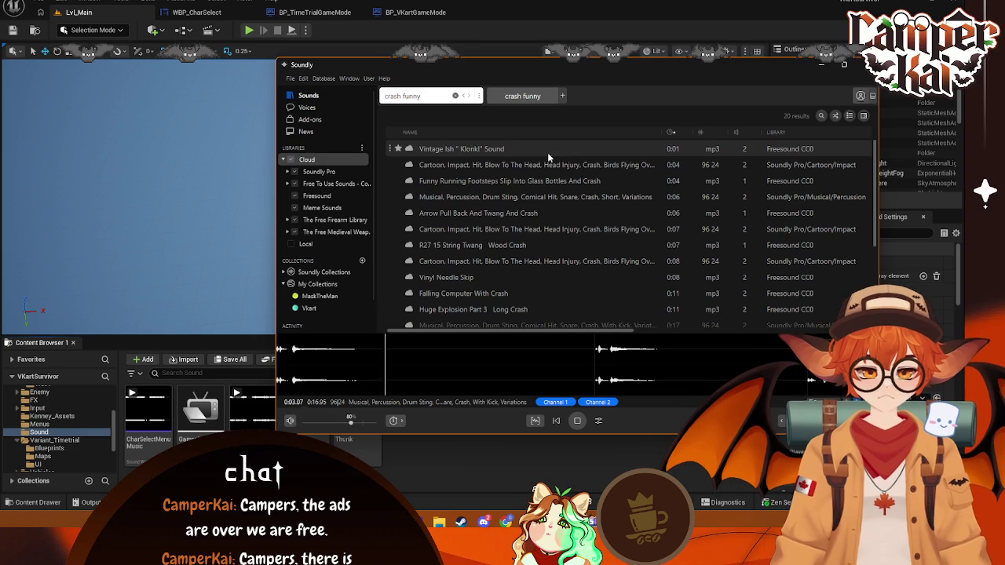
- Preview Vintage Ish Klonk!, the cartoon head-injury impact, the funny footsteps crash and the musical drum sting
left_click(548, 150)
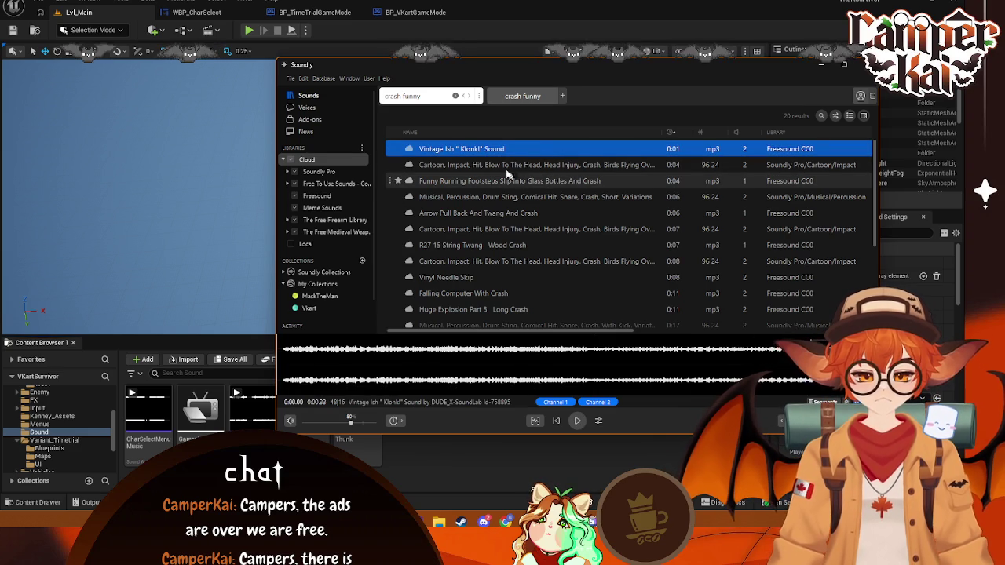
left_click(534, 165)
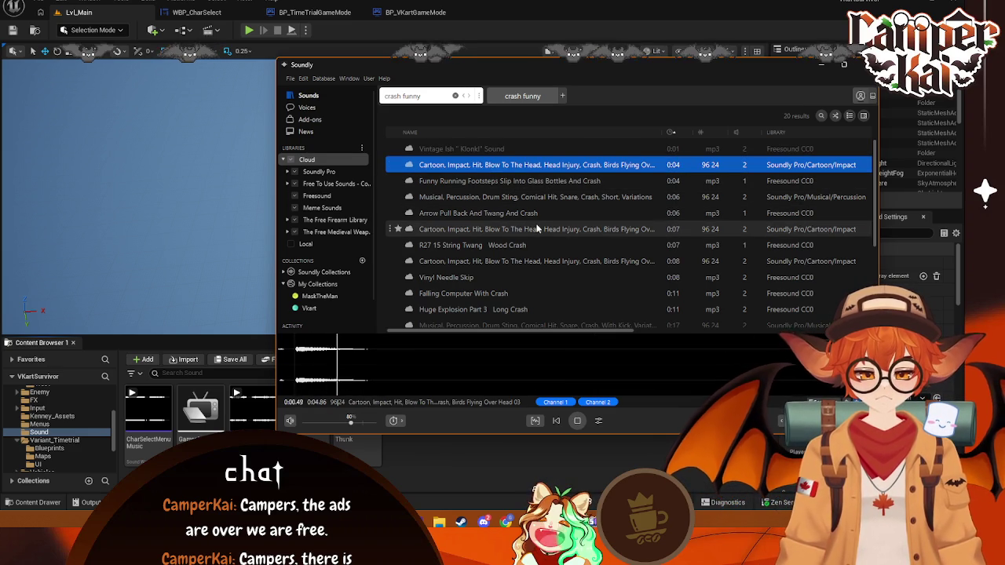
key("Down")
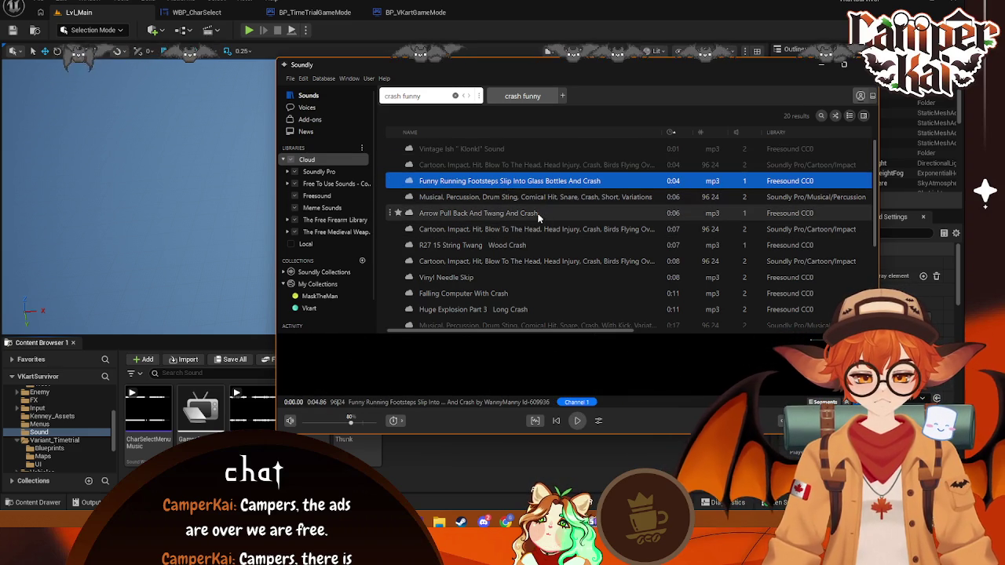
key("Down")
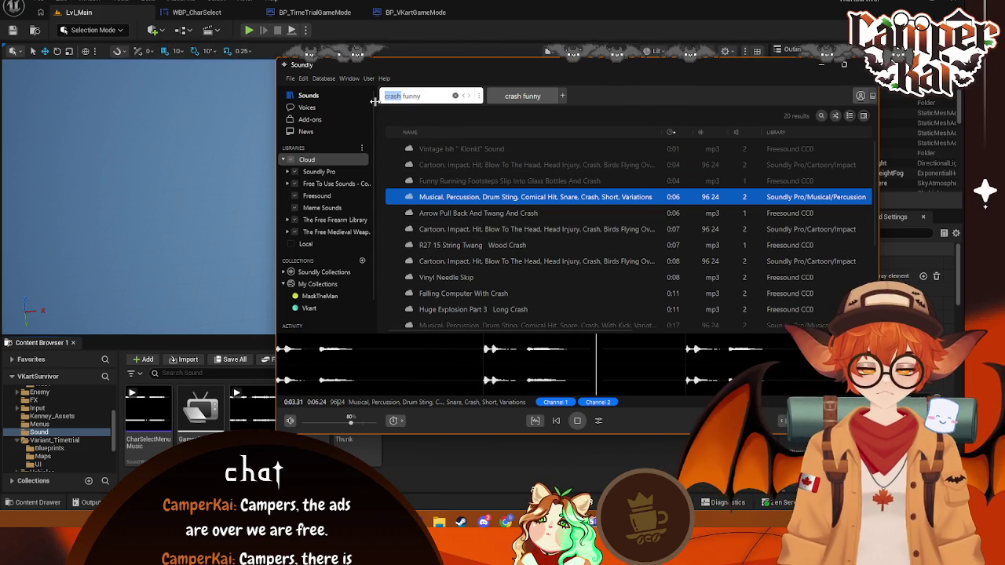
- Search 'impact funny', sort shortest first, and preview Tap On Shoulder and Toof Vocal Impact
type("act")
key("Return")
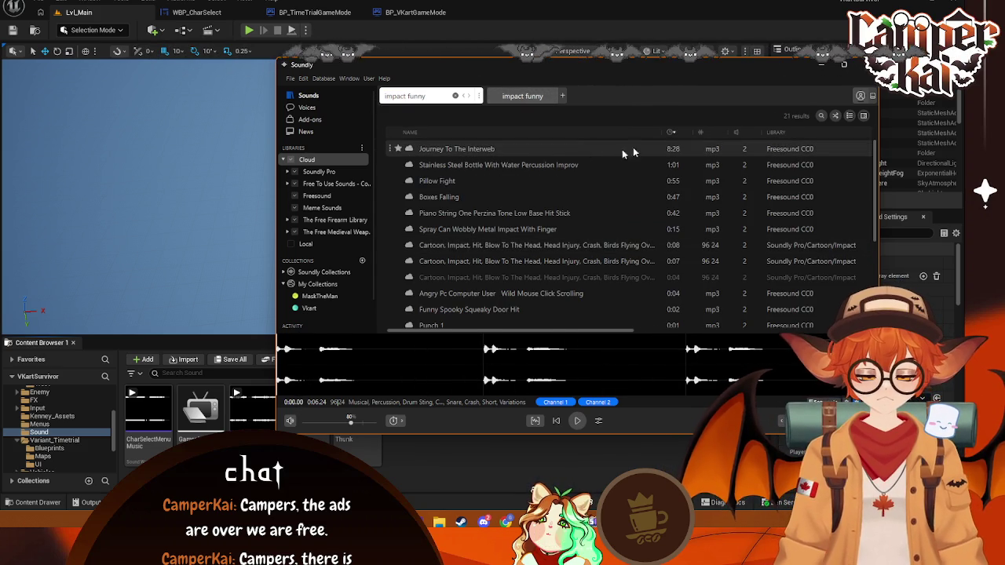
left_click(675, 135)
left_click(456, 148)
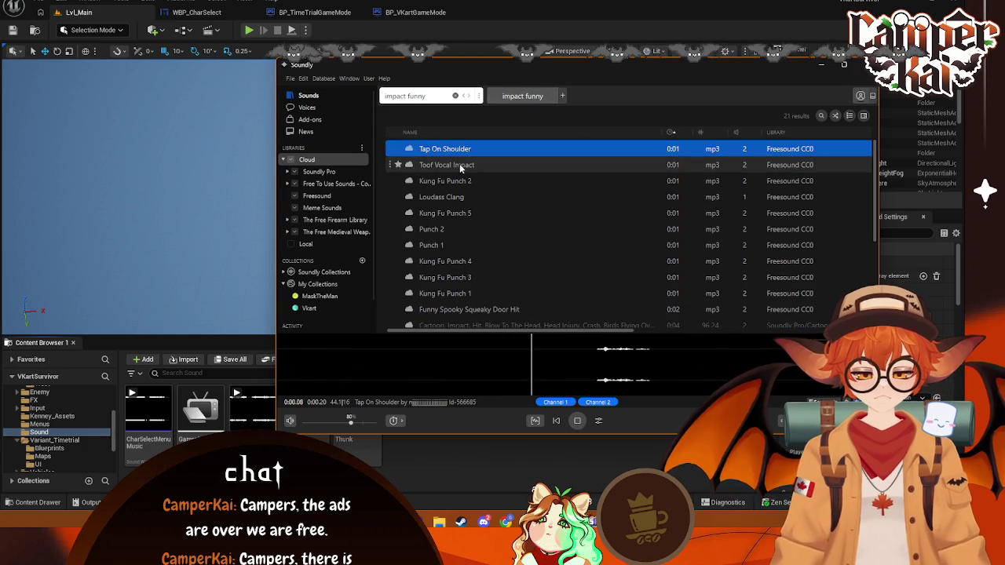
left_click(460, 166)
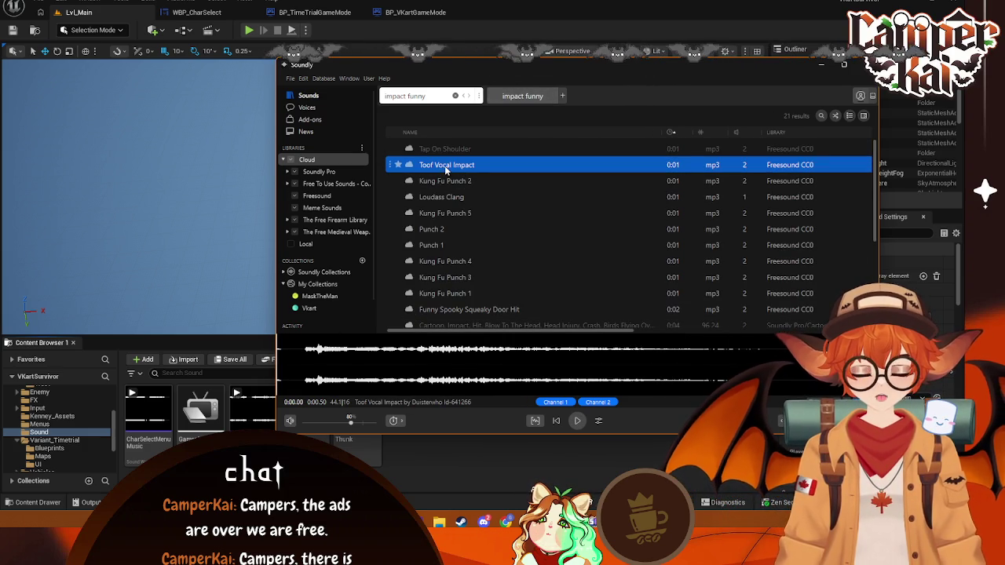
- Preview Kung Fu Punch 2, Loudass Clang, Funny Spooky Squeaky Door Hit and the angry computer user clicking clip
left_click(449, 181)
left_click(453, 198)
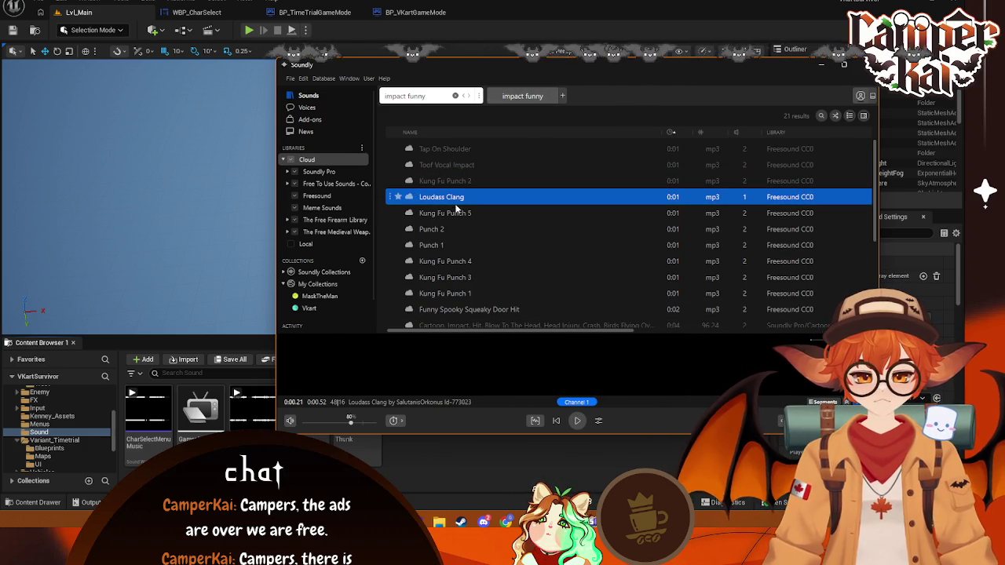
scroll(465, 262, "down", 1)
left_click(465, 263)
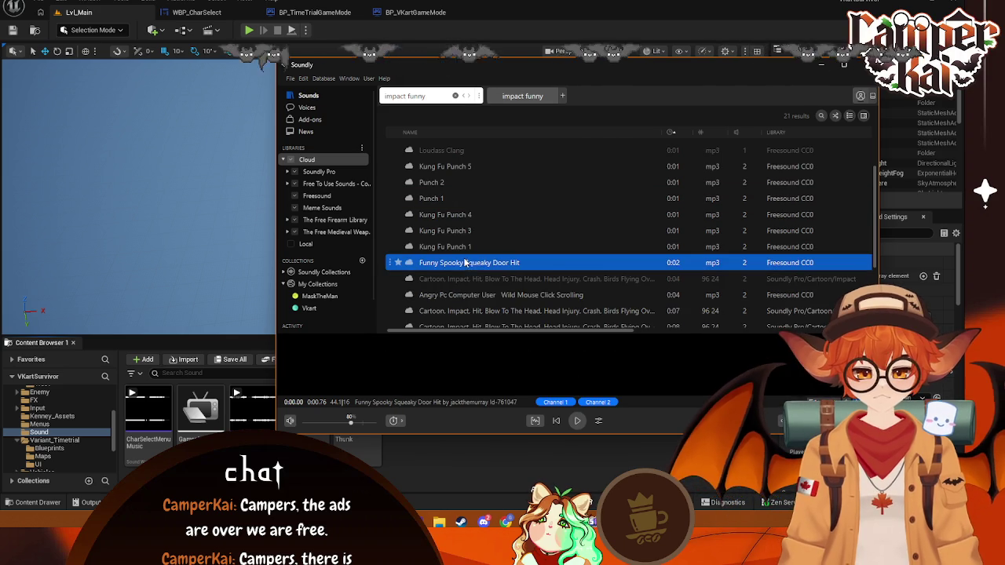
scroll(488, 262, "down", 2)
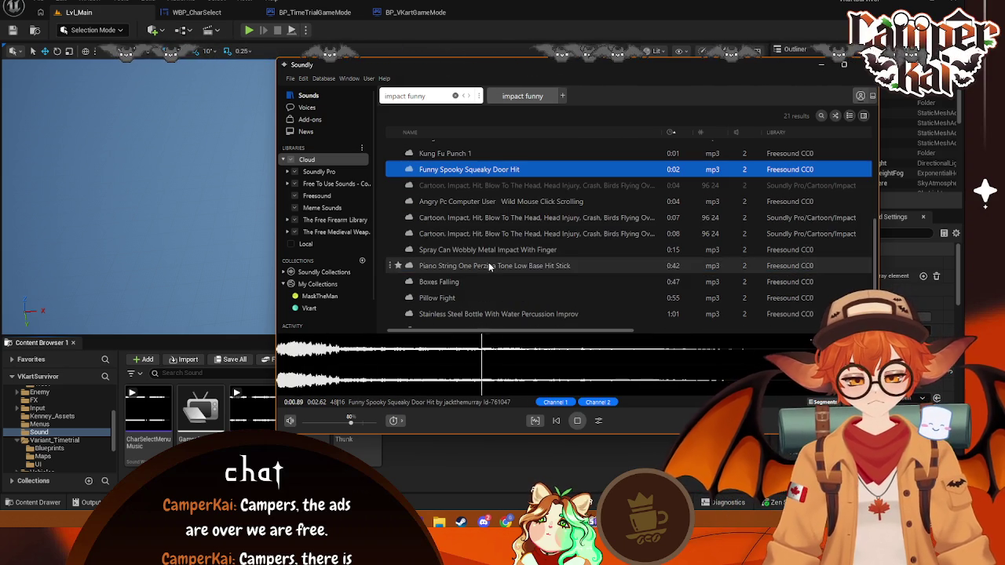
left_click(485, 203)
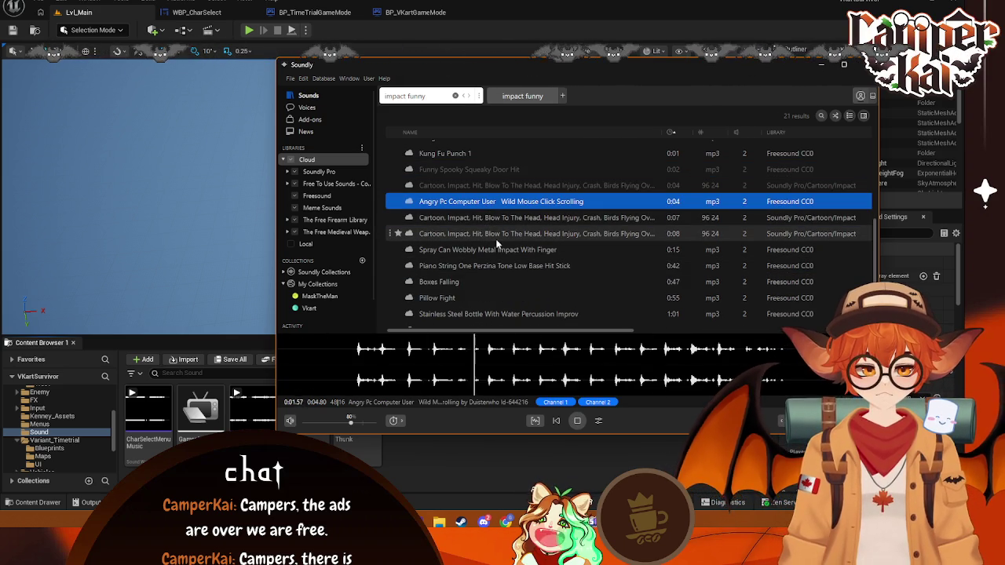
scroll(495, 238, "up", 2)
scroll(460, 202, "up", 3)
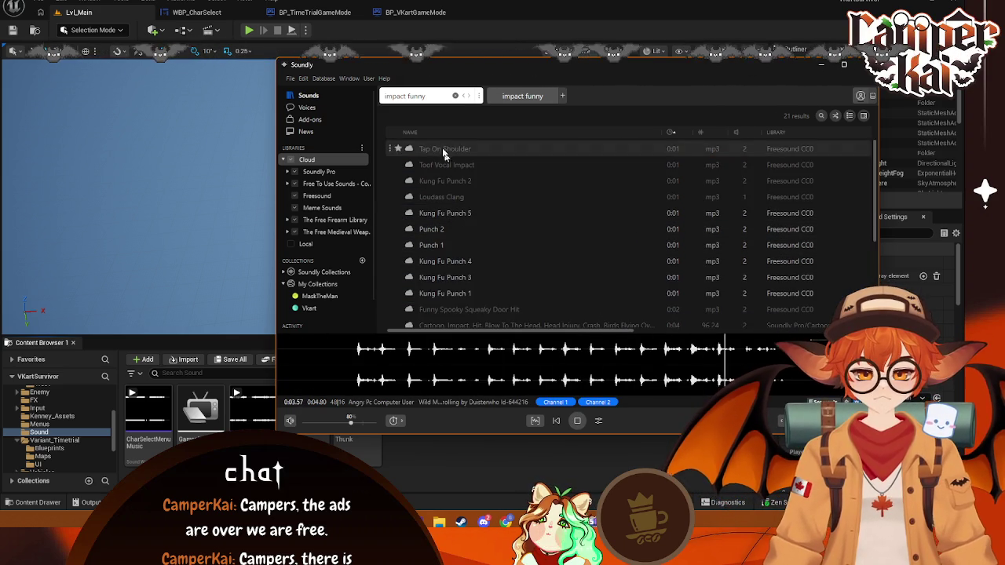
- Search 'impact silly', sort by duration, and preview the plucky cartoon impact and Slightmetallicthud
type("silly")
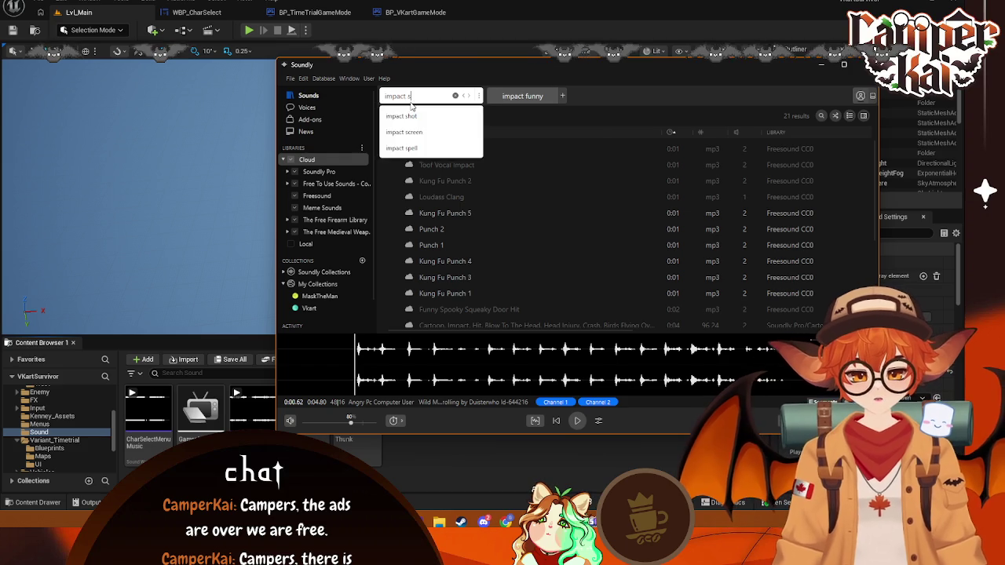
key("Return")
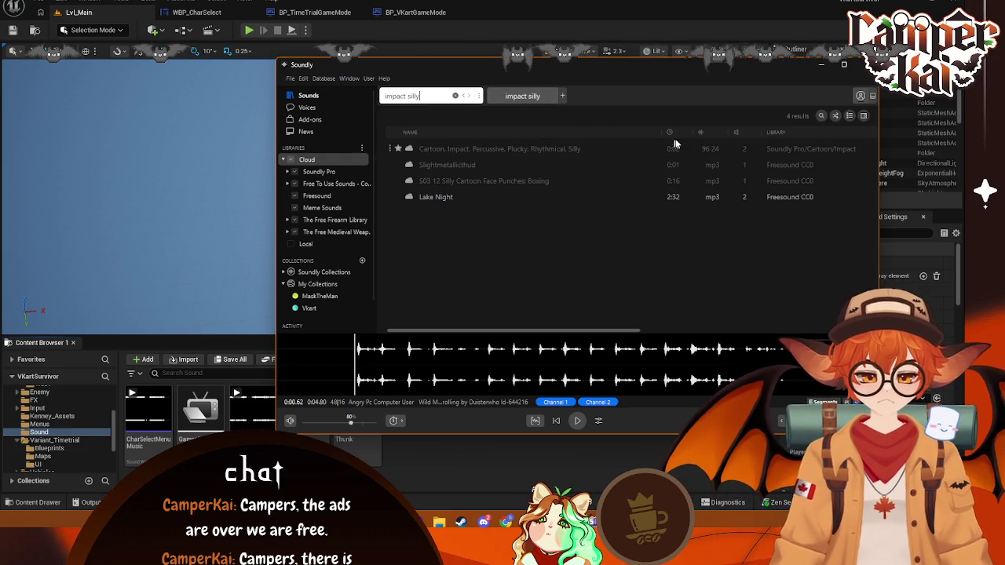
left_click(672, 134)
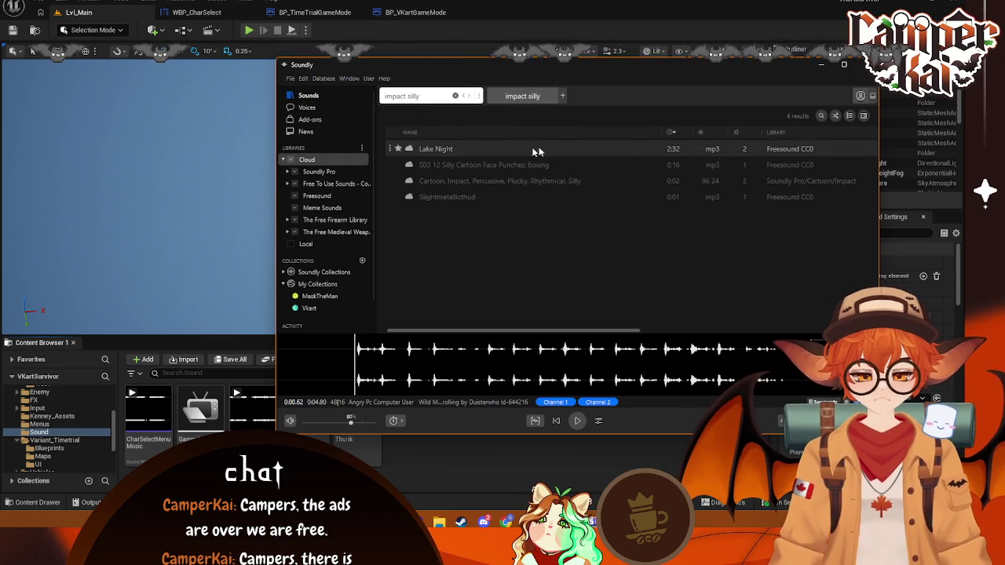
left_click(462, 182)
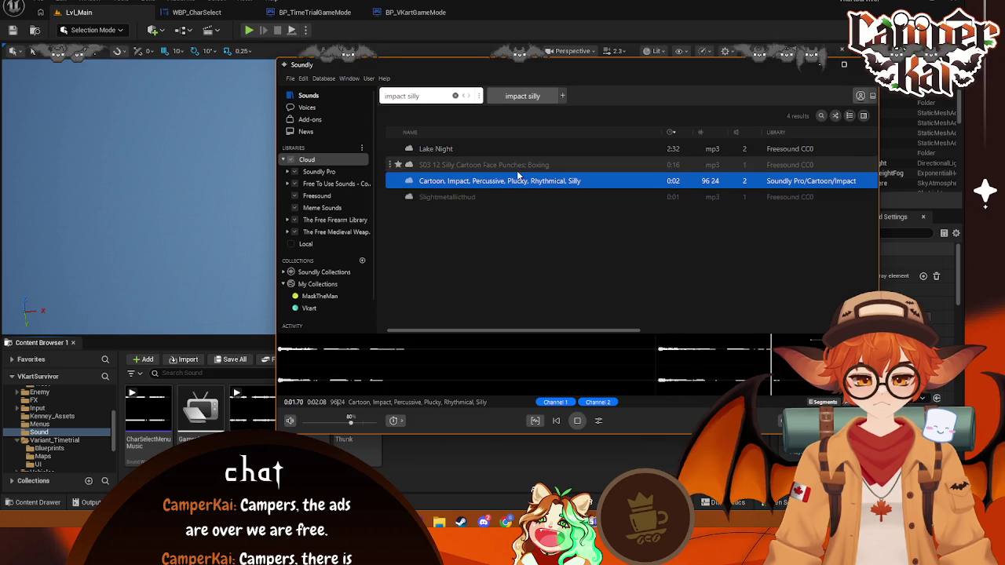
key("Up")
key("Down")
key("Down")
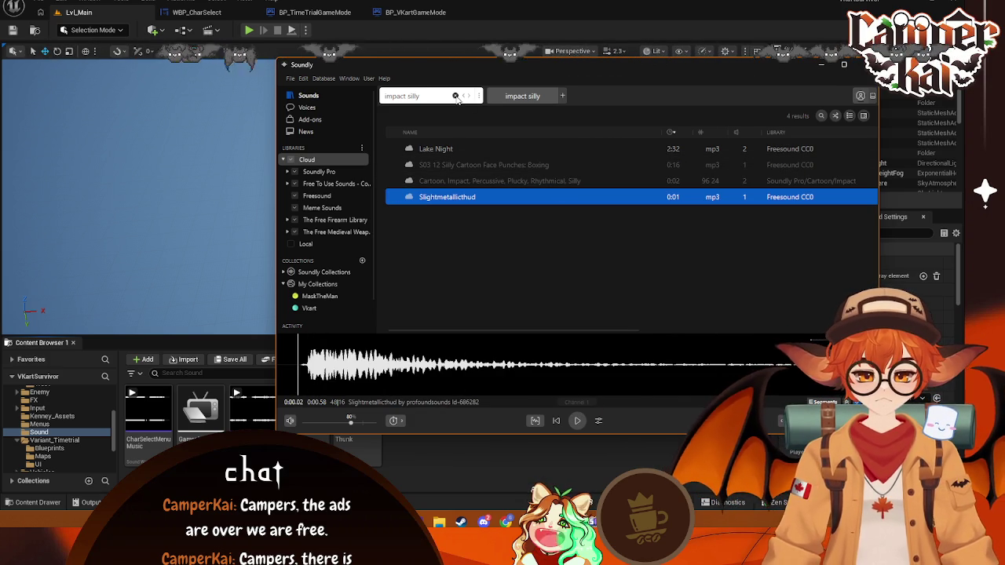
left_click(672, 132)
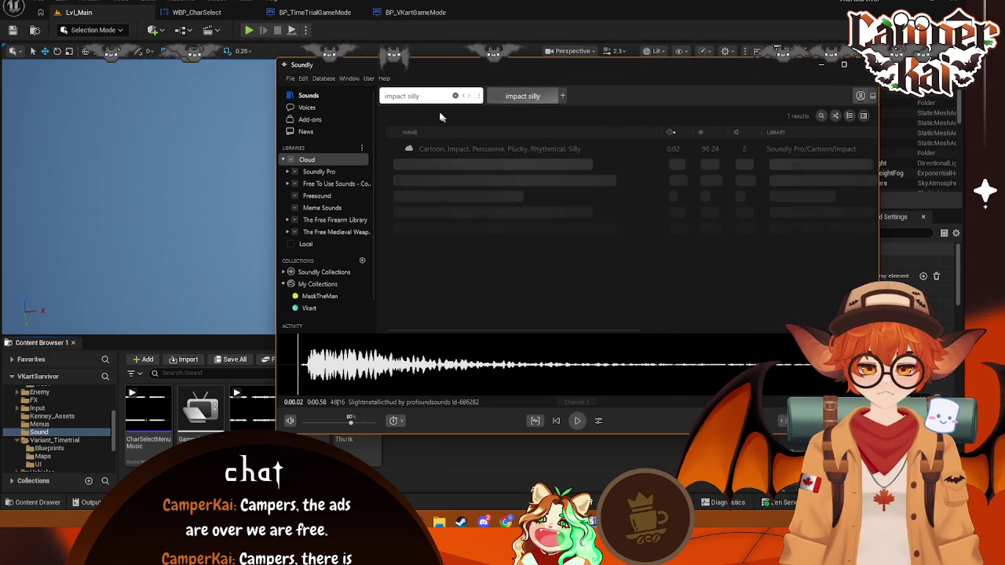
left_click(416, 96)
- Search 'crash' sorted shortest first, preview the metal clash and cutlery rattle, then narrow to 'car crash'
type("ash")
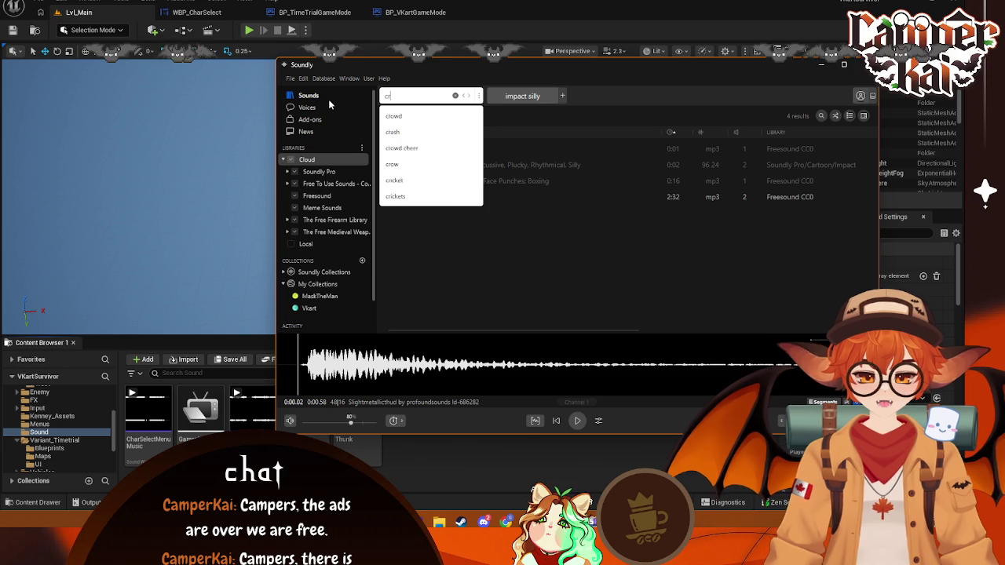
key("Return")
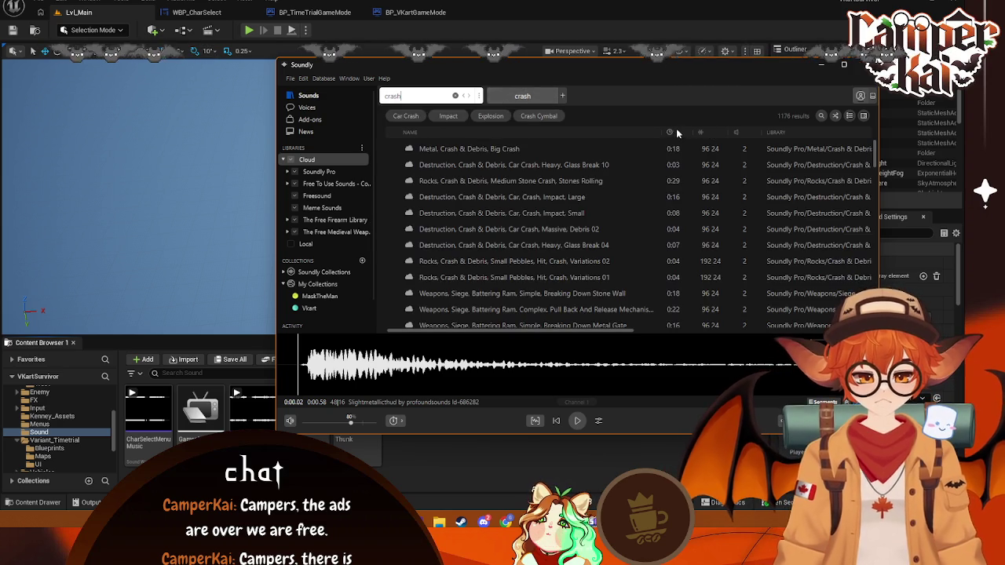
left_click(674, 132)
left_click(677, 133)
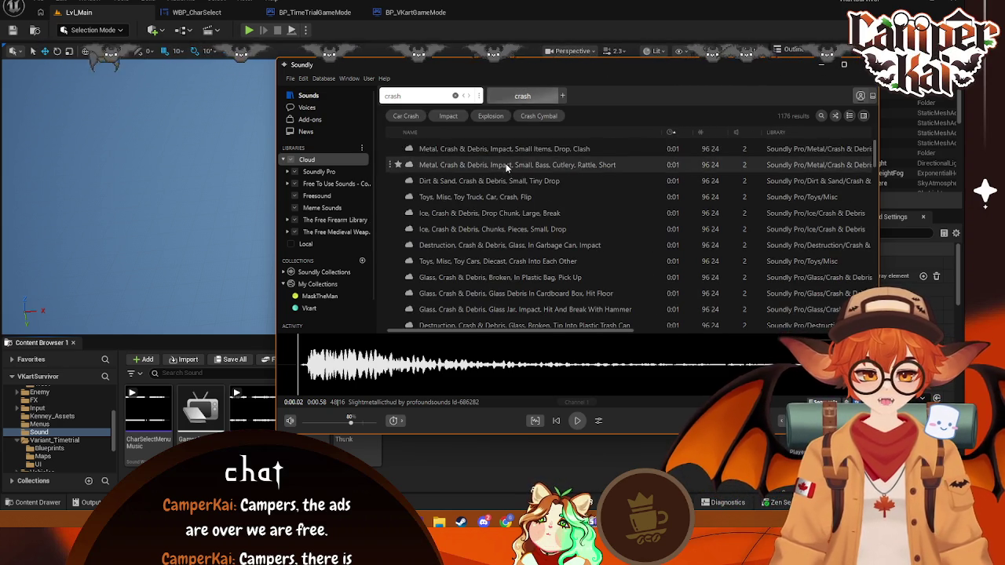
left_click(482, 148)
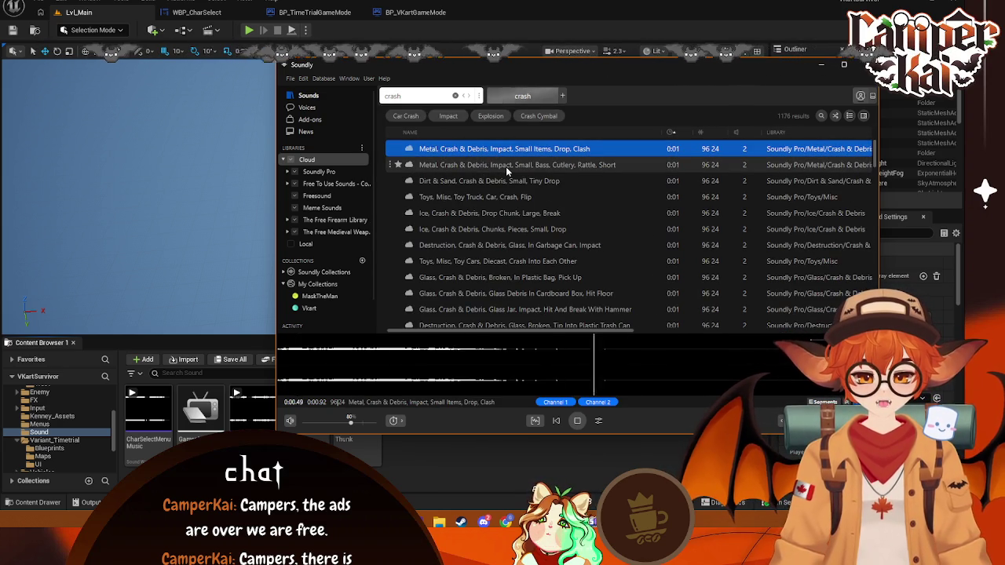
left_click(507, 167)
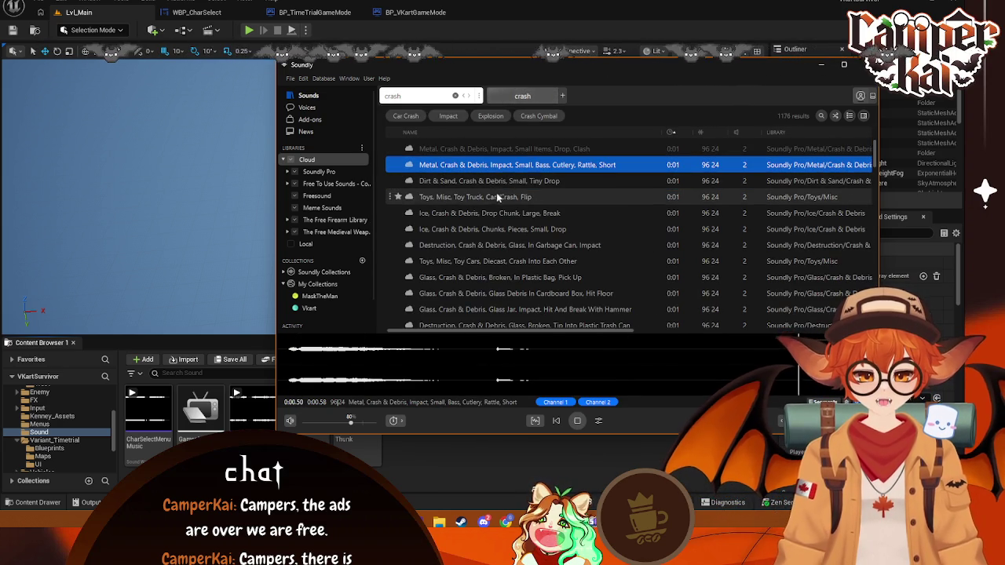
left_click(405, 115)
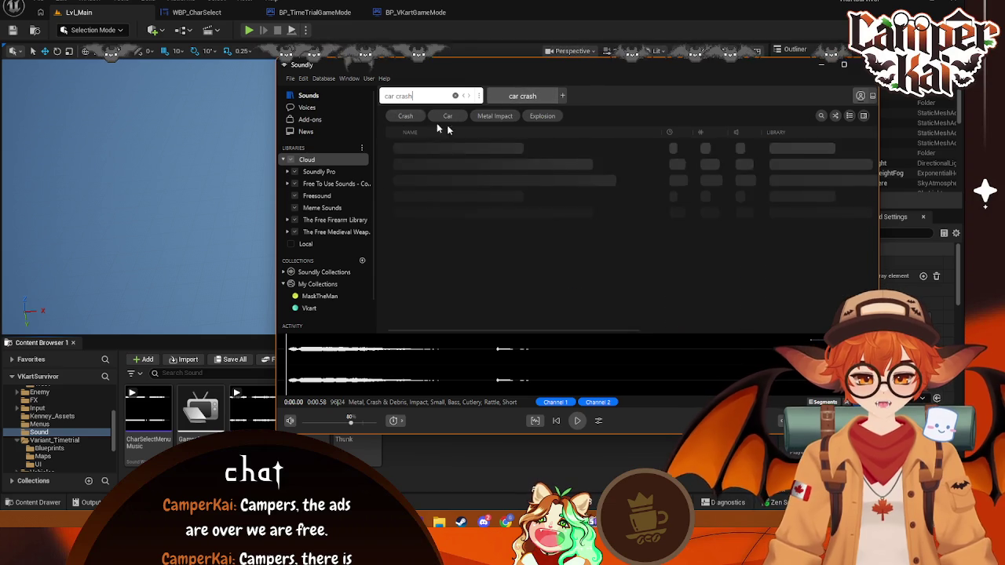
- Sort car crash results shortest first and preview the toy truck, diecast, glass, electronic and RC crashes
left_click(669, 133)
left_click(669, 132)
left_click(577, 152)
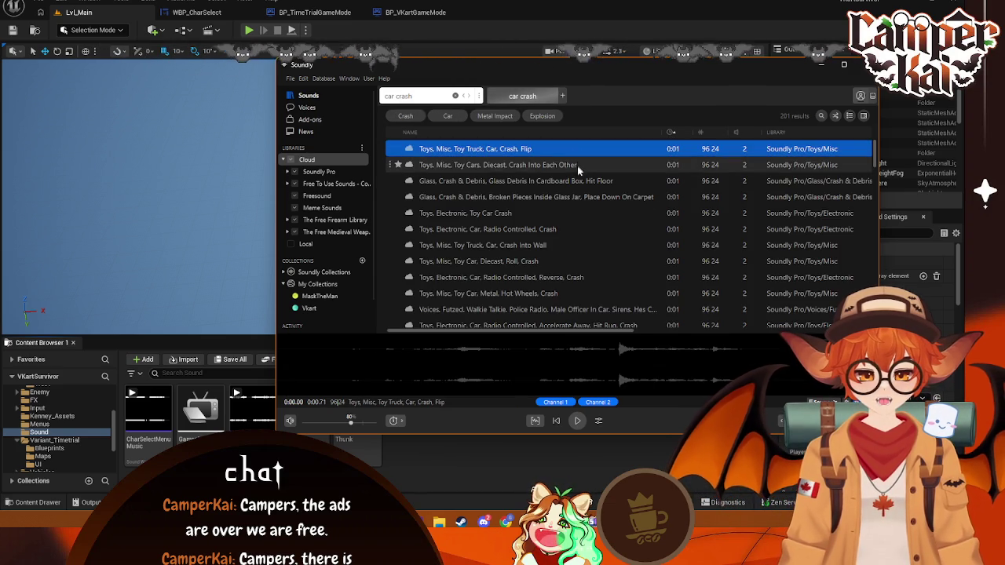
left_click(511, 166)
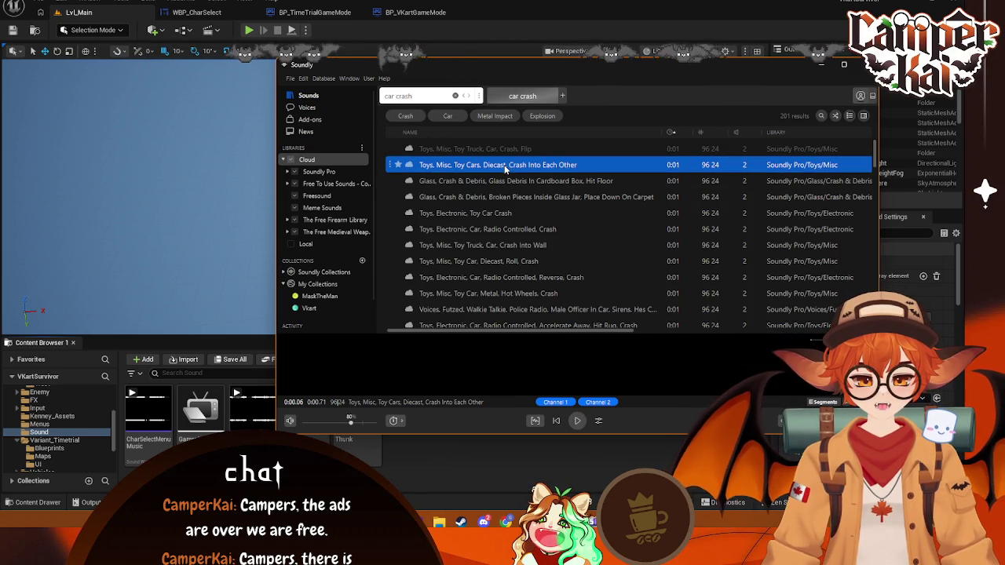
left_click(527, 187)
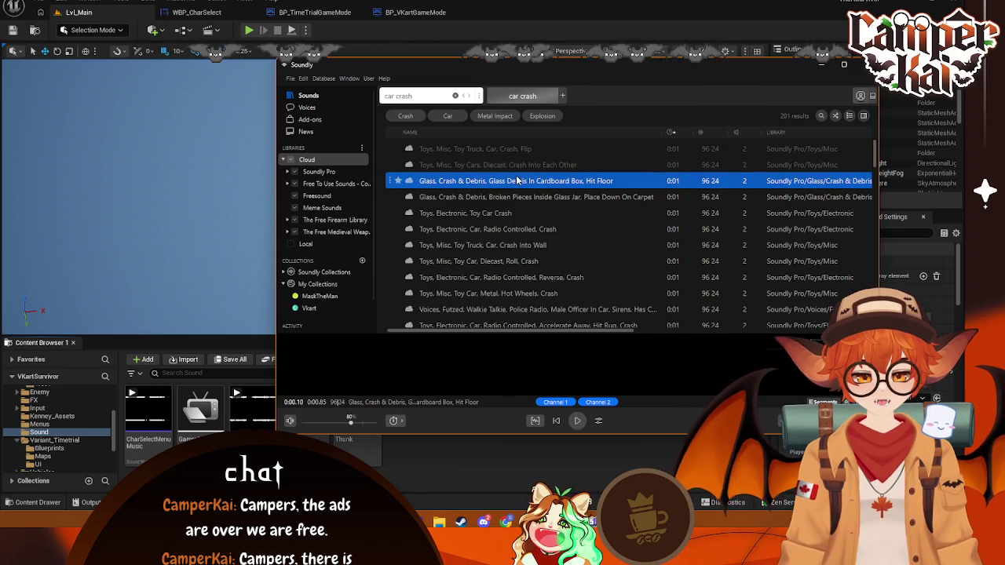
left_click(524, 197)
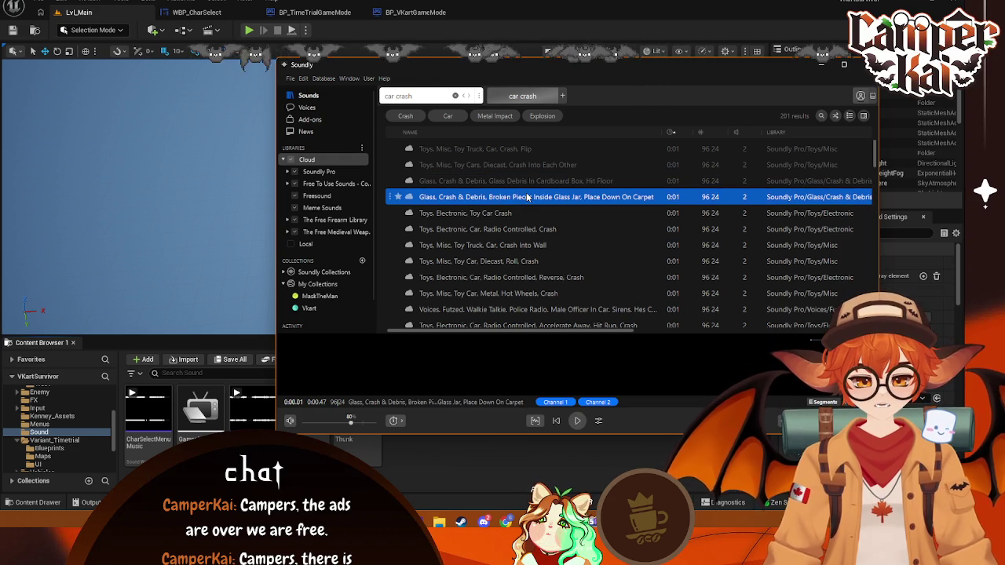
left_click(514, 213)
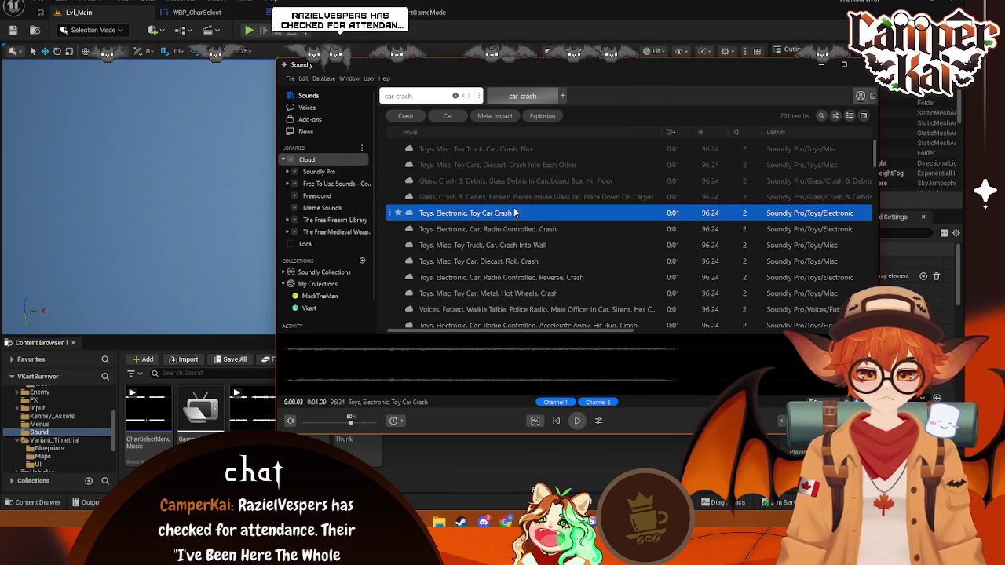
left_click(531, 230)
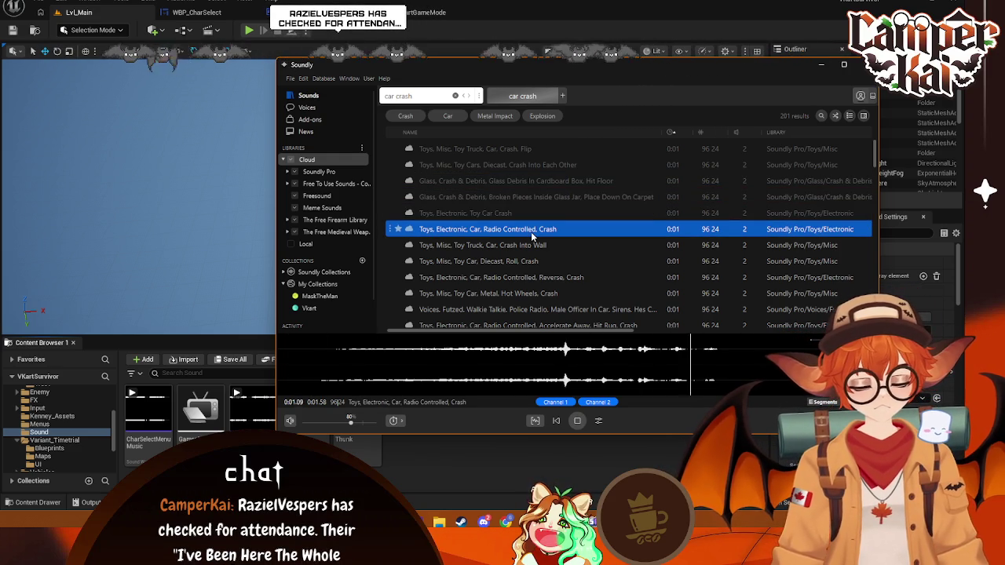
- Preview more toy car crashes, including Diecast Roll, RC Reverse, Hot Wheels and the police radio clip
left_click(531, 244)
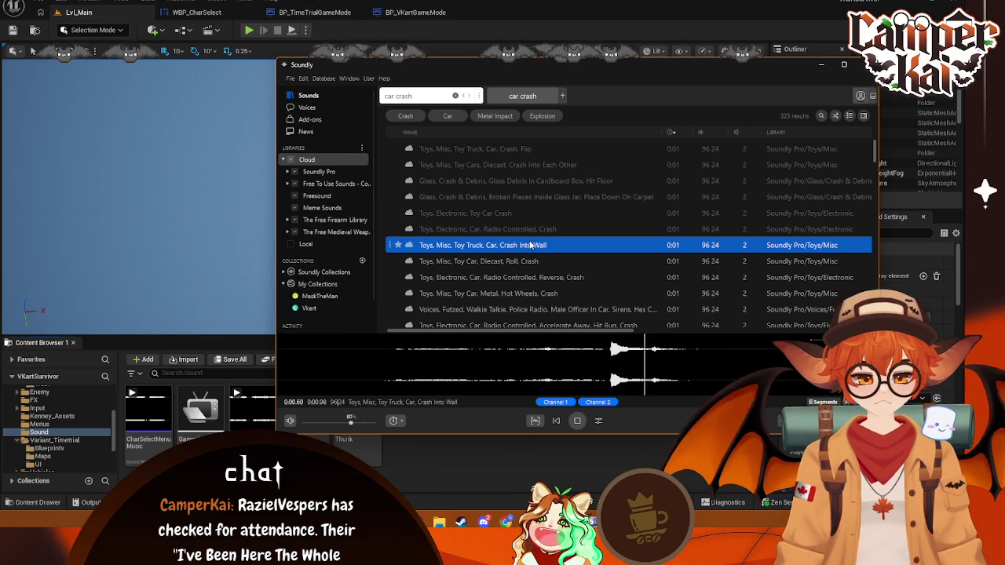
left_click(527, 261)
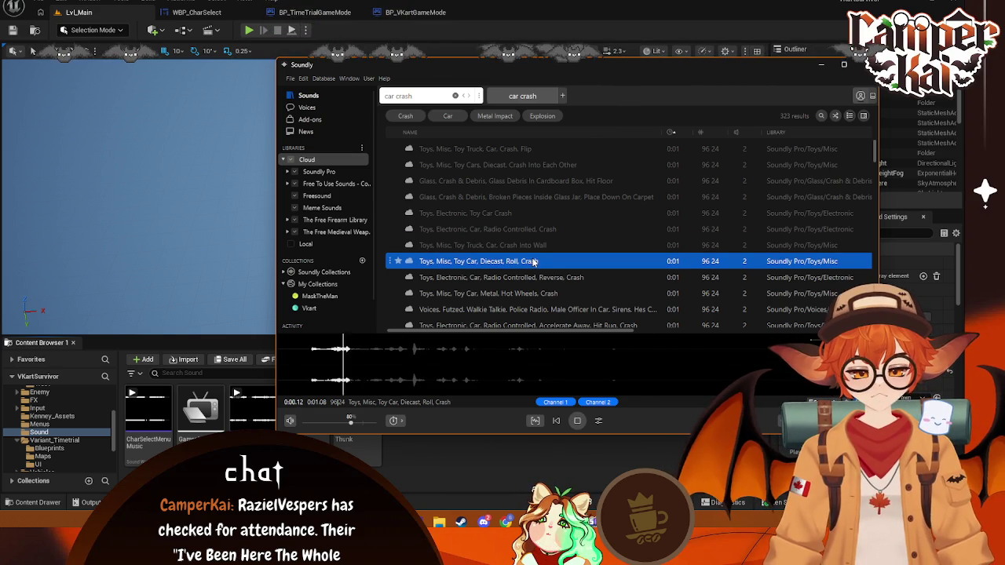
left_click(557, 278)
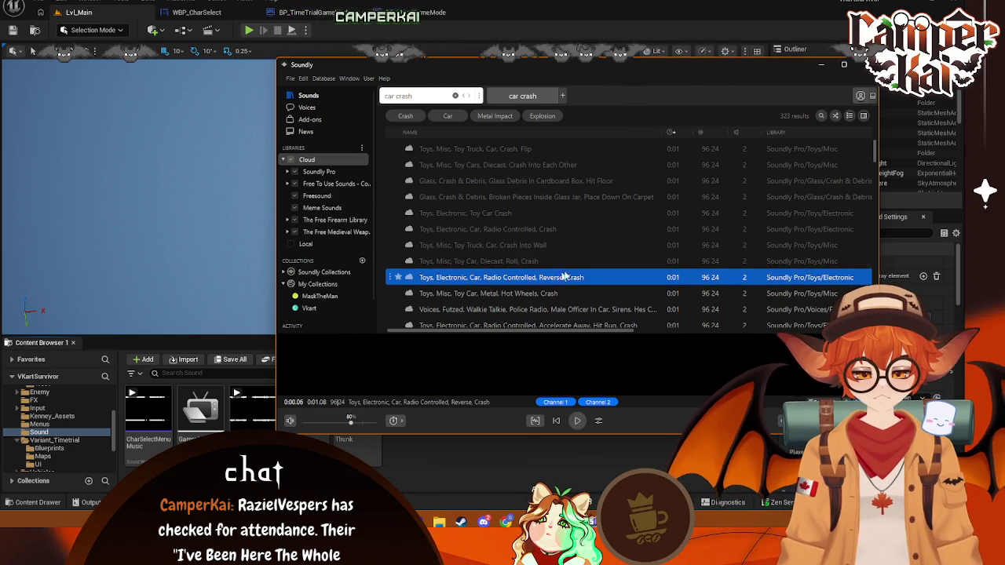
scroll(616, 231, "down", 3)
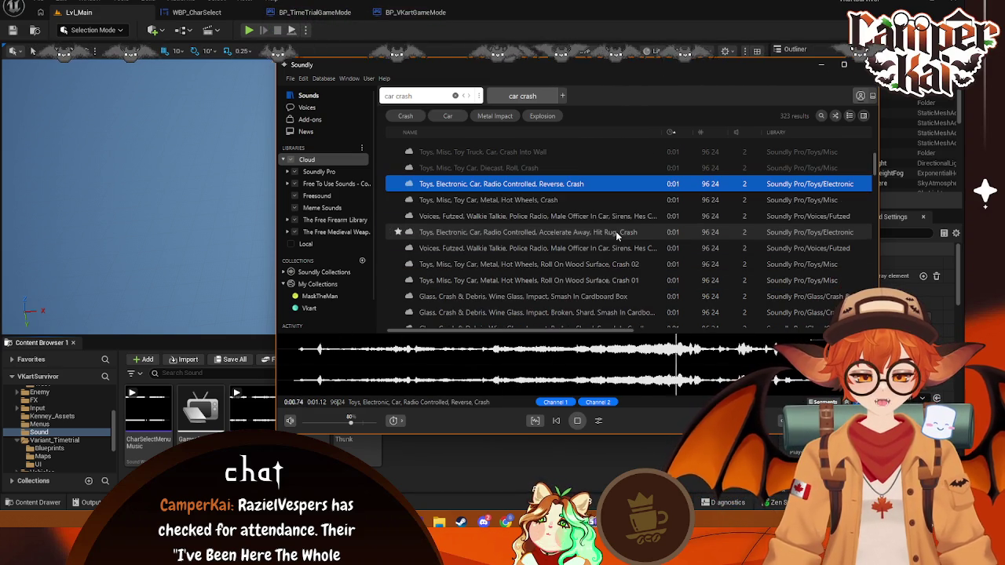
left_click(540, 200)
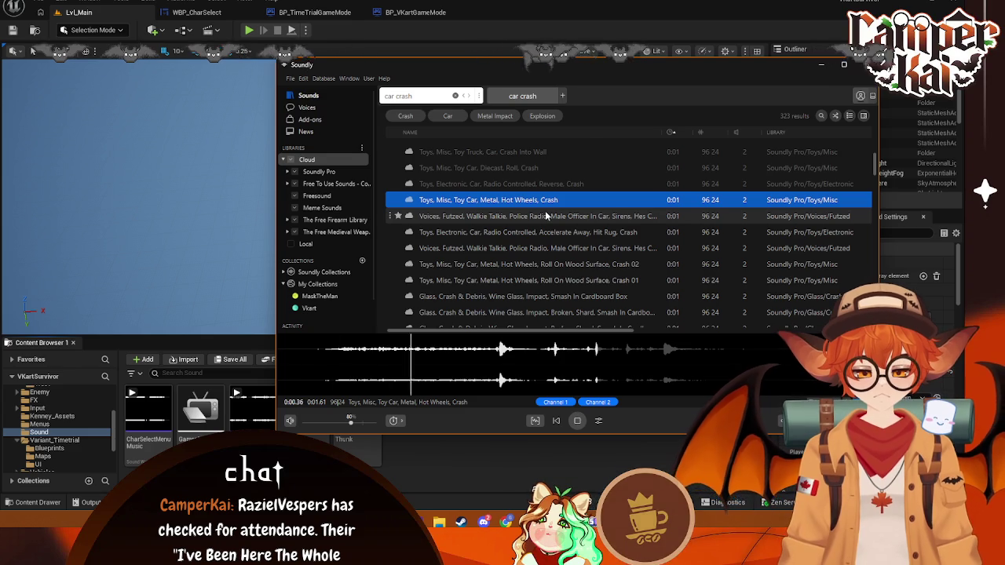
left_click(549, 218)
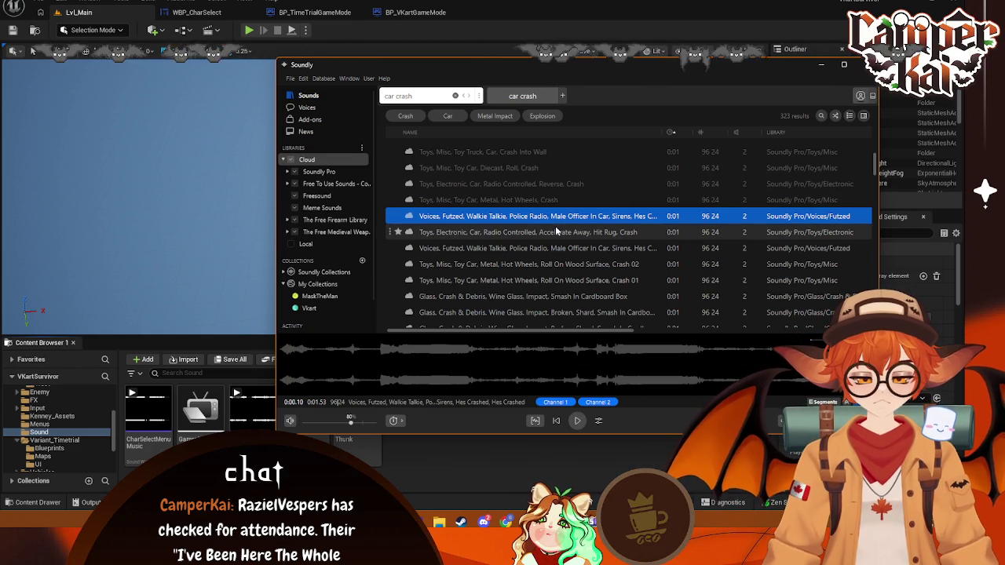
left_click(556, 232)
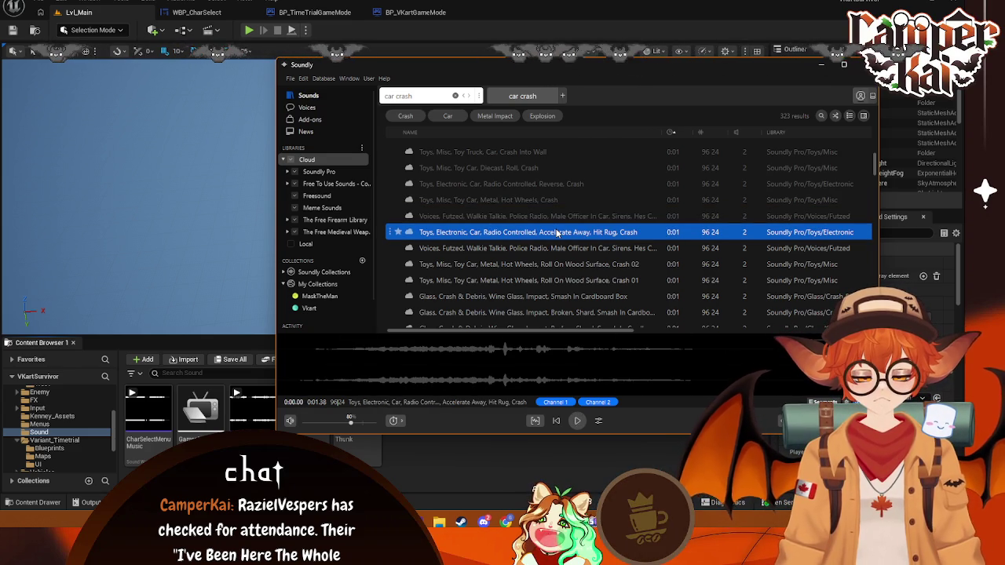
left_click(554, 248)
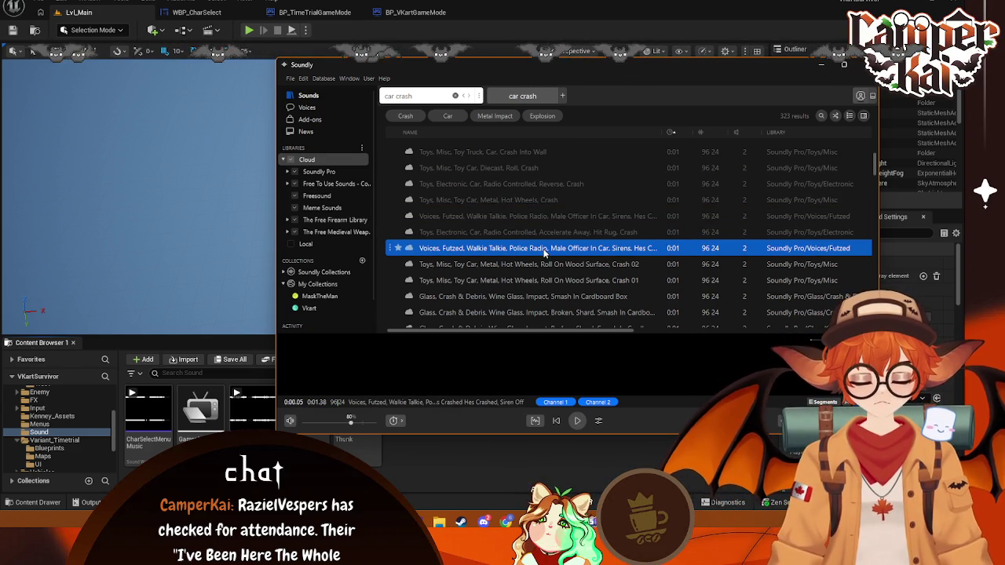
left_click(553, 264)
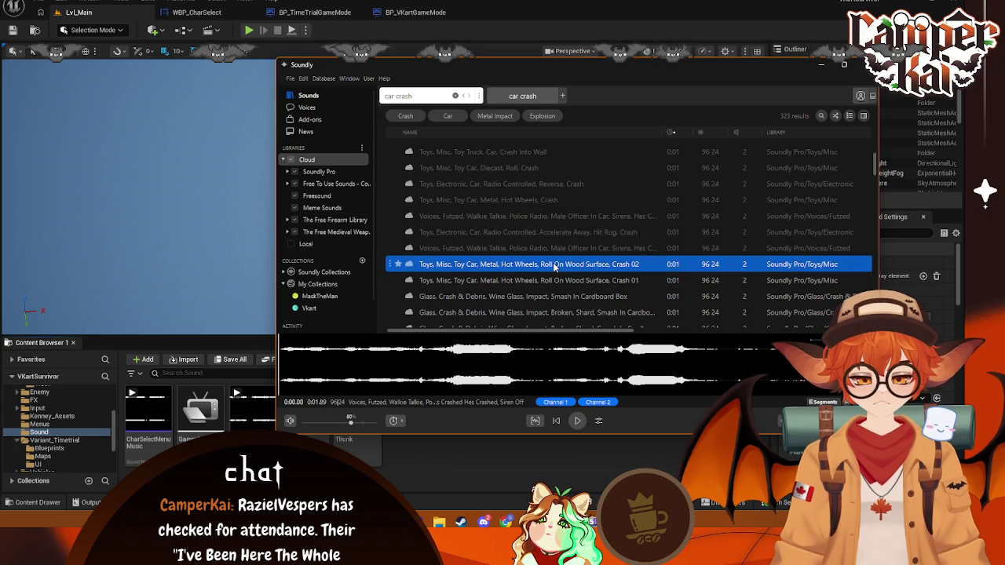
scroll(559, 278, "down", 2)
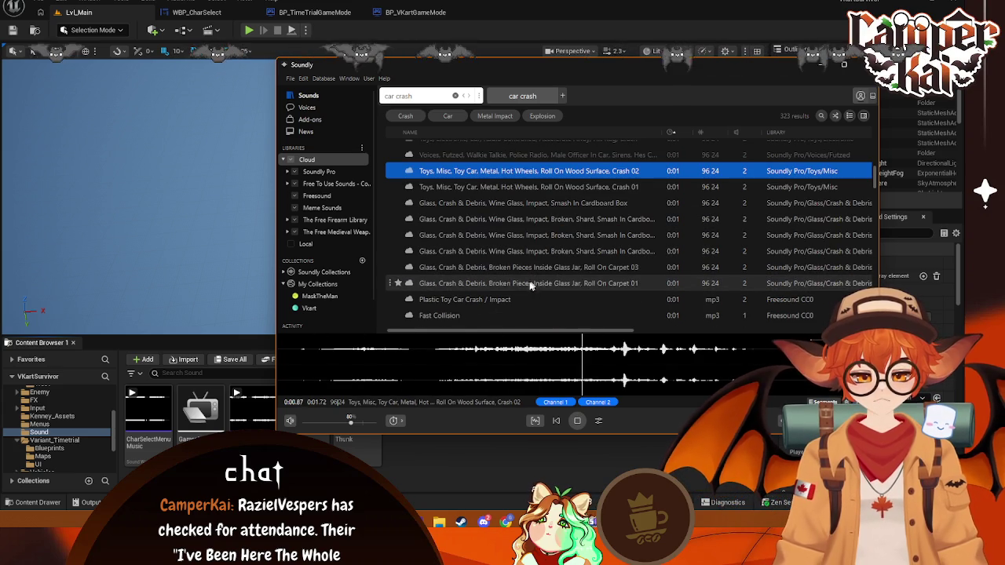
- Preview Plastic Toy Car Crash / Impact and drag its waveform into Unreal's Sound folder
left_click(507, 301)
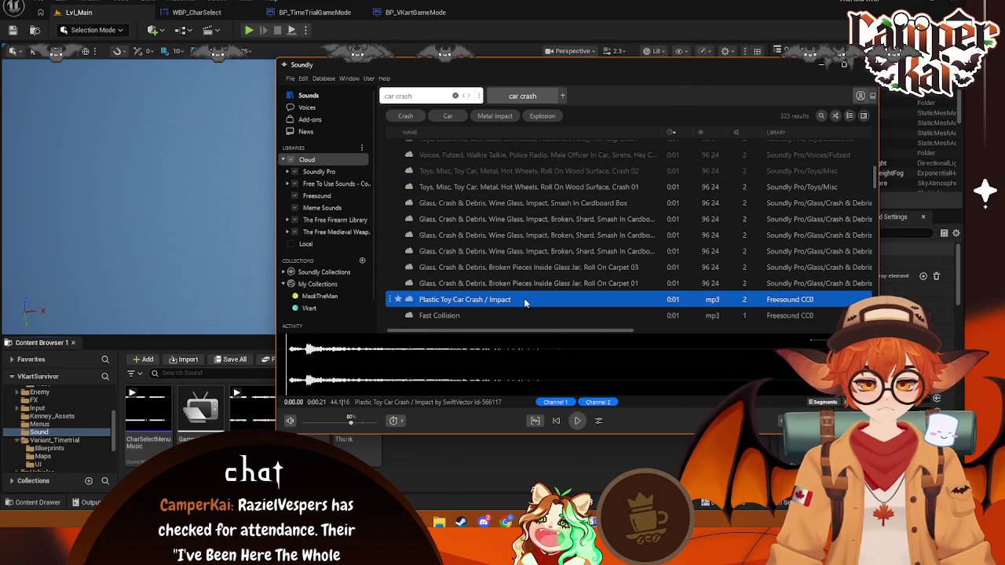
mouse_move(442, 301)
left_mouse_down()
mouse_move(463, 315)
mouse_move(439, 443)
mouse_move(397, 456)
left_mouse_up()
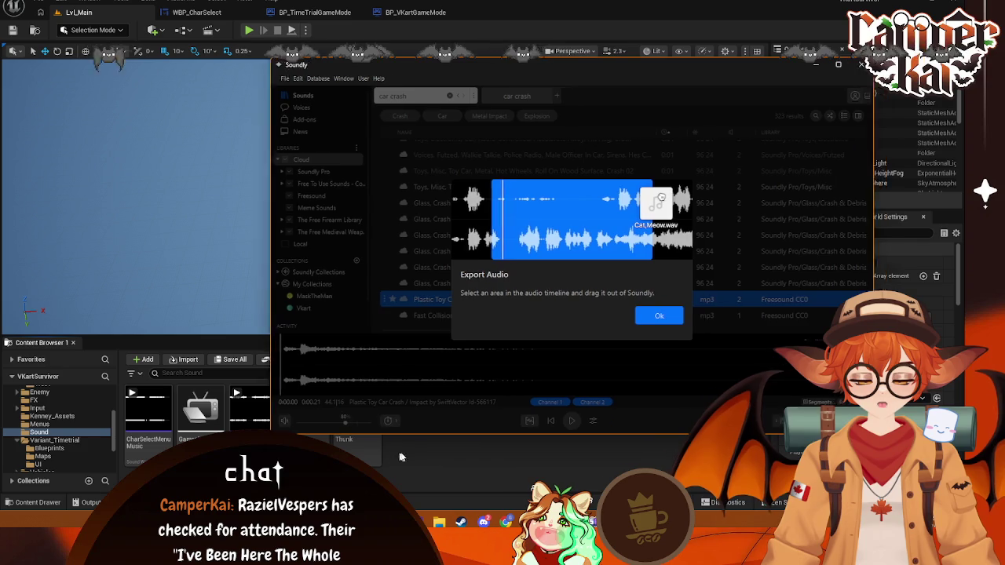
left_click(665, 316)
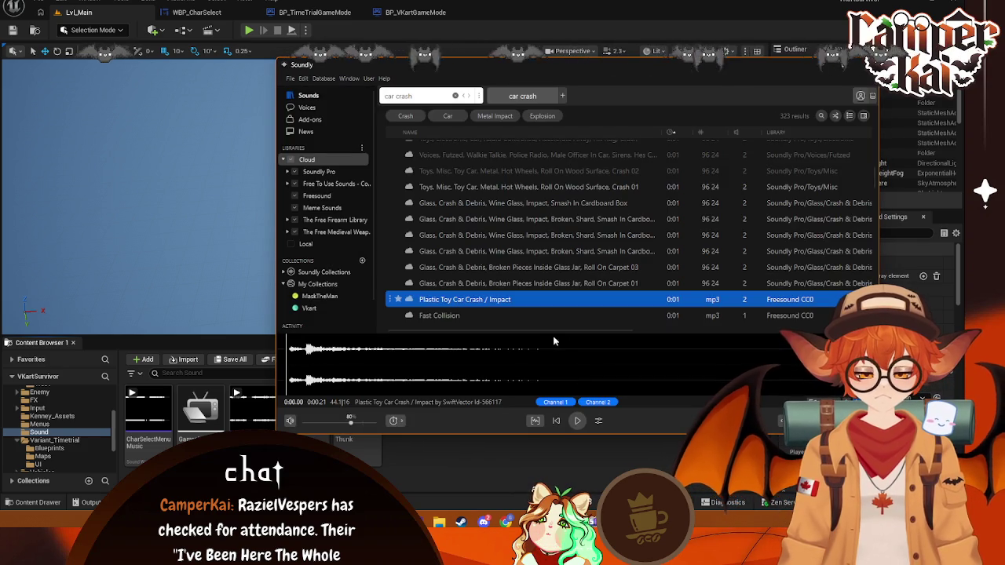
mouse_move(554, 342)
left_mouse_down()
mouse_move(495, 344)
mouse_move(467, 439)
mouse_move(456, 439)
left_mouse_up()
- Drop the crash sound into the Sound folder and rename it CarImpact
left_click(439, 456)
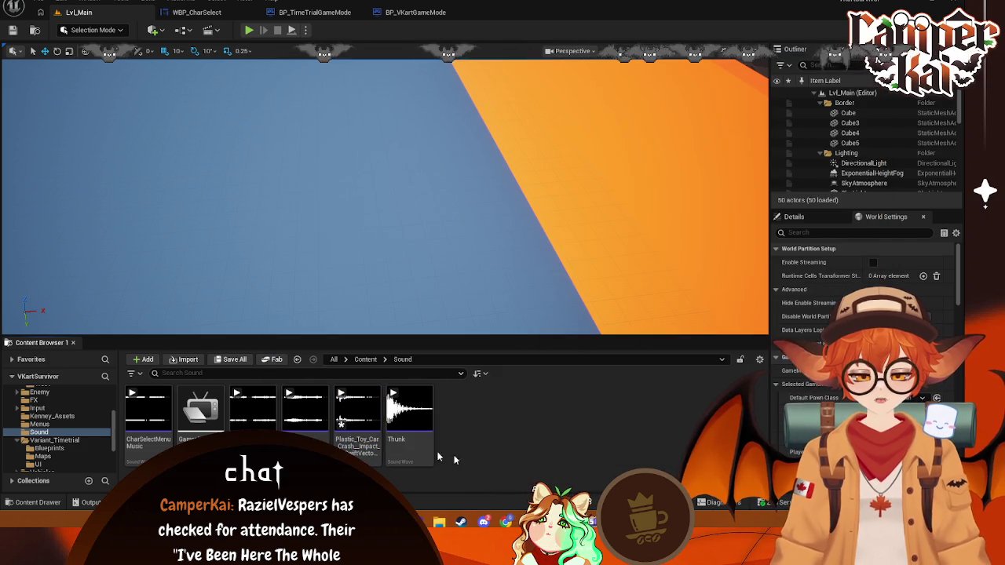
right_click(353, 444)
left_click(397, 137)
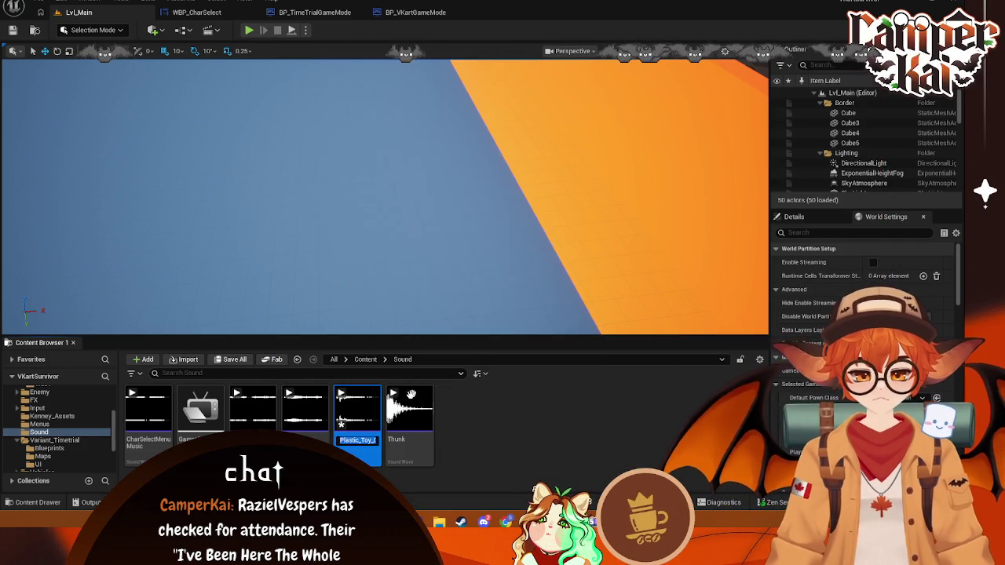
mouse_move(391, 407)
type("Car")
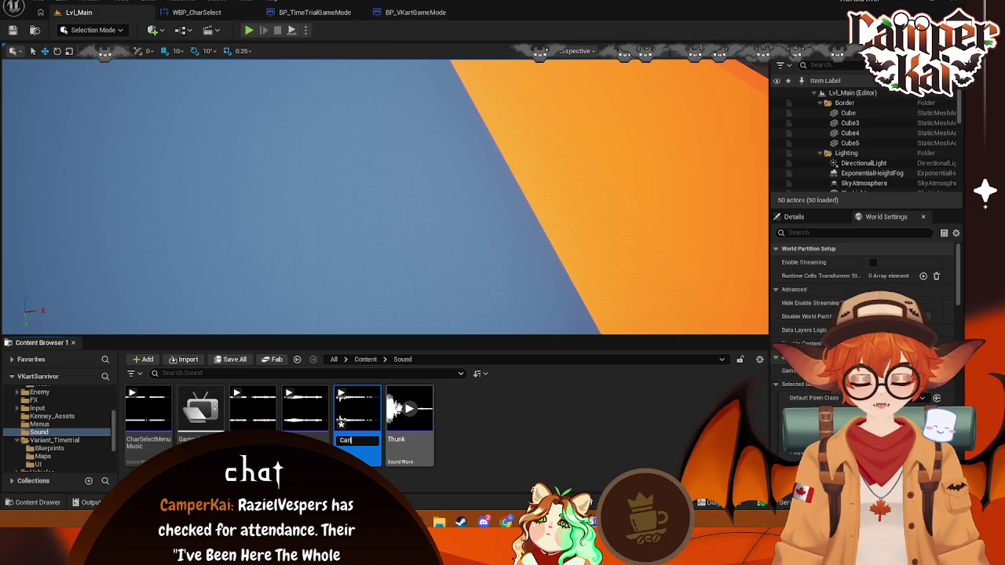
type("impact")
key("Return")
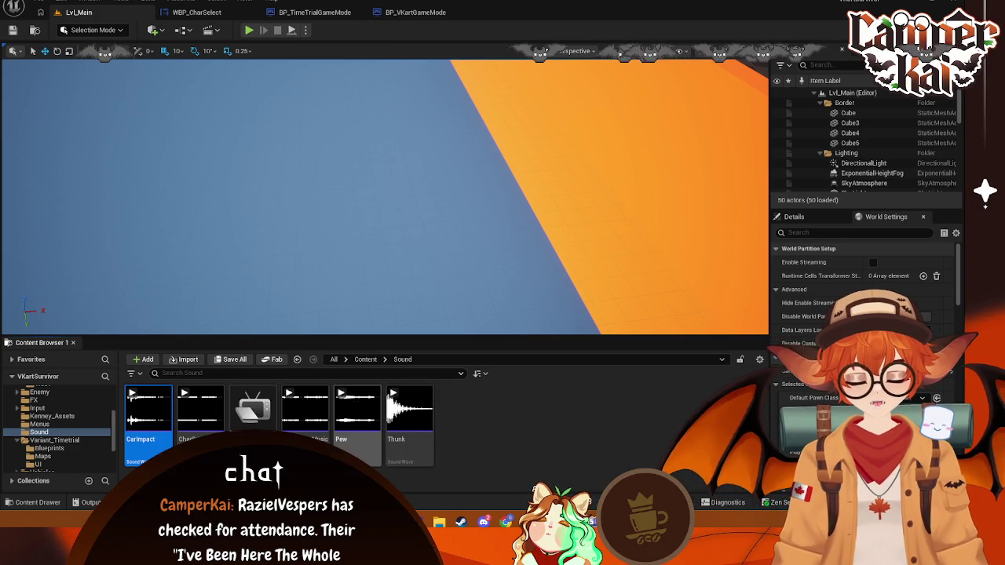
- Rename the Pew sound to WeaponFire and the Thunk sound to BulletImpact
right_click(347, 447)
left_click(400, 135)
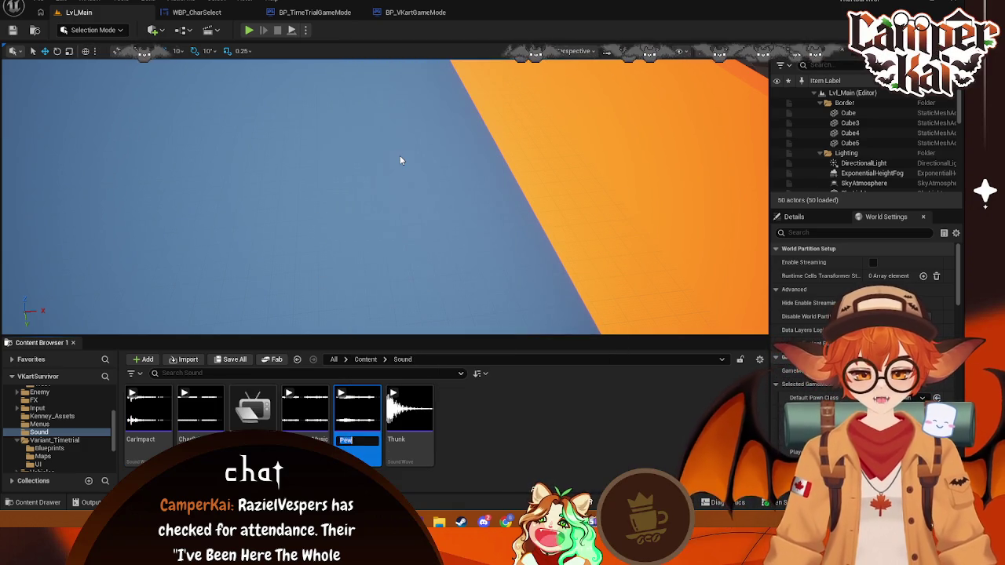
type("WeaponFir")
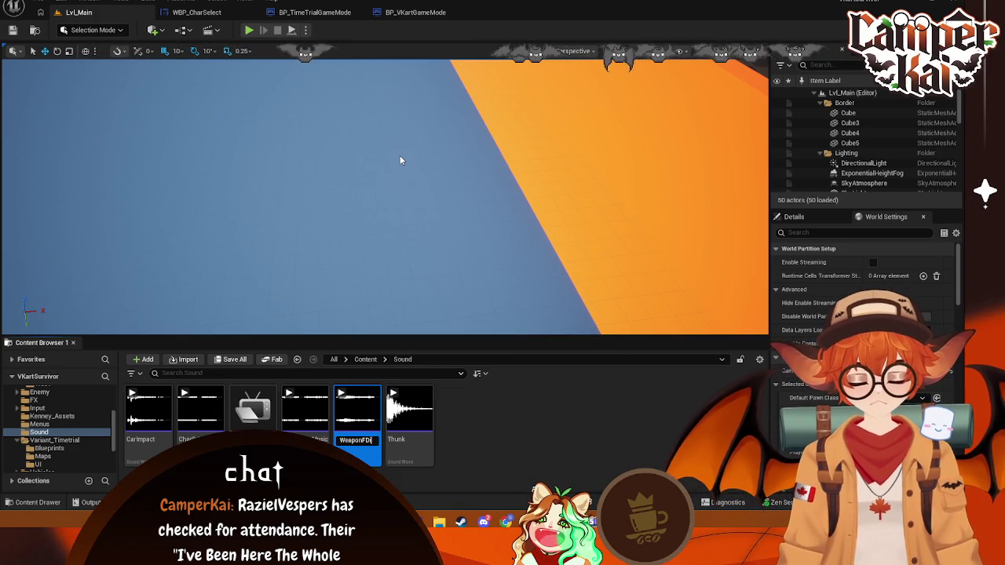
type("e")
key("Return")
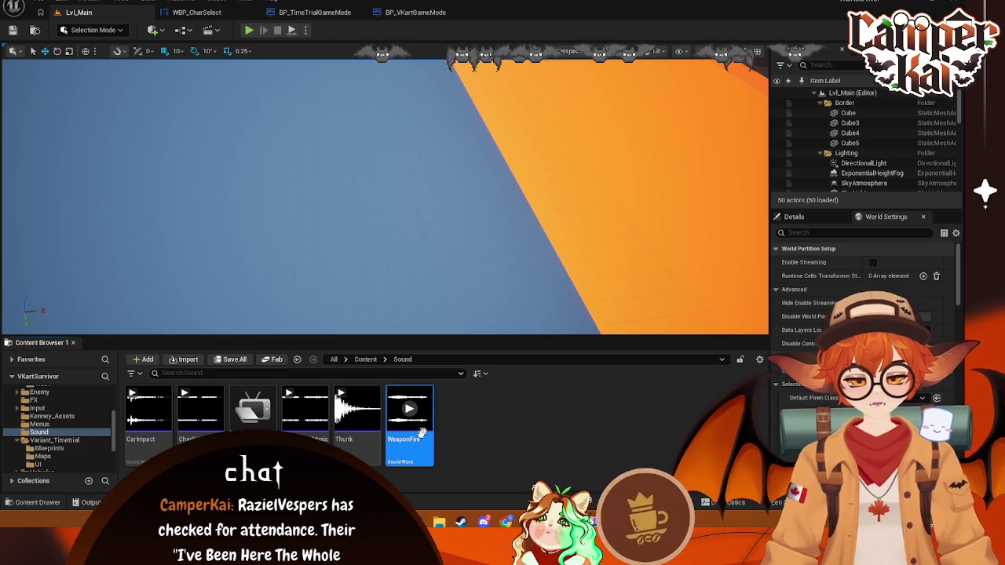
right_click(355, 455)
left_click(430, 143)
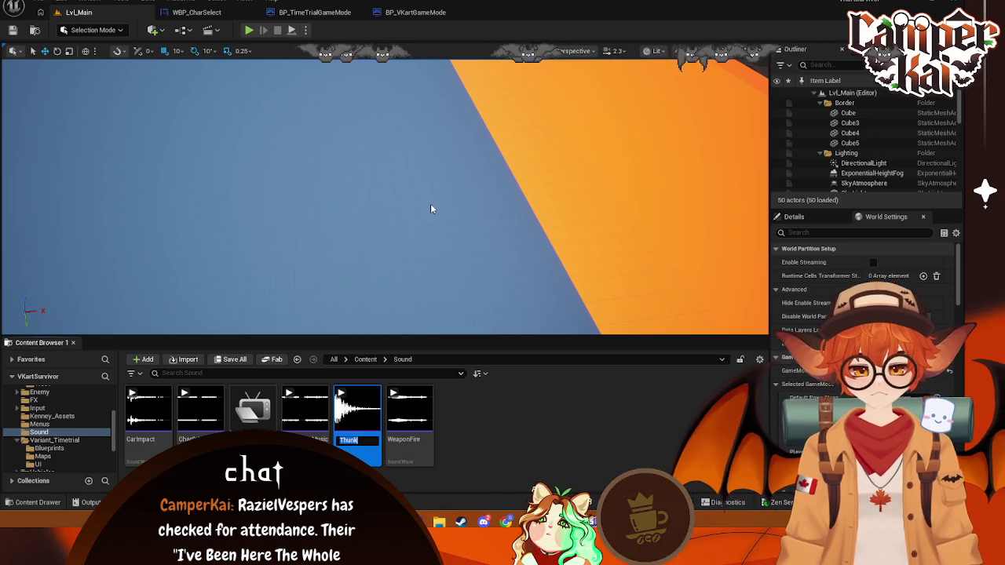
type("Bullet")
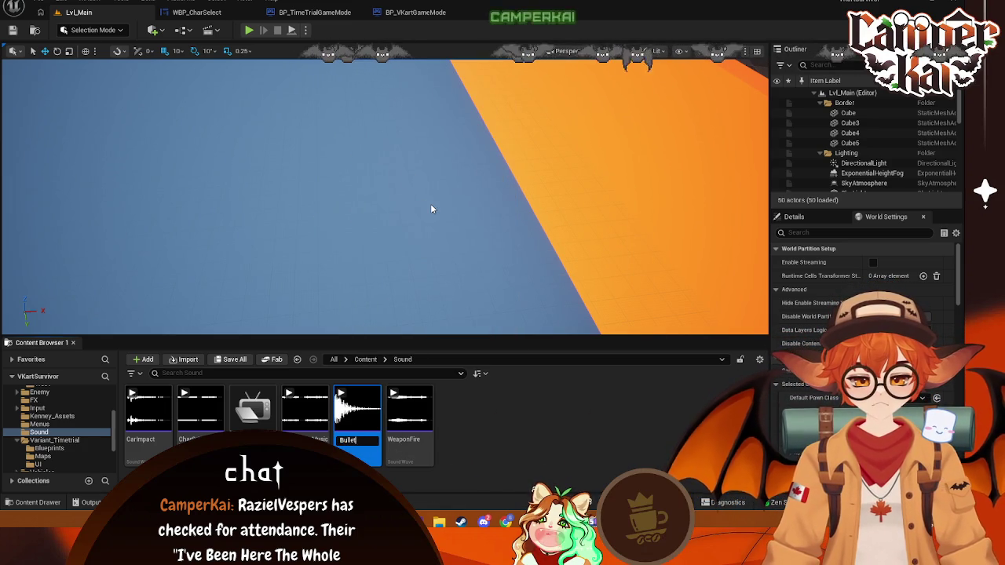
type("Impact")
key("Return")
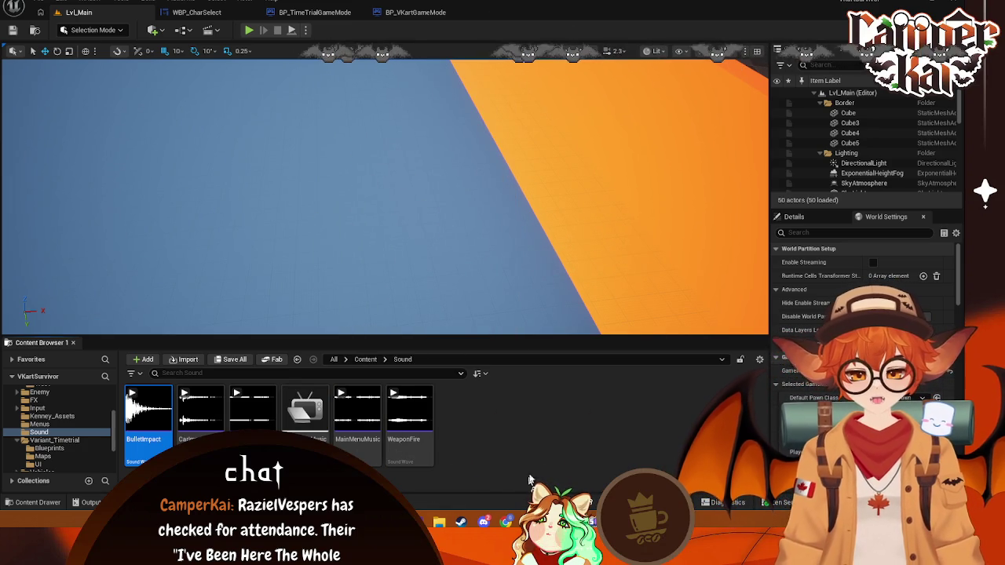
- Deselect the assets and switch between Soundly and the Unreal editor
left_click(504, 440)
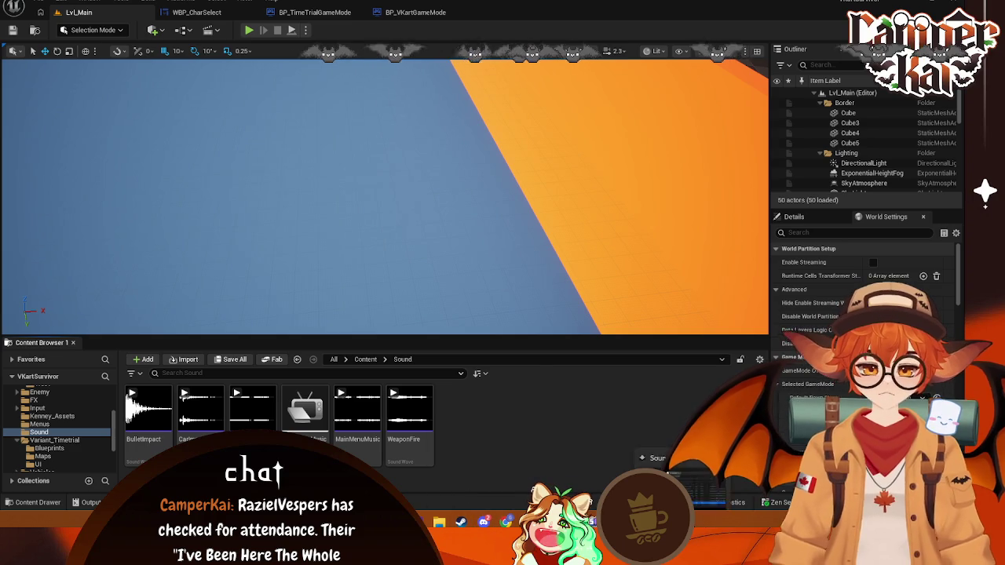
key("alt+Tab")
left_click(592, 468)
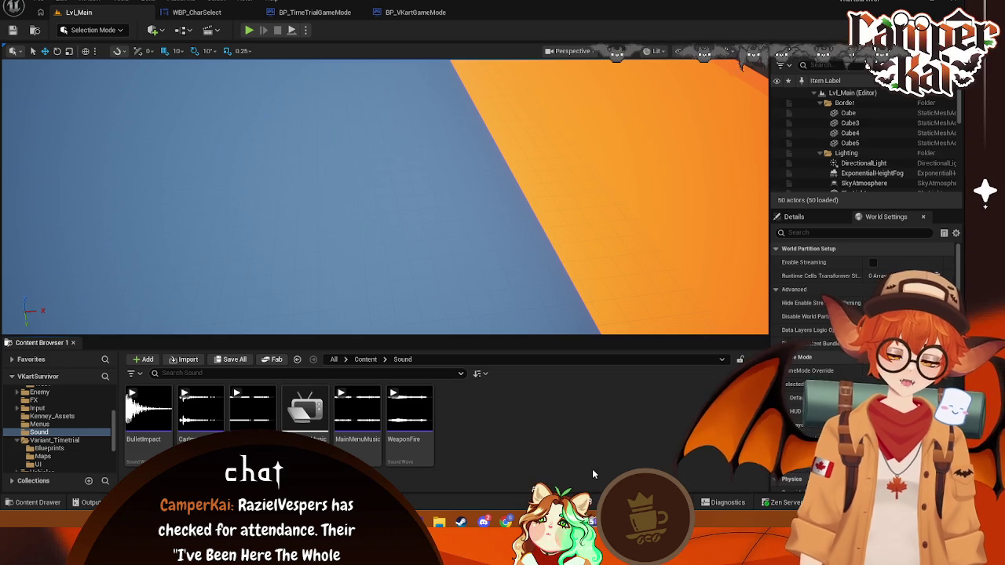
- Bring Soundly forward and replace the car crash search with 'engine'
left_click(715, 515)
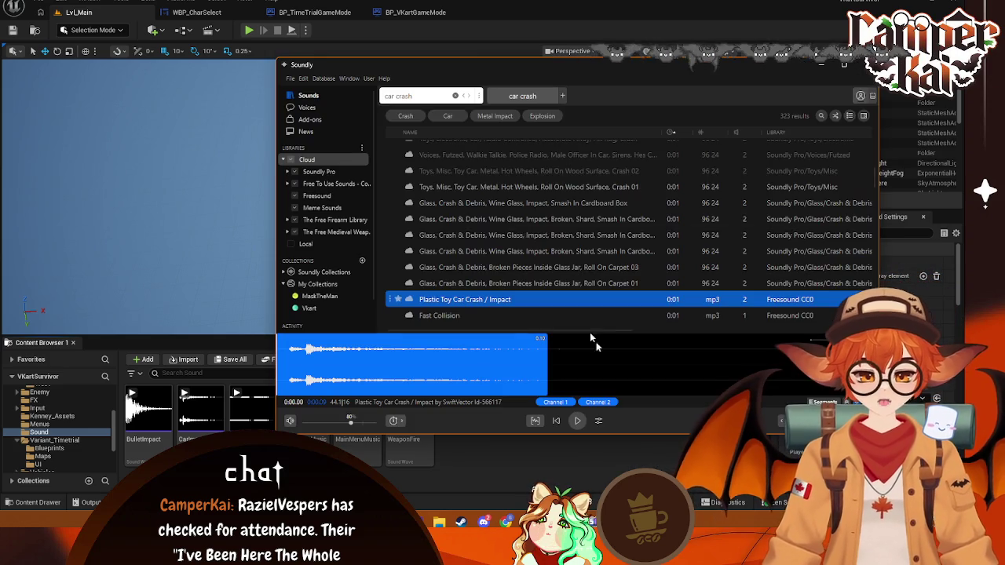
left_click(437, 94)
type("engine")
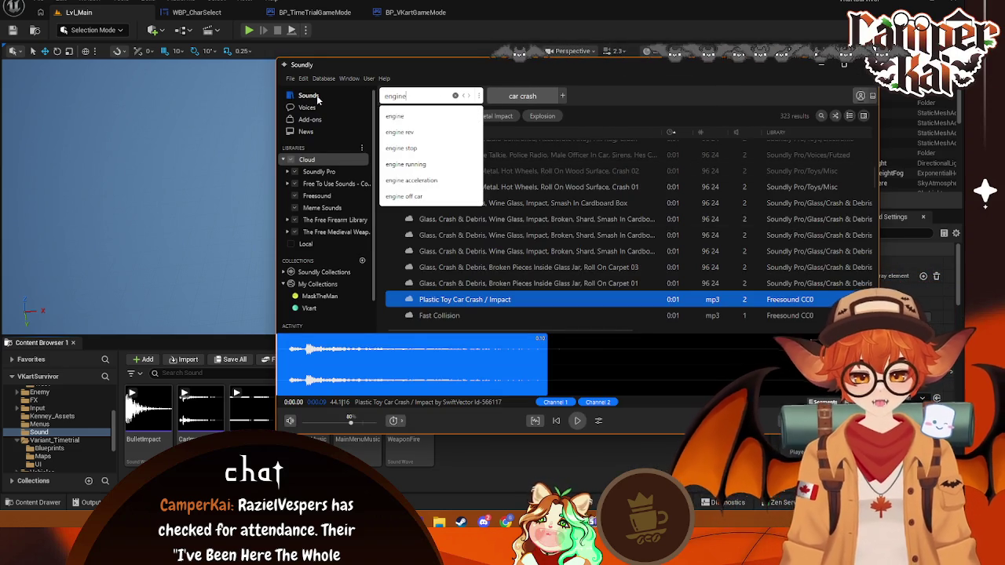
key("Return")
left_click(317, 99)
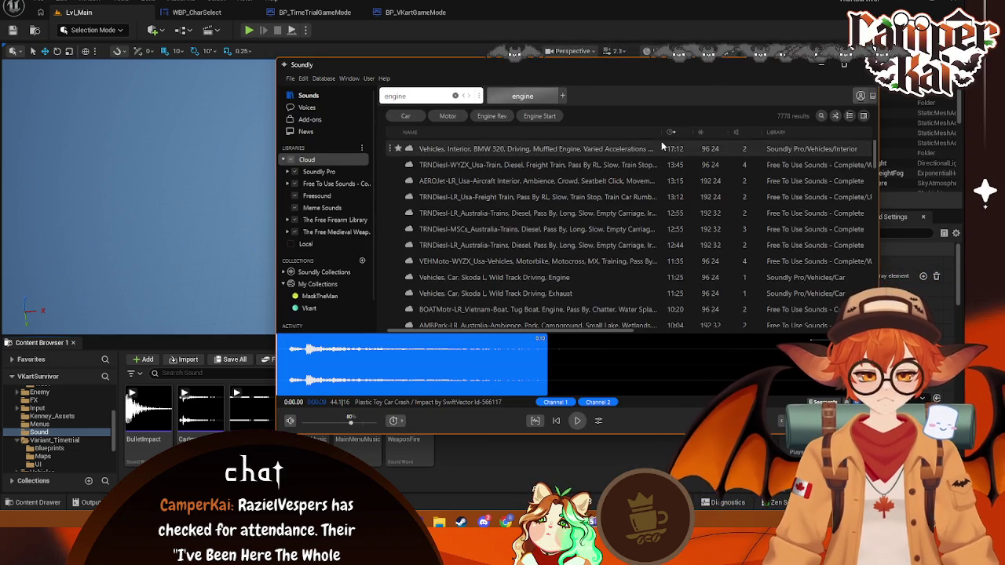
- Preview CNC Machine, Chainsaw Engine Generator Loop, Toys Mechanical Rev, Scifi Machine and Toy Clicky
left_click(455, 148)
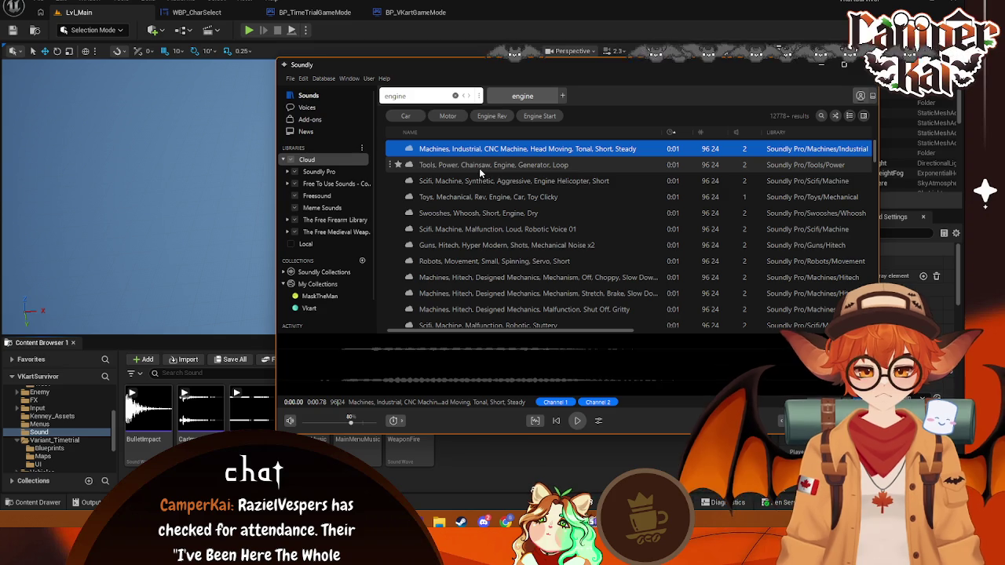
left_click(480, 168)
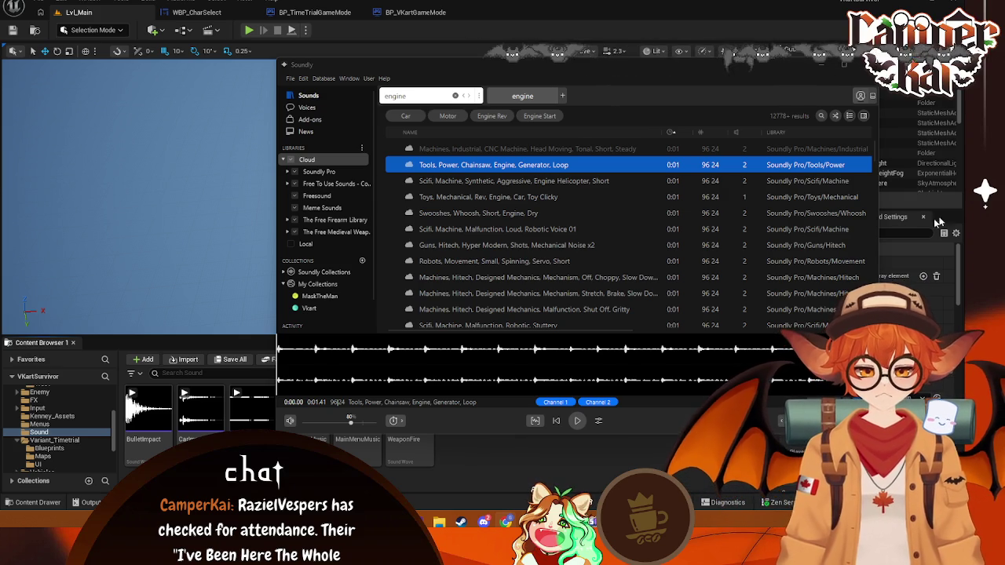
left_click(579, 197)
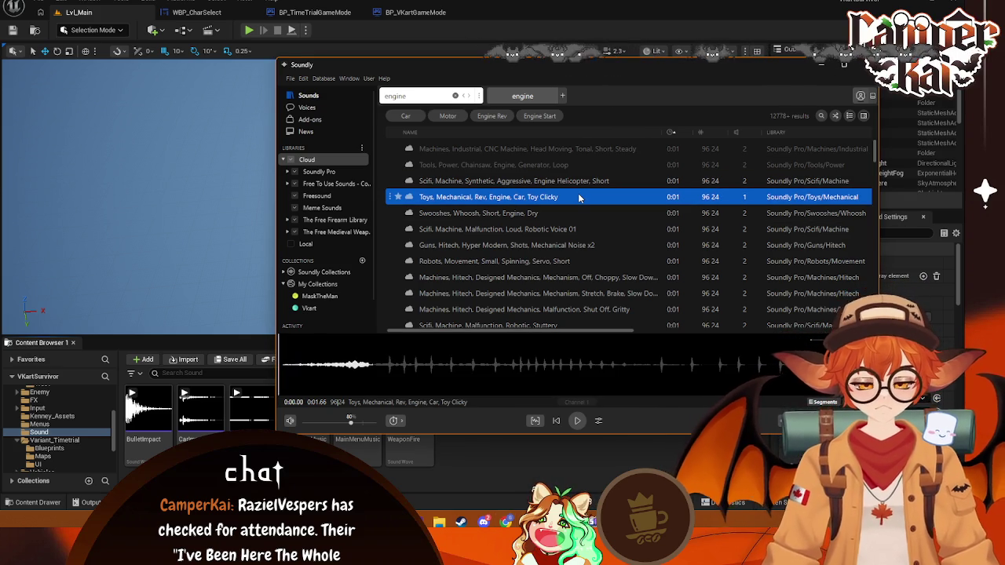
left_click(527, 182)
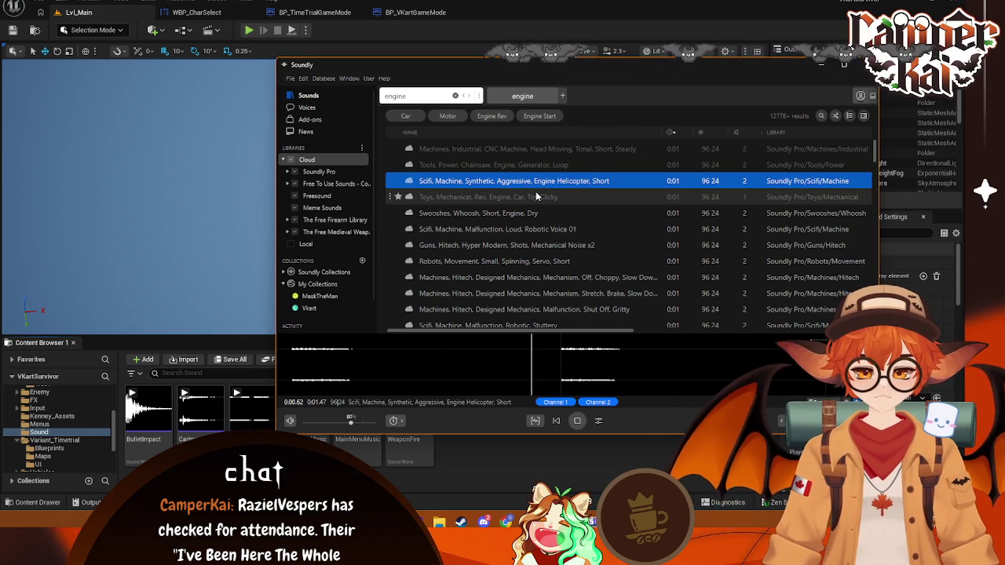
left_click(536, 197)
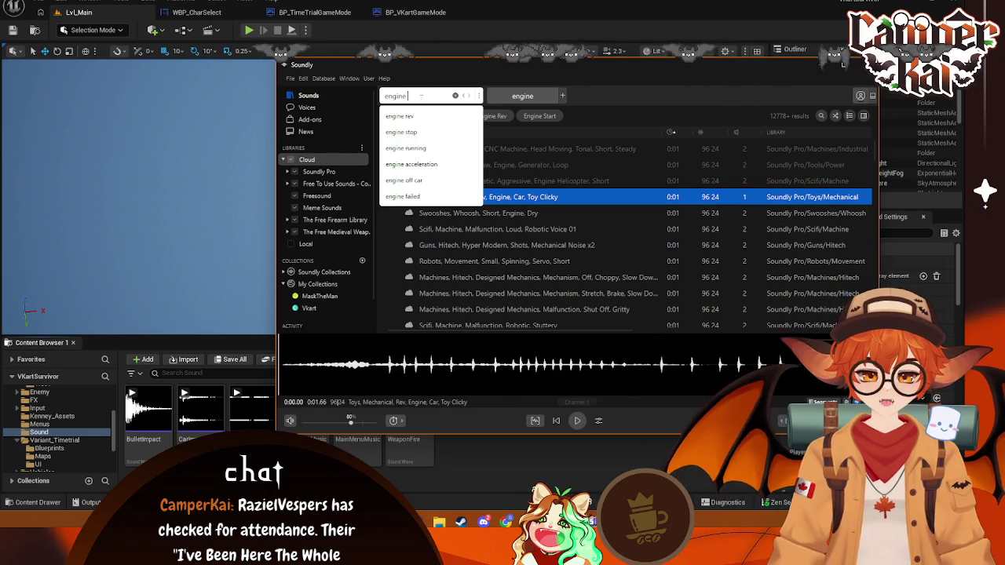
- Narrow to 'engine toy' and preview the four Toy Spin To Slow clips and the slow driving clip
type("toy")
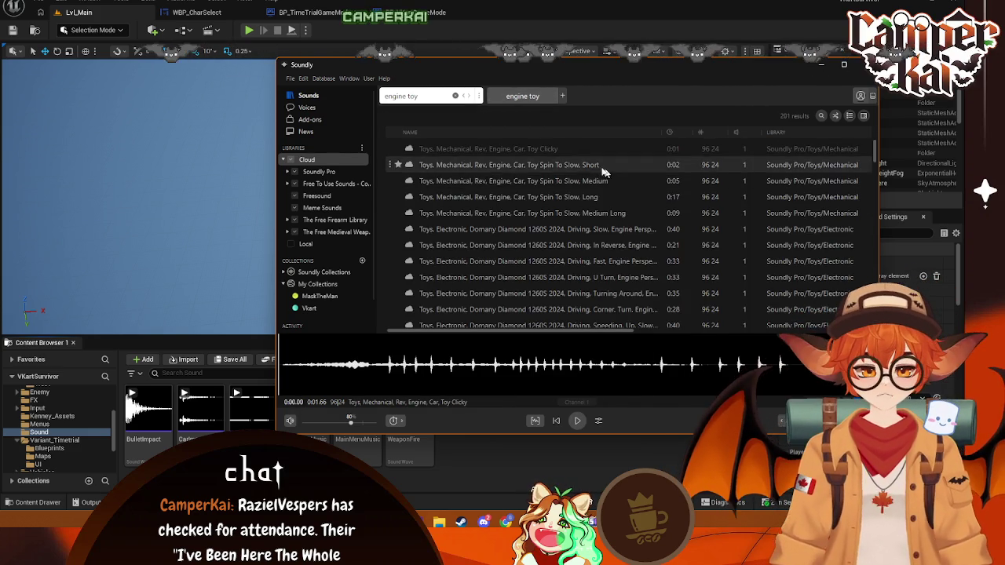
left_click(583, 166)
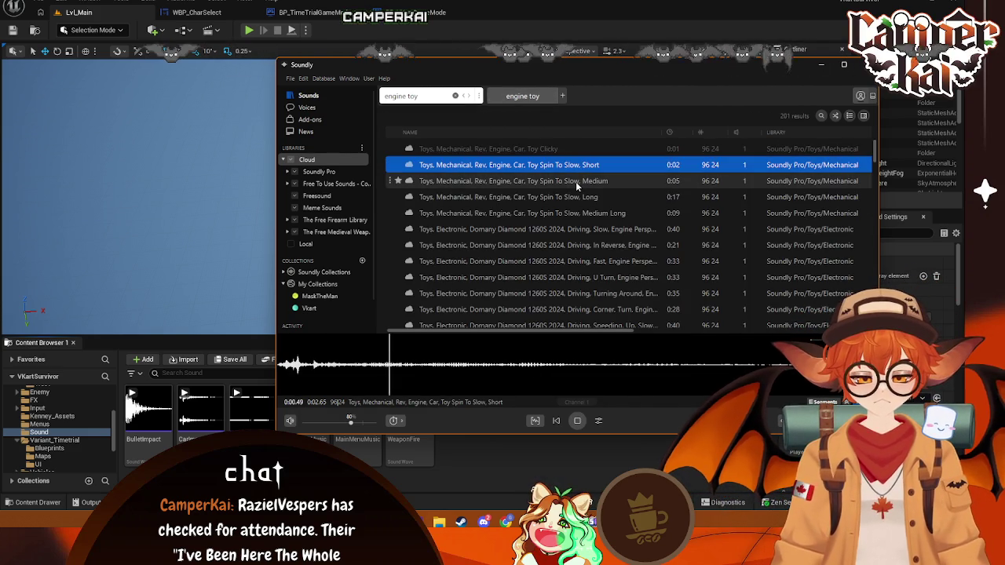
left_click(575, 181)
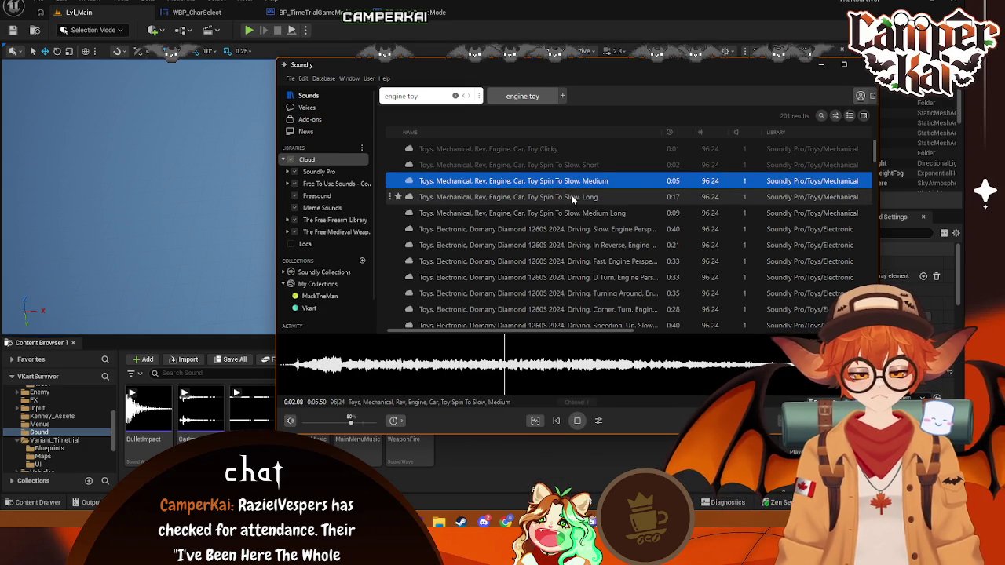
left_click(572, 198)
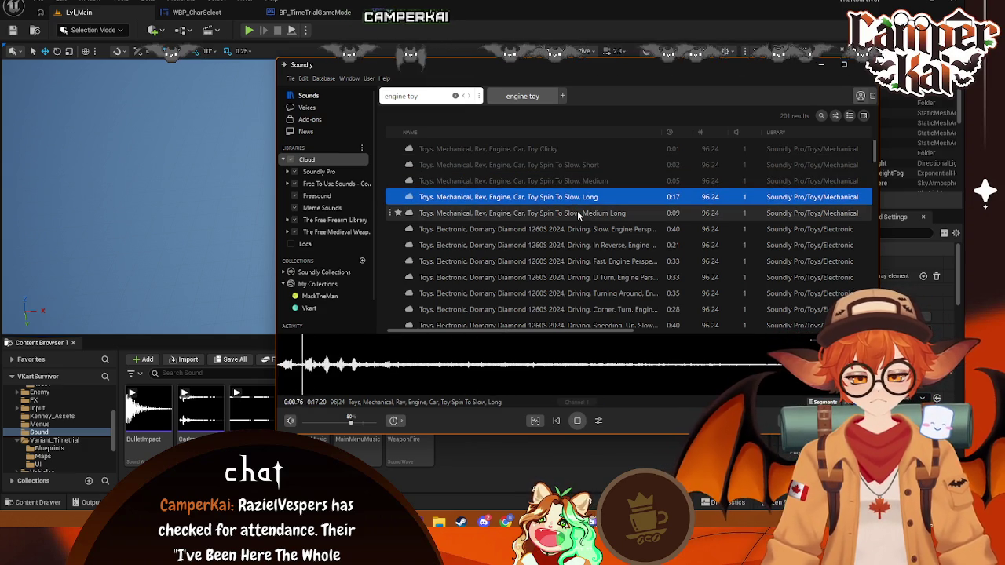
left_click(579, 214)
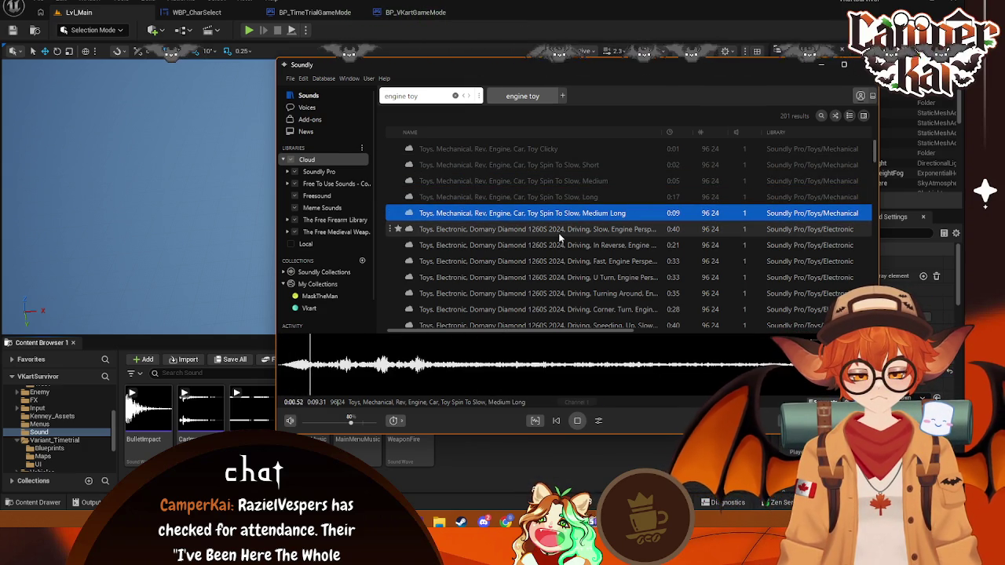
left_click(558, 233)
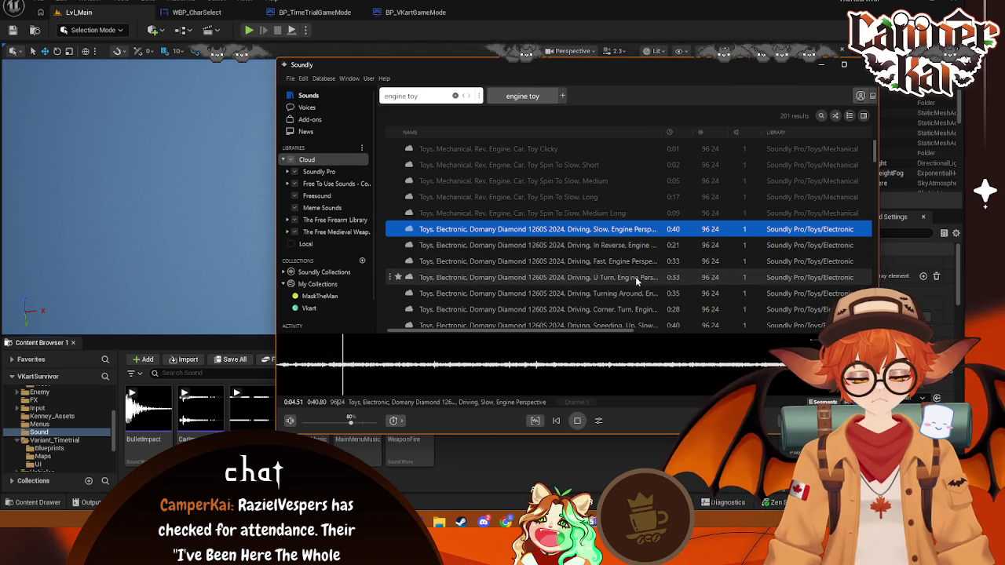
scroll(602, 287, "down", 1)
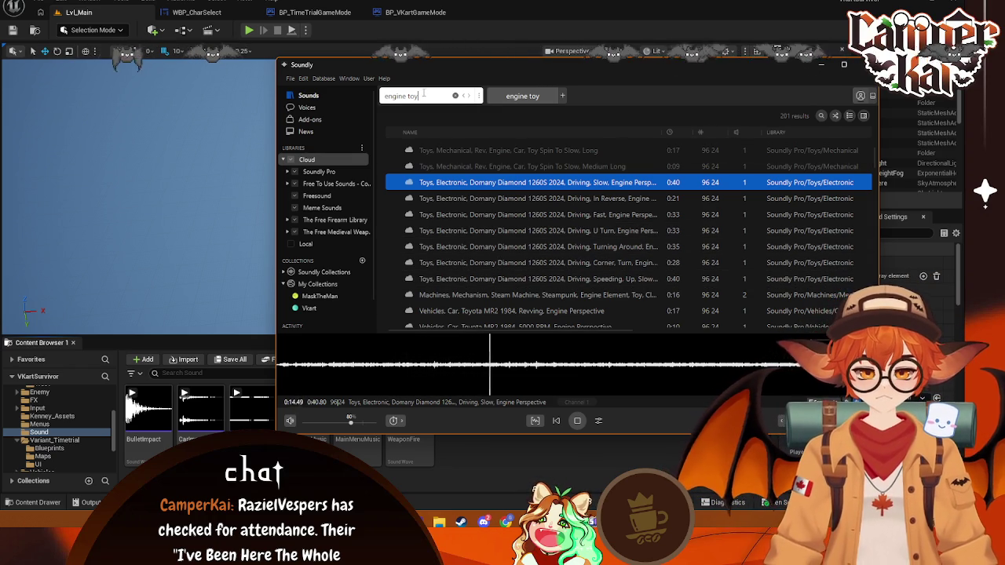
- Search 'engine loop' and preview the Nissan Qashqai, Porsche Cayenne, diesel generator and sci-fi helicopter loops
type("loop")
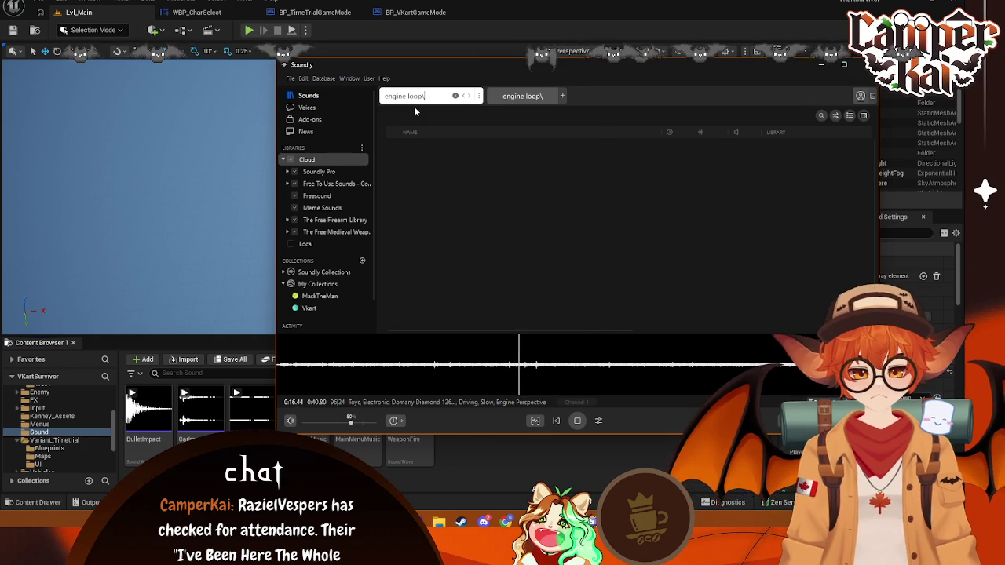
left_click(413, 115)
left_click(470, 150)
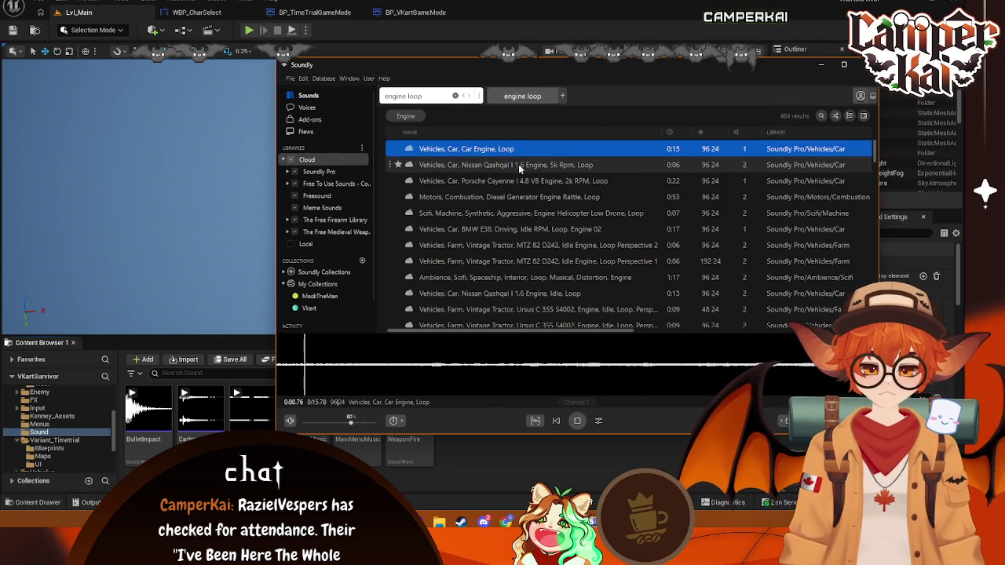
left_click(562, 166)
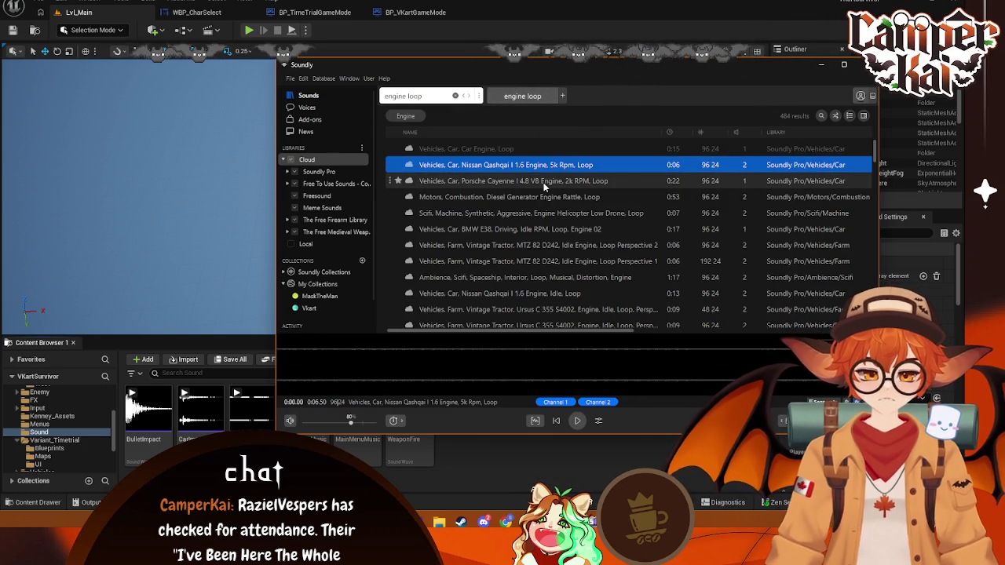
left_click(543, 182)
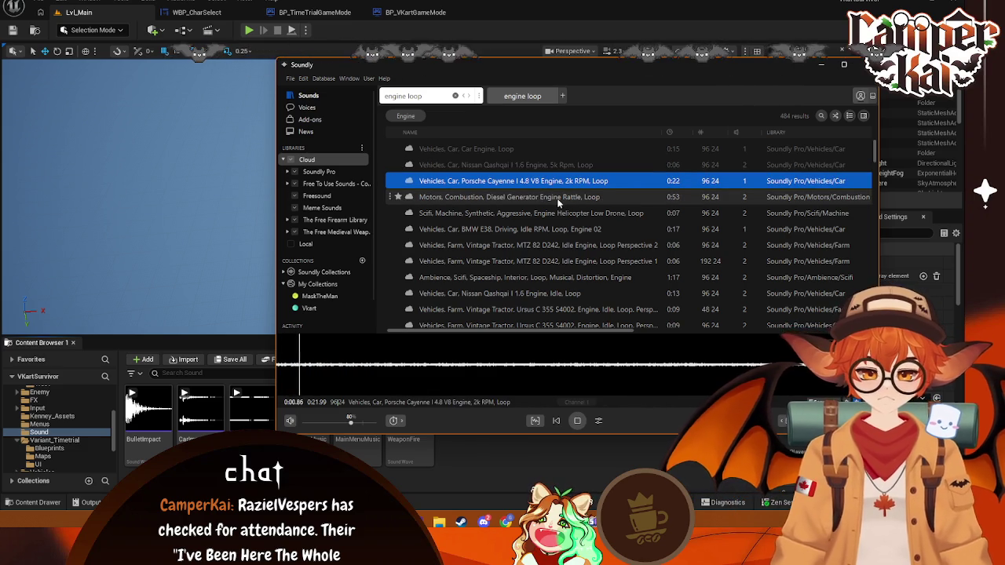
left_click(557, 198)
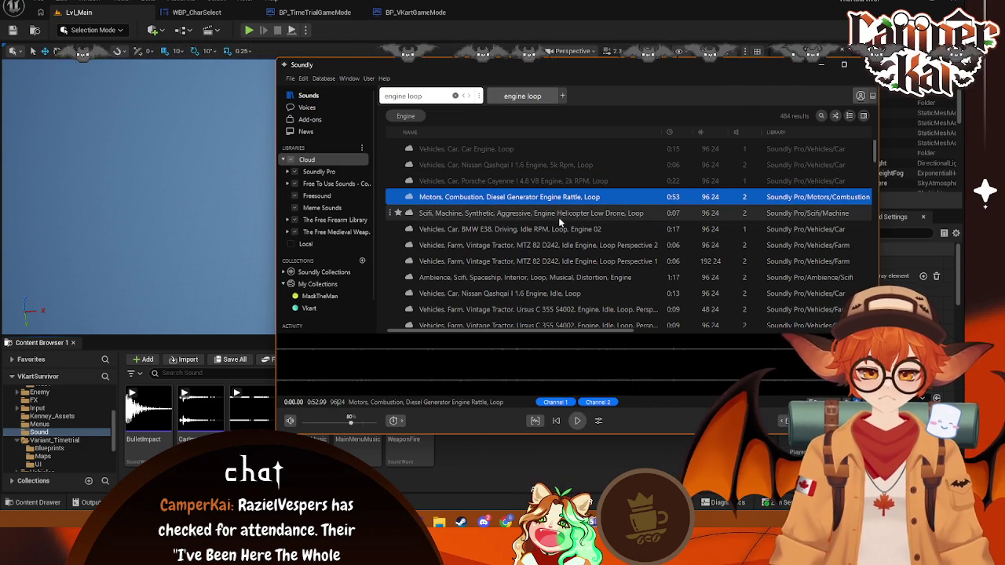
left_click(559, 218)
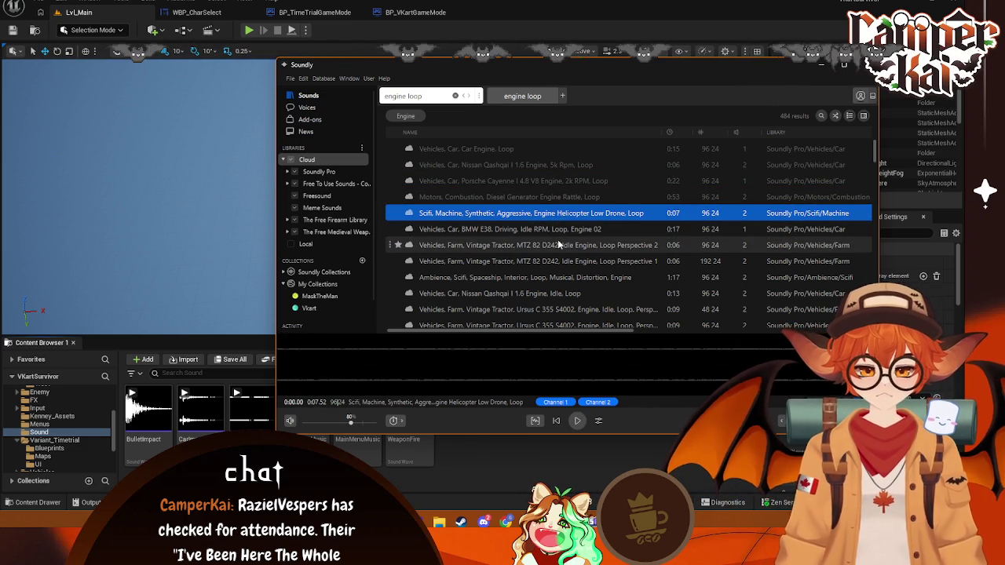
- Try 'engine loop toy' and 'engine loop fun' searches, then return to the engine loop results
scroll(561, 235, "down", 1)
scroll(561, 239, "down", 1)
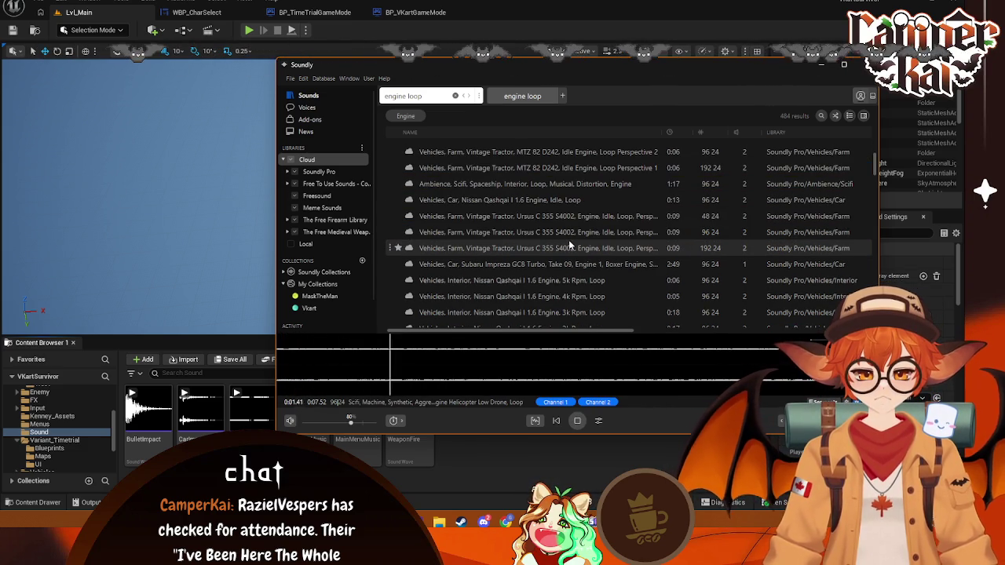
scroll(569, 240, "up", 2)
type("toy")
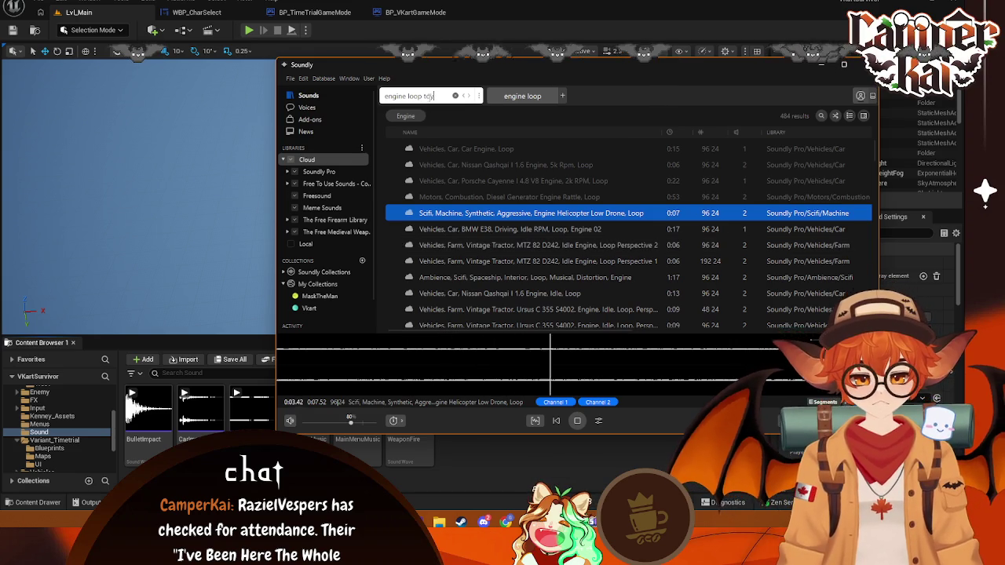
key("Return")
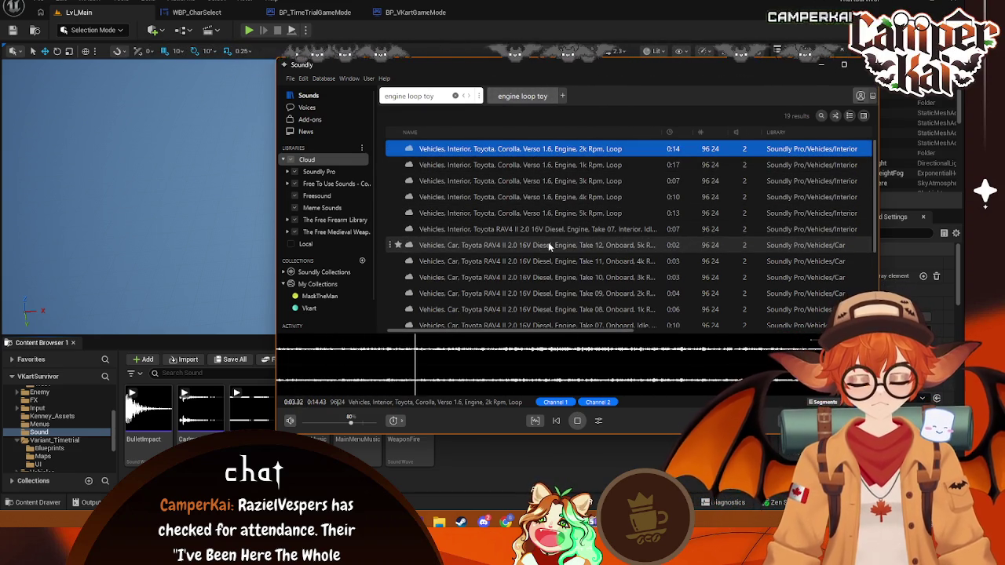
scroll(548, 243, "down", 3)
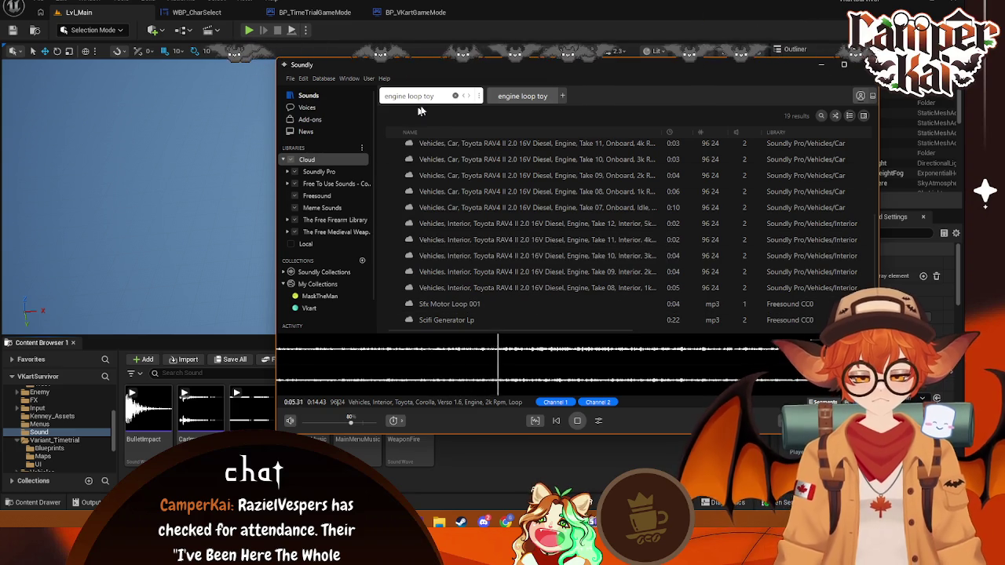
type("ru")
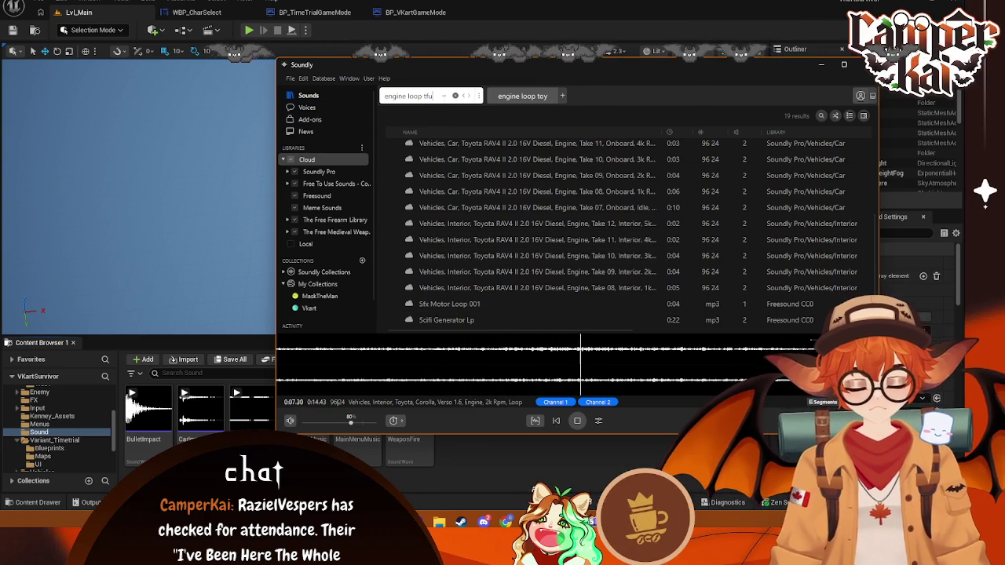
key("BackSpace")
key("BackSpace")
key("BackSpace")
type("fun")
key("Return")
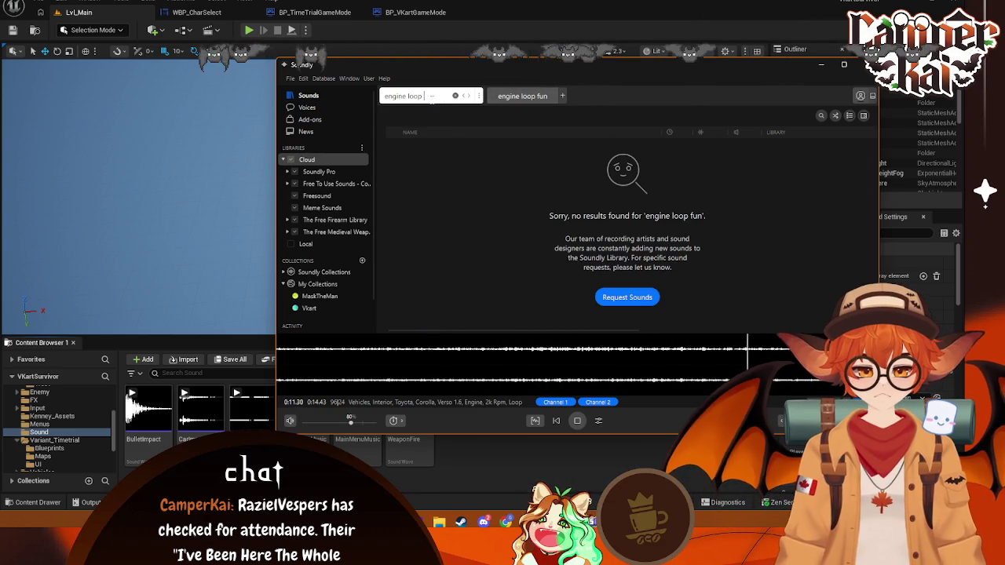
key("Return")
- Play the sci-fi spaceship ambience loop and the BMW E38 idle RPM loop
left_click(505, 245)
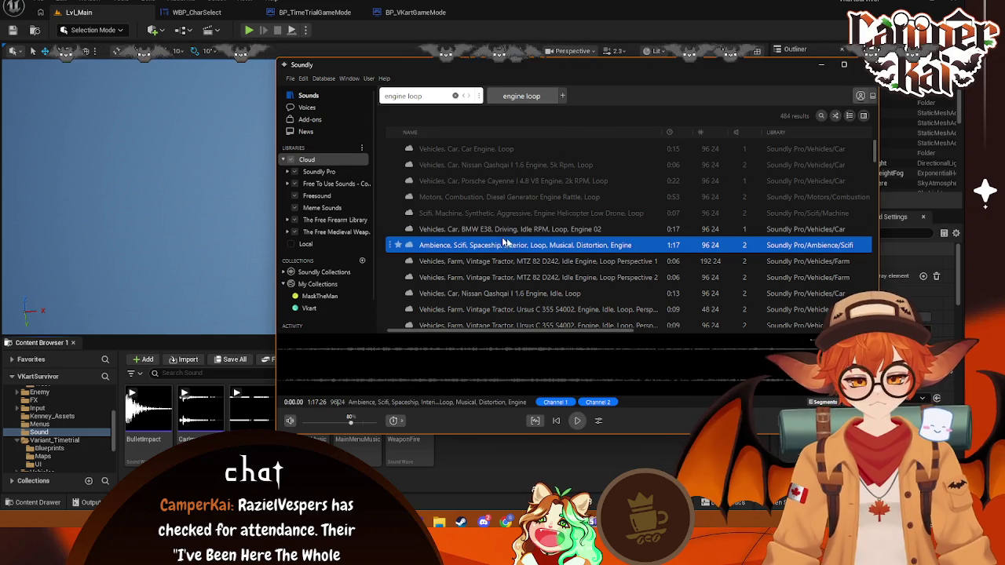
key("space")
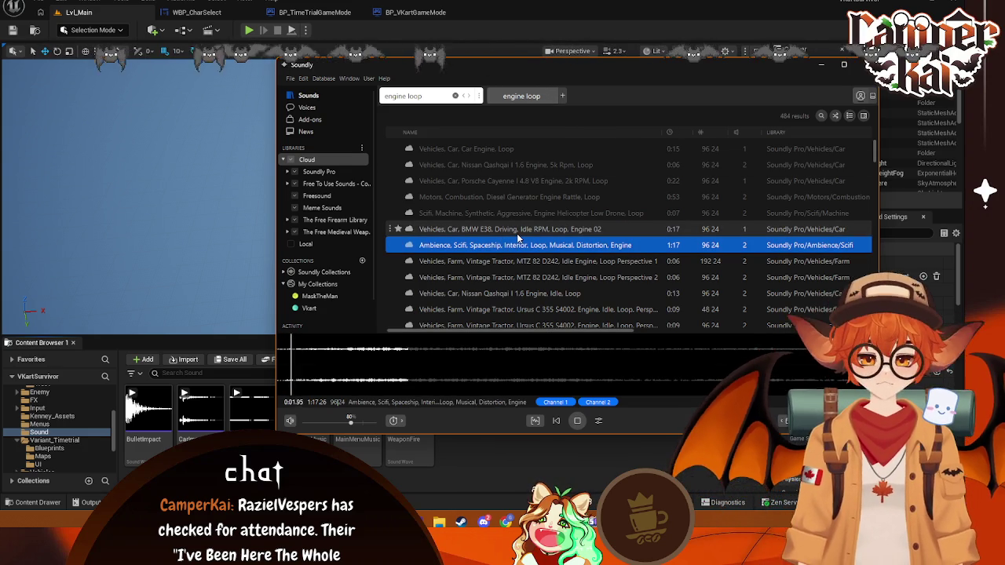
left_click(517, 233)
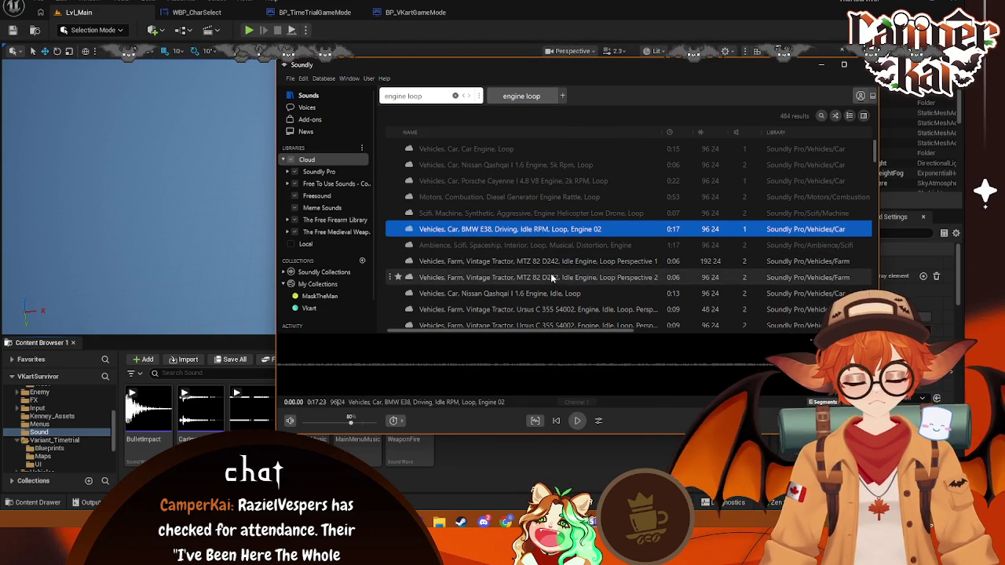
key("space")
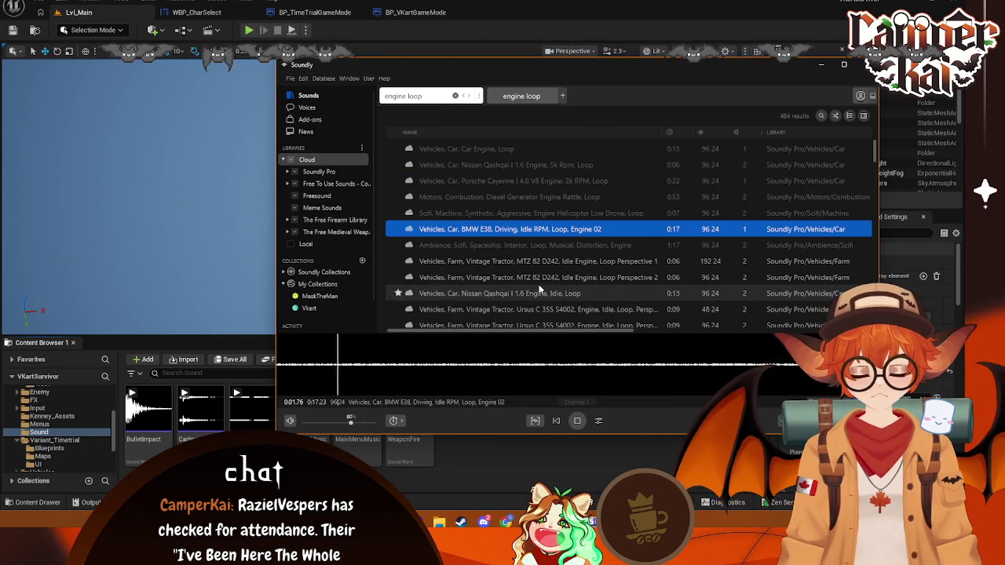
- Search 'engine loop kart', then trim back and rerun the 'engine loop' search
type(" kart")
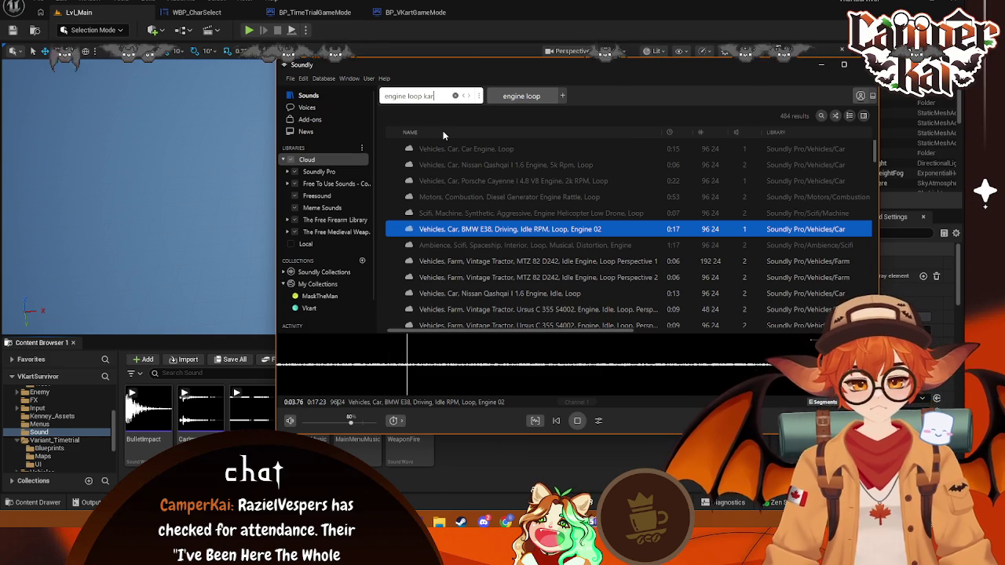
key("Return")
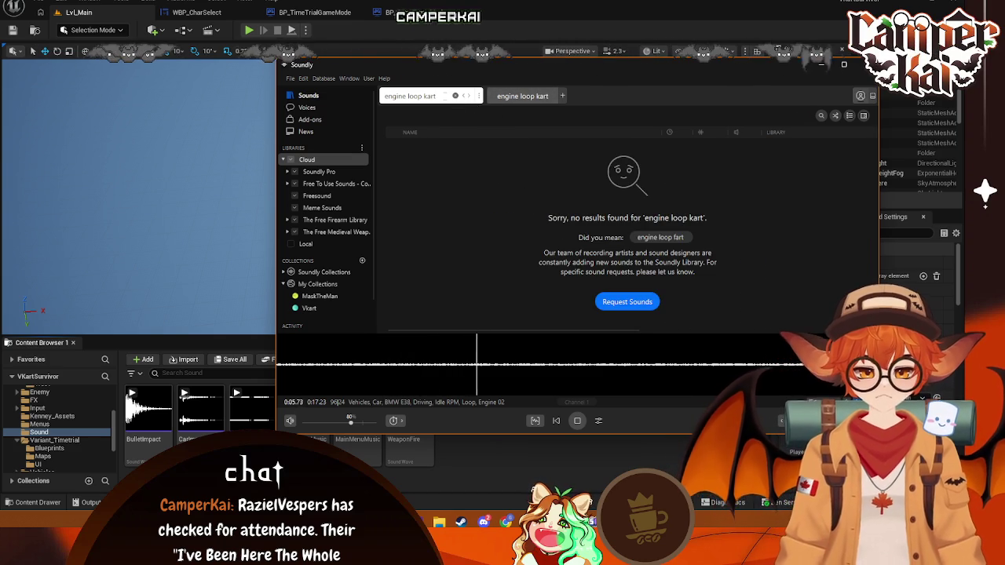
key("BackSpace")
key("BackSpace")
key("BackSpace")
key("Return")
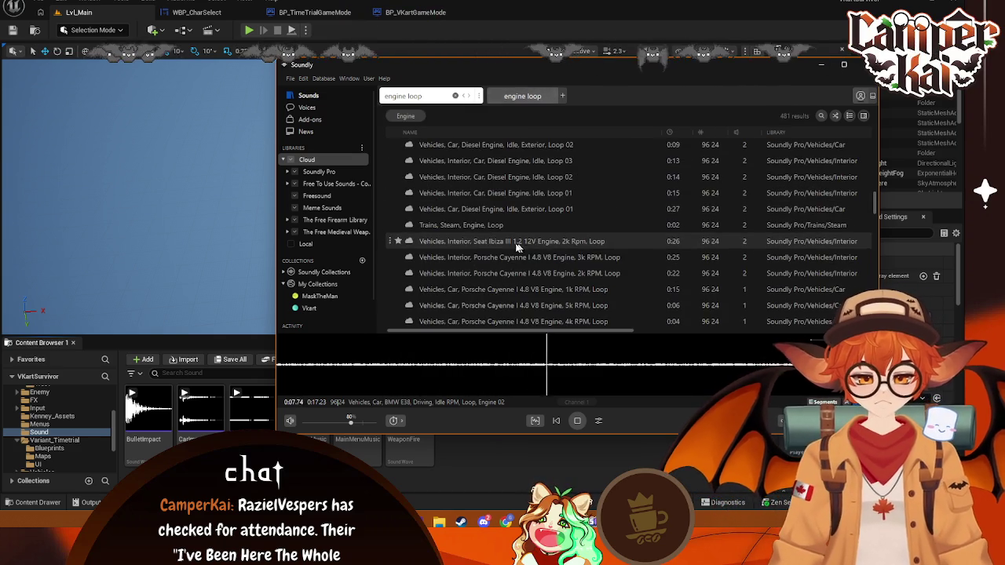
- Audition the steam train and diesel idle exterior Loop 01 results, then the top engine loop result
left_click(495, 225)
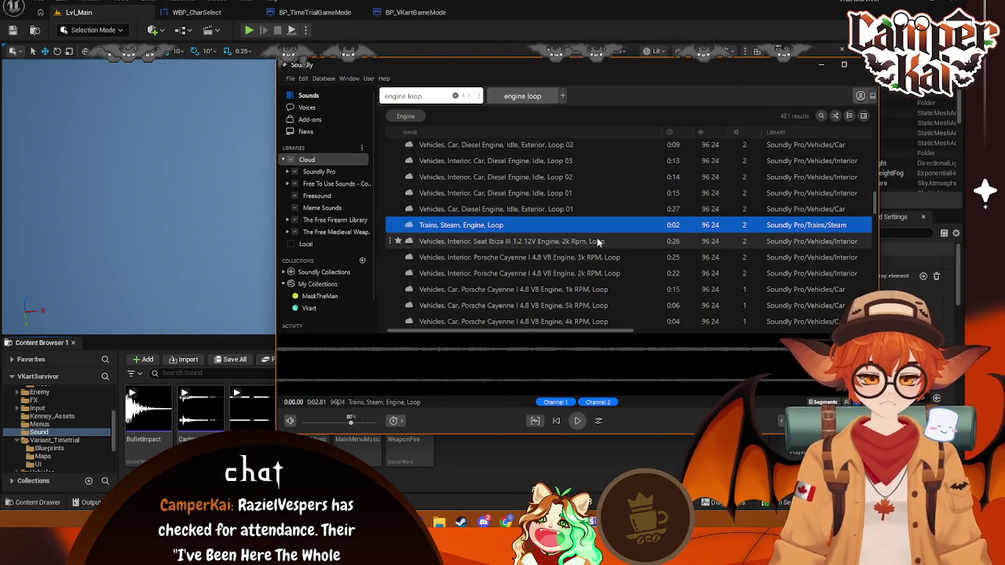
key("Up")
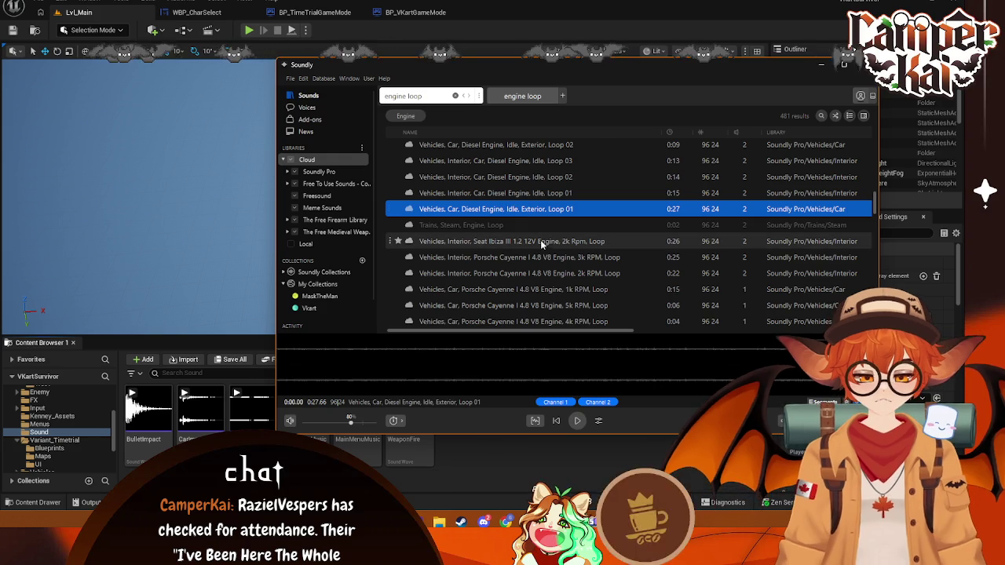
key("space")
scroll(533, 228, "up", 5)
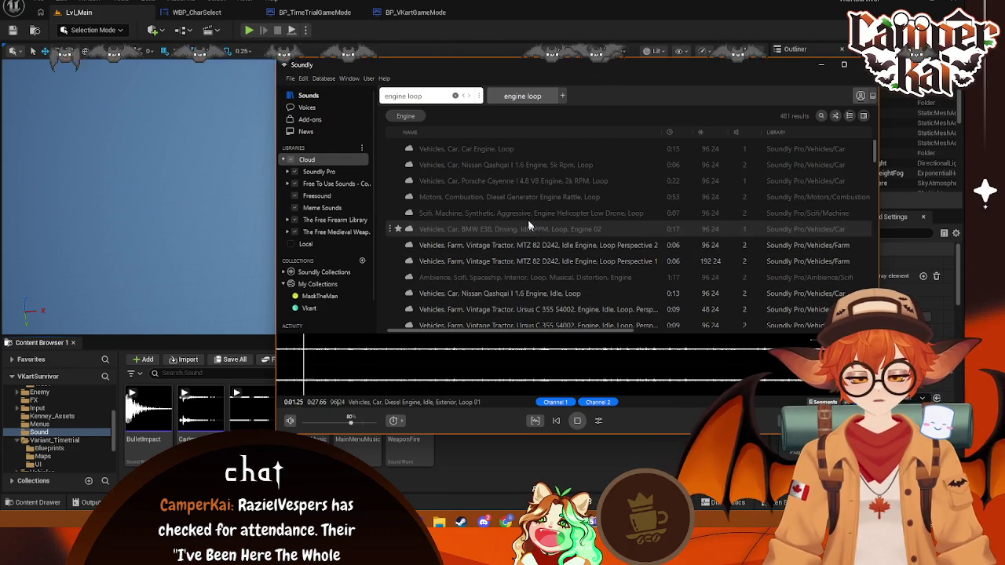
key("Up")
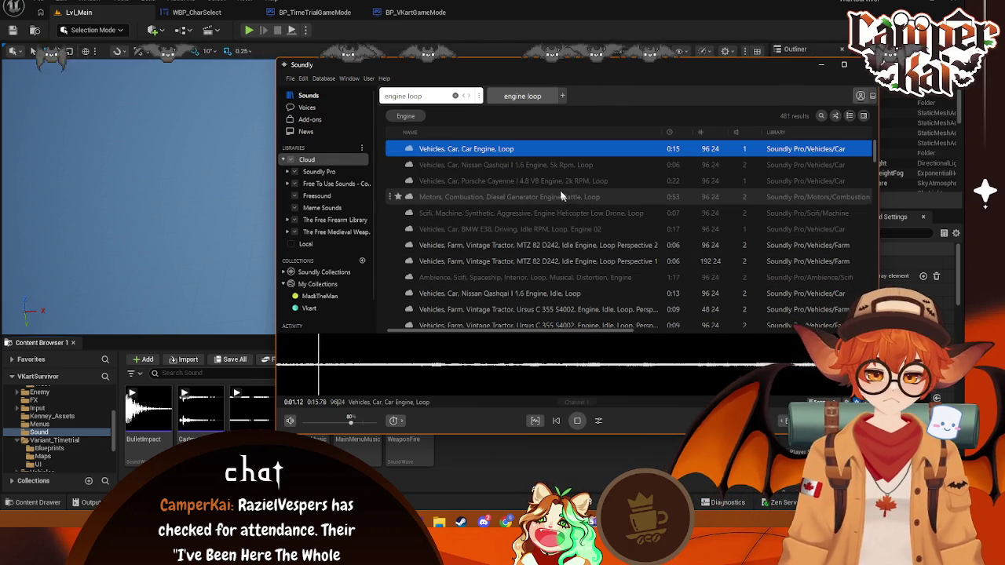
- Preview the Nissan Qashqai, diesel generator, MTZ 82 tractor, sci-fi spaceship and Qashqai idle loops
left_click(556, 175)
left_click(563, 166)
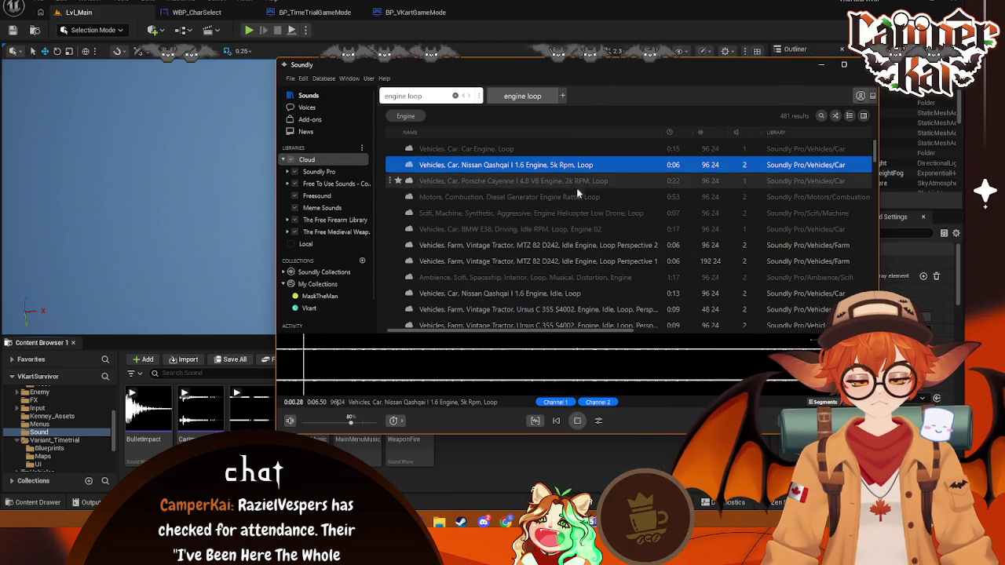
left_click(576, 195)
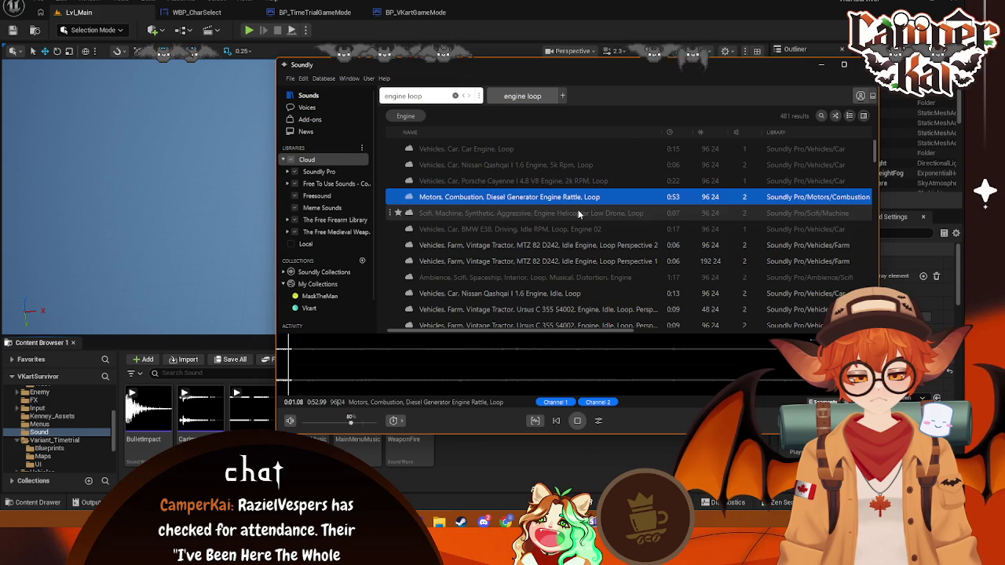
left_click(578, 212)
left_click(583, 230)
left_click(594, 245)
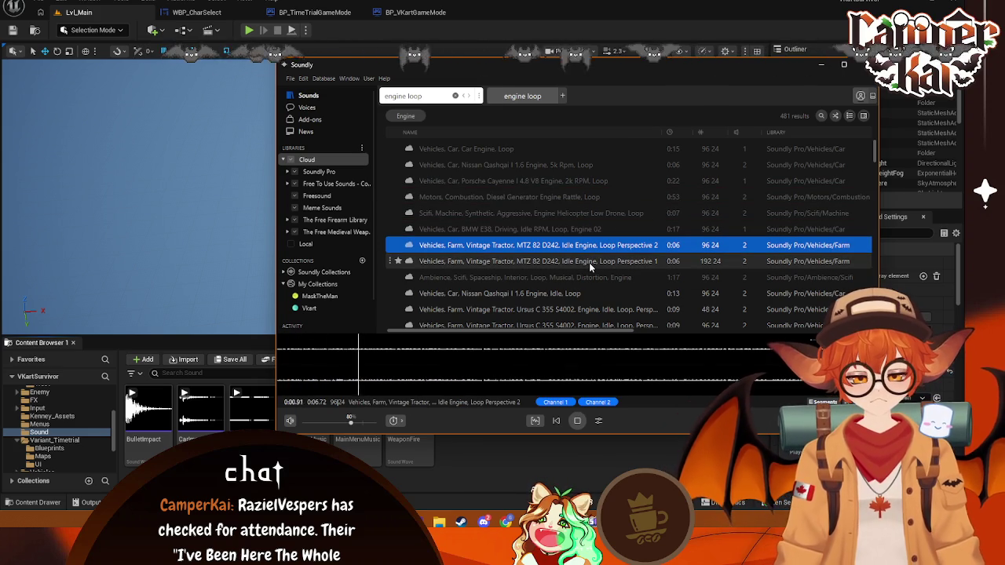
left_click(589, 262)
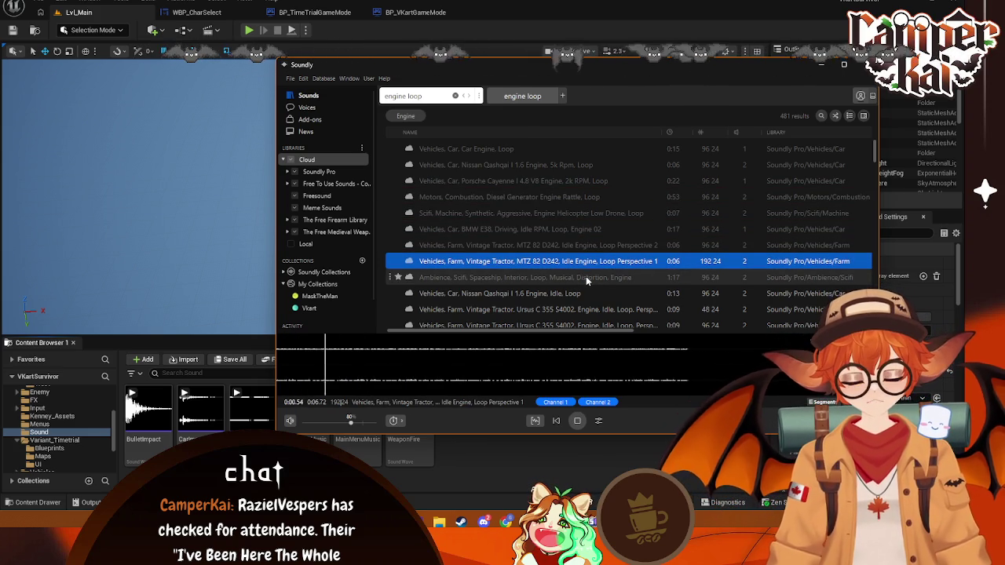
left_click(586, 278)
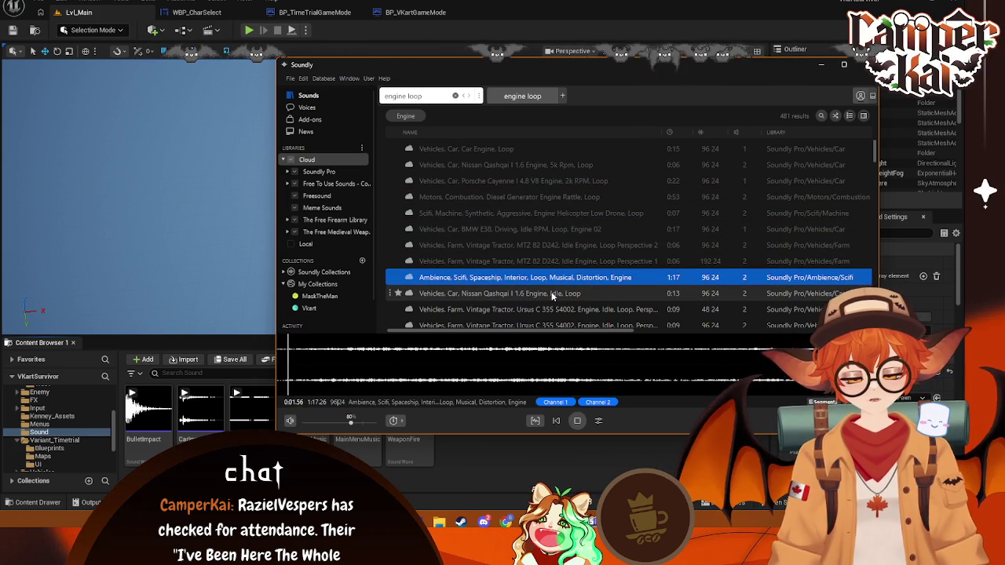
left_click(553, 293)
- Further down the results, preview Engine2 Loop, Sci Fi Engine Loop and Big Steam Engine Perfect Loop
scroll(588, 267, "down", 5)
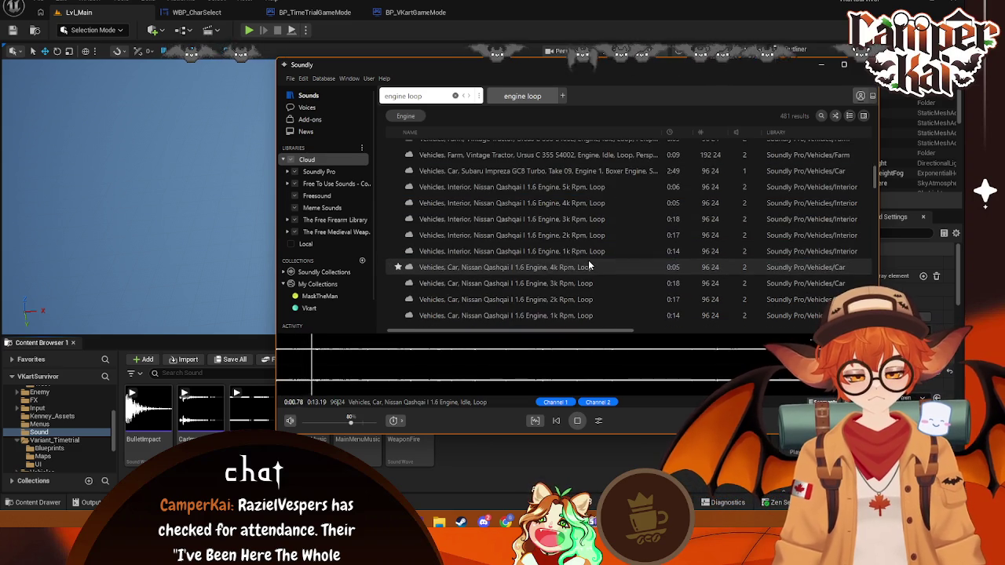
scroll(588, 259, "down", 5)
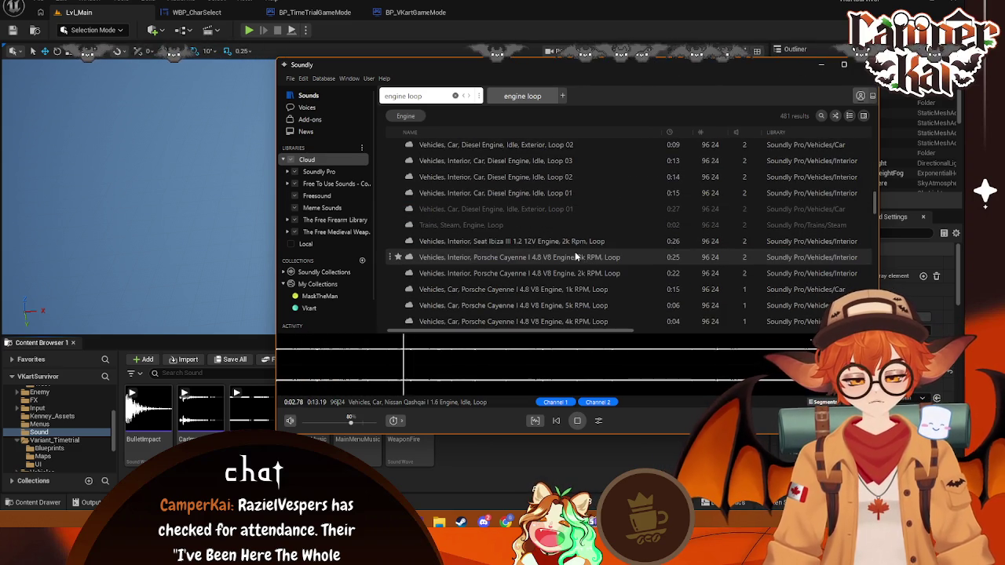
scroll(590, 253, "down", 5)
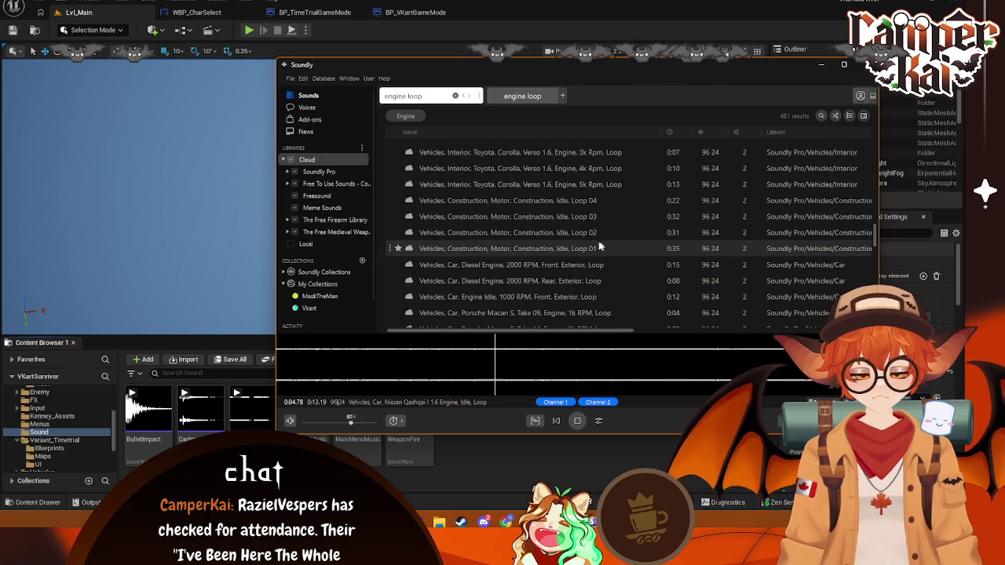
scroll(589, 252, "down", 5)
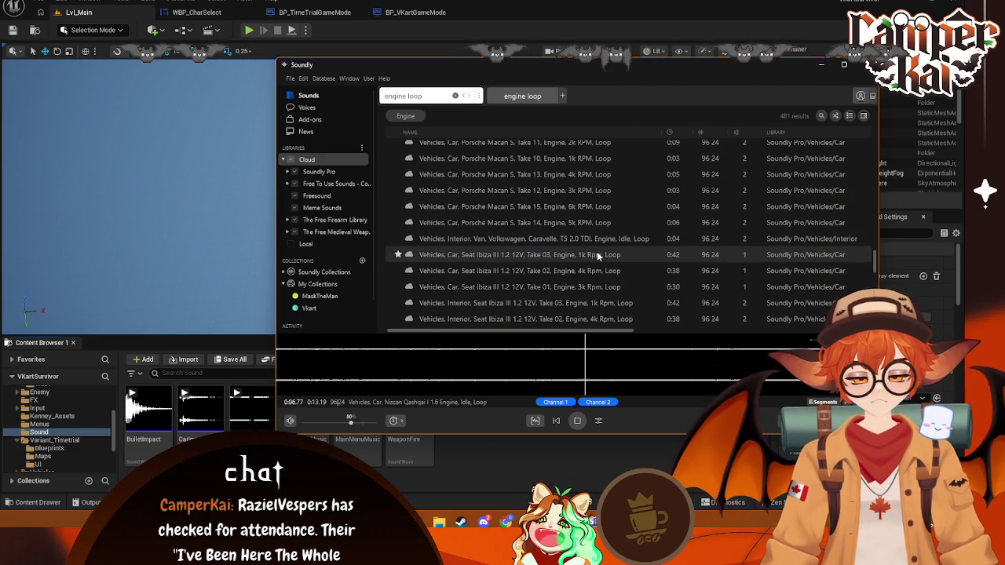
scroll(597, 255, "down", 3)
left_click(596, 257)
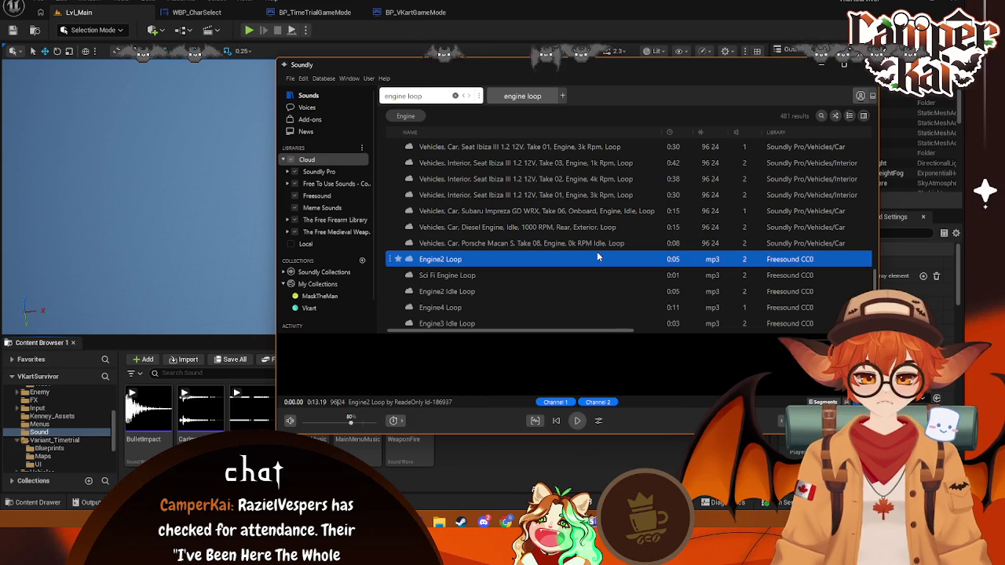
left_click(552, 273)
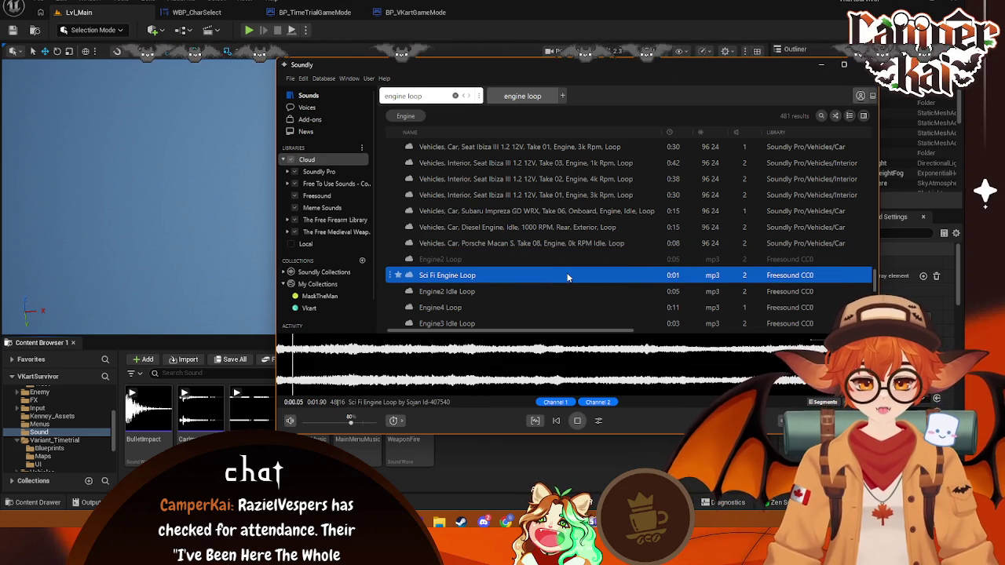
scroll(567, 272, "down", 3)
left_click(555, 250)
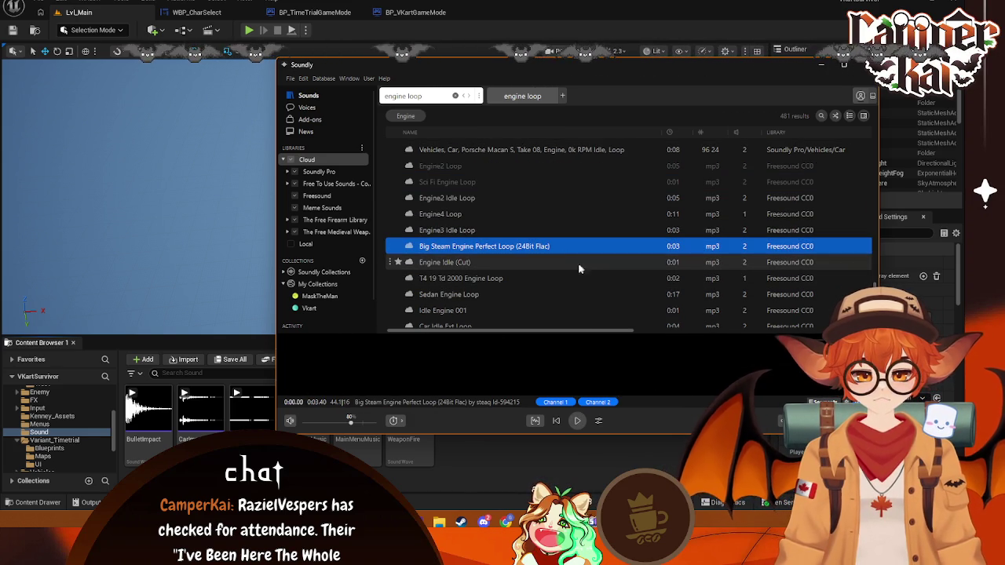
scroll(566, 263, "down", 2)
scroll(553, 271, "down", 2)
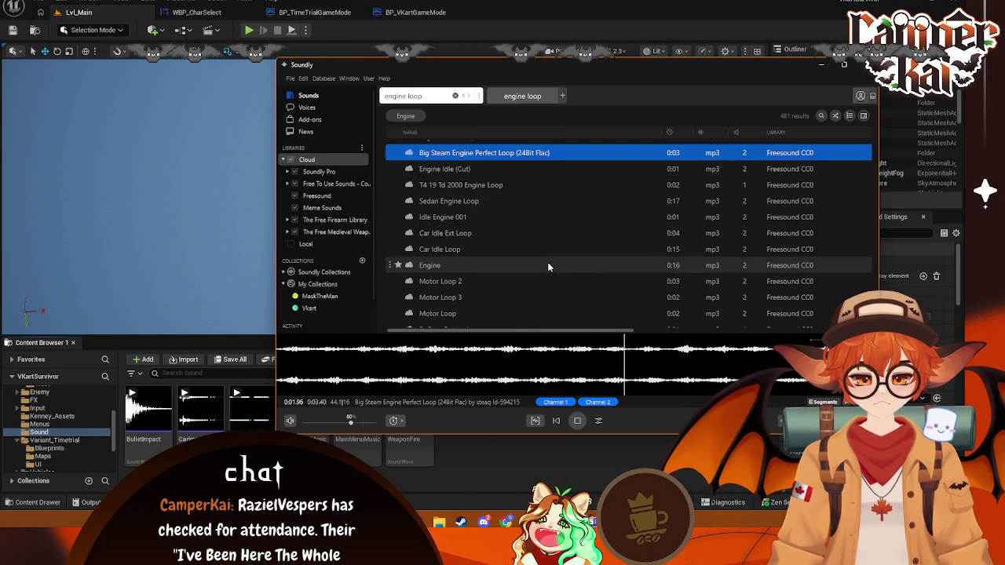
scroll(547, 262, "down", 3)
- Preview the Fx engine loops and Dacia Sandero takes, settling on Take 09 1k RPM
left_click(559, 235)
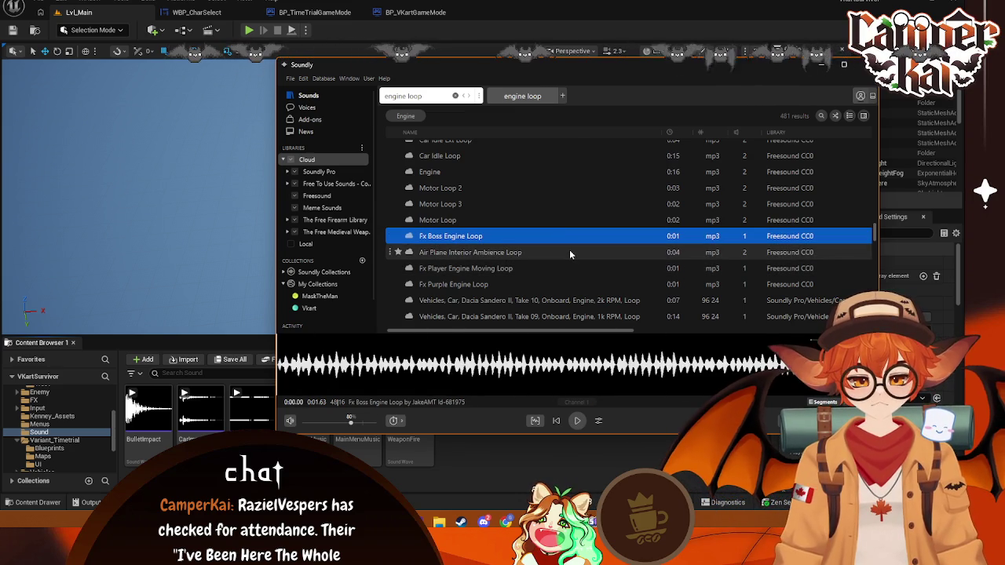
left_click(569, 270)
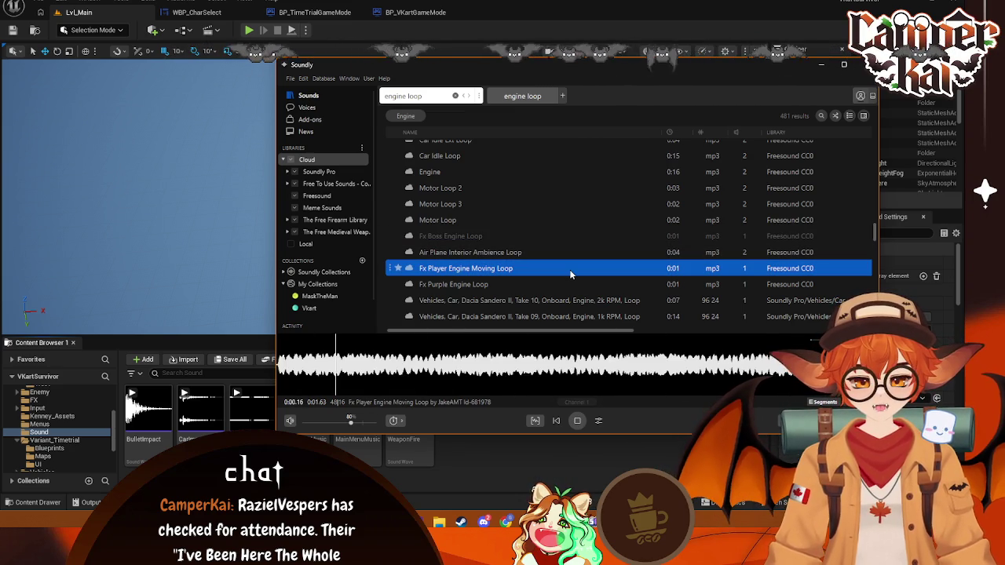
left_click(566, 281)
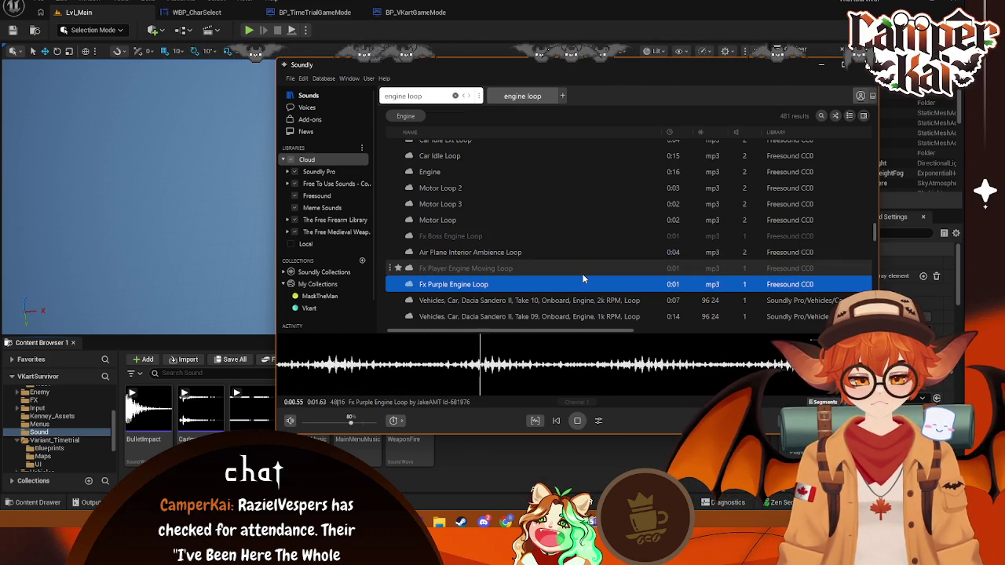
left_click(581, 299)
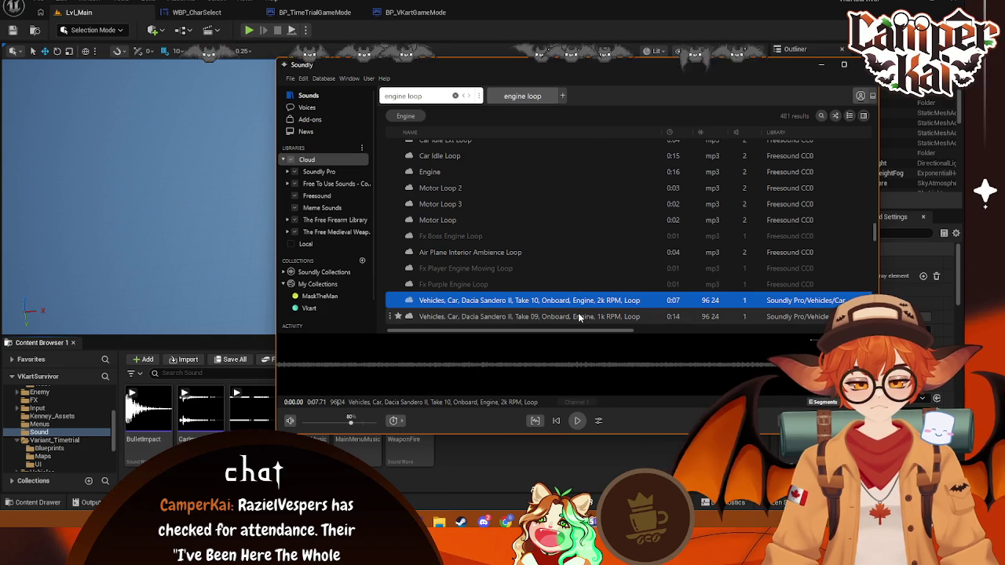
left_click(577, 314)
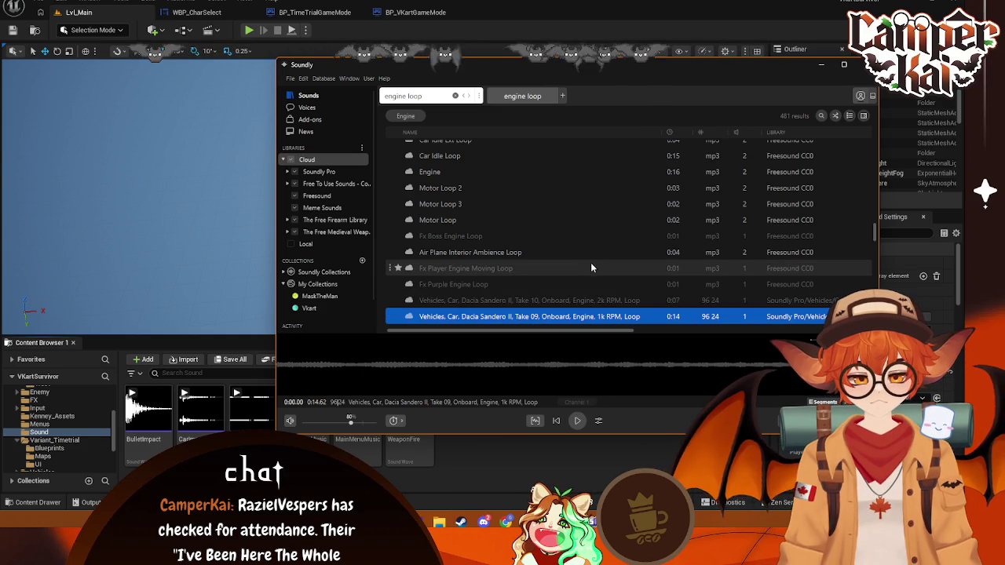
scroll(574, 242, "down", 5)
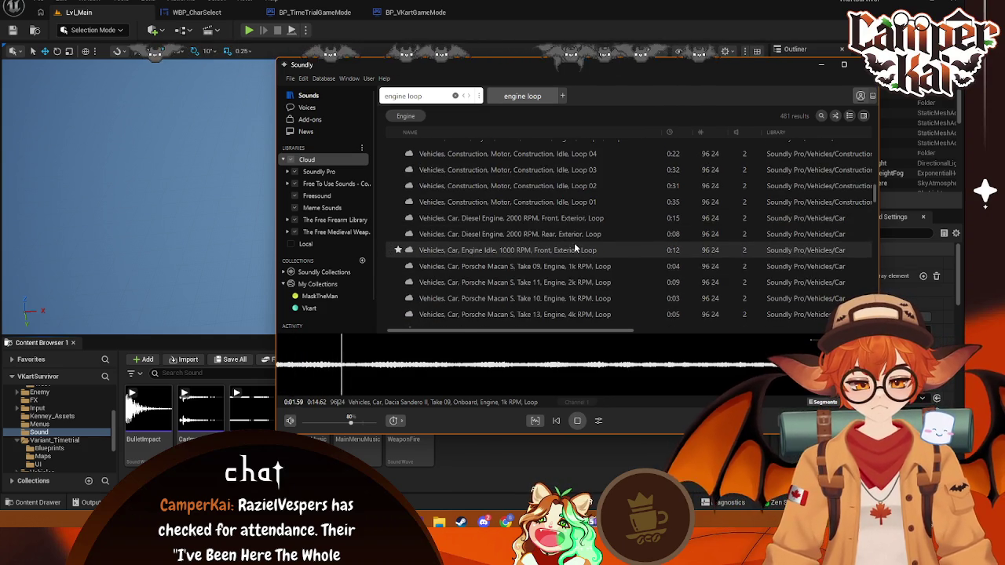
scroll(576, 246, "down", 3)
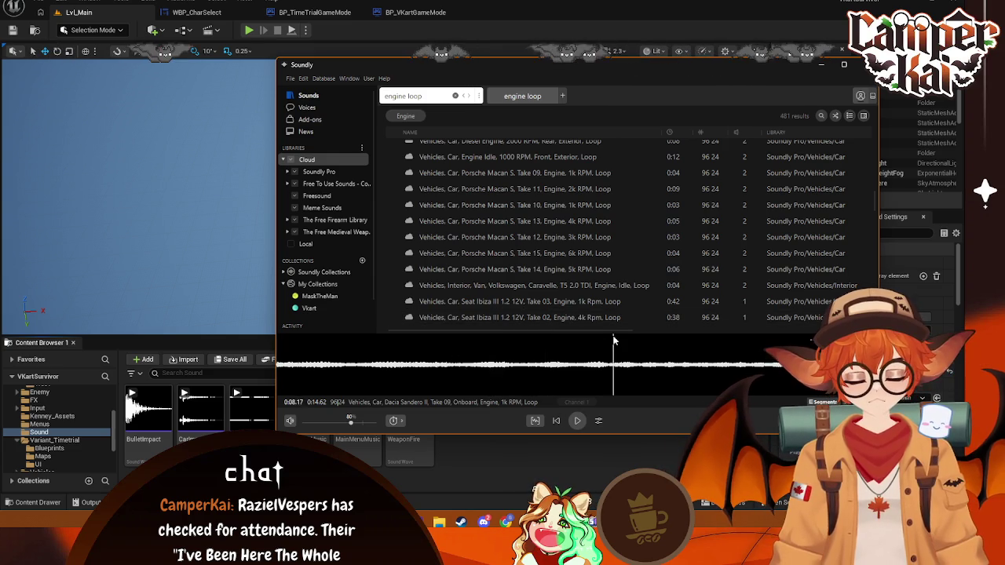
- Import the first 8.17 seconds of the Dacia Sandero loop into Unreal's Sound folder
left_click_drag(614, 341, 183, 394)
mouse_move(416, 354)
left_mouse_down()
mouse_move(523, 449)
mouse_move(511, 451)
left_mouse_up()
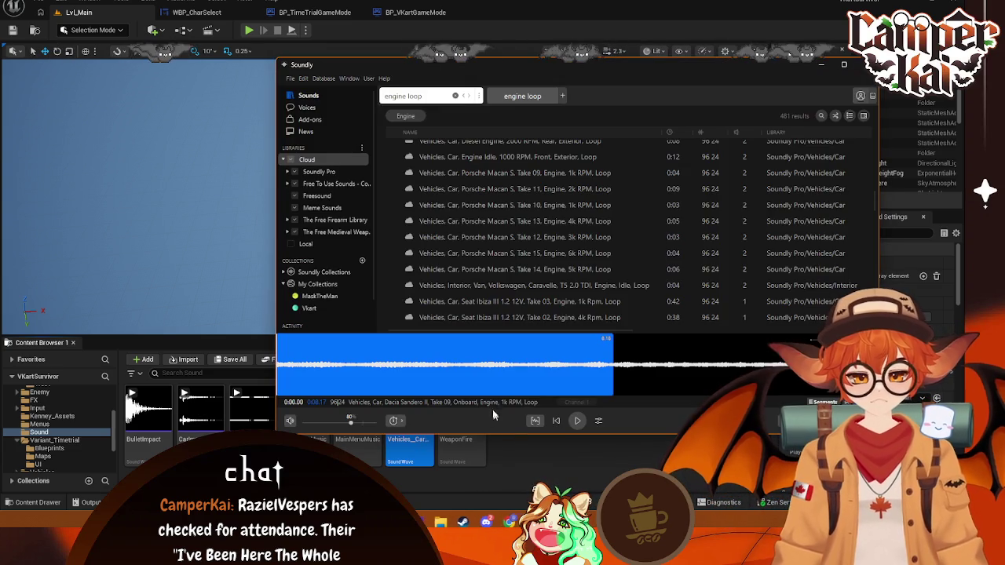
left_click(509, 459)
- Rename the new sound asset, typing 'WE' as its name
right_click(423, 434)
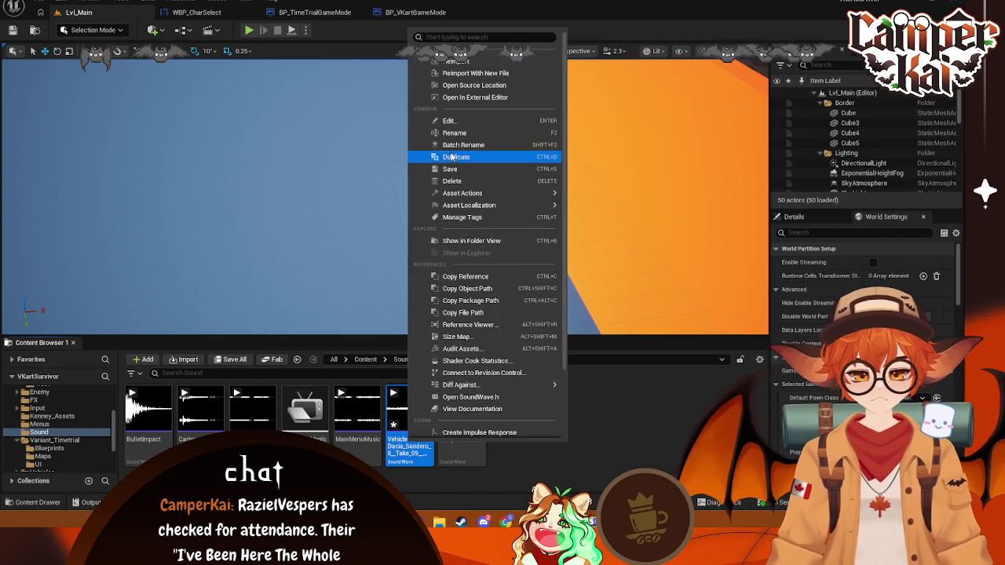
left_click(459, 130)
type("WE")
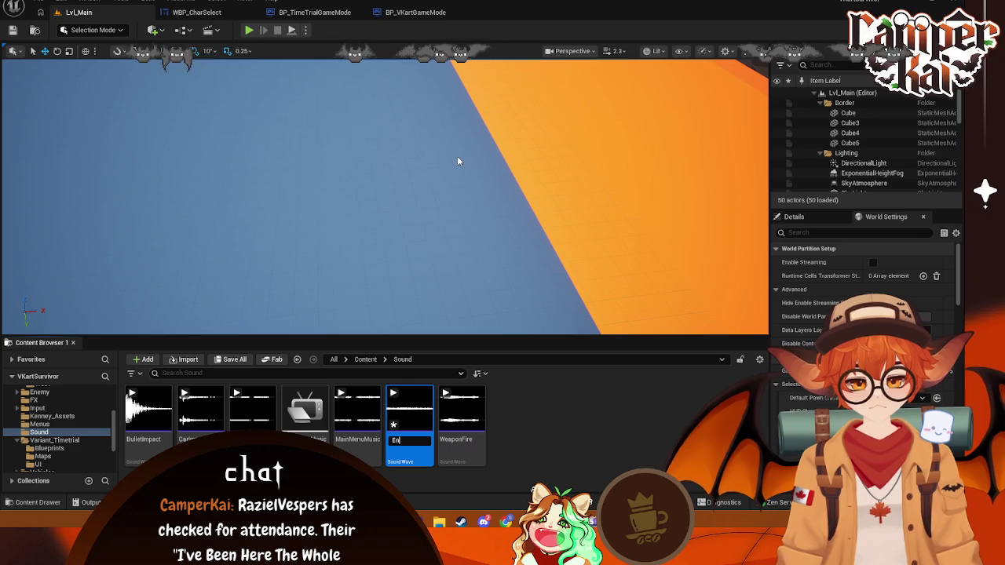
key("Return")
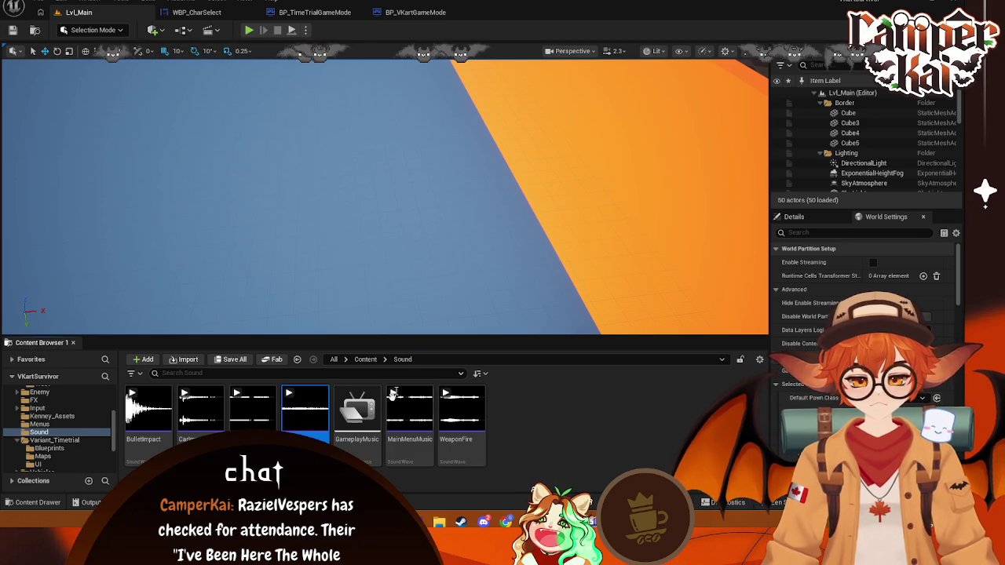
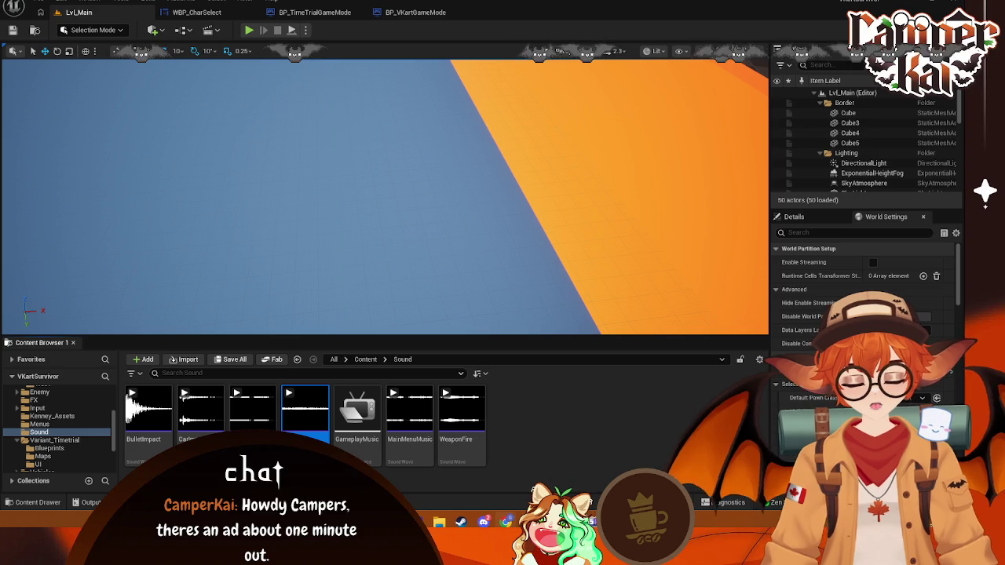
- In Soundly, replace the engine loop search with a search for 'ui'
left_click(712, 520)
left_click(454, 95)
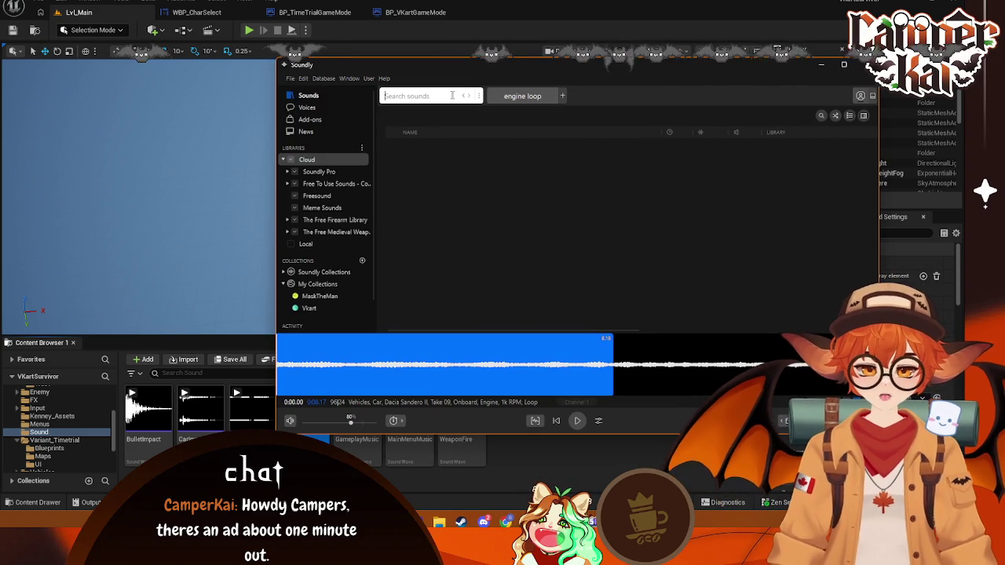
type("ui")
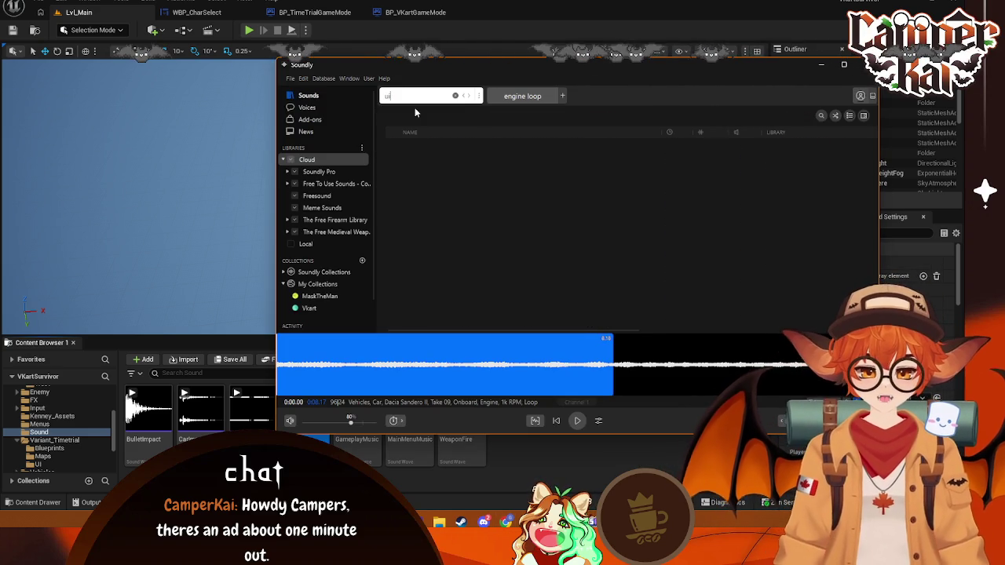
key("Return")
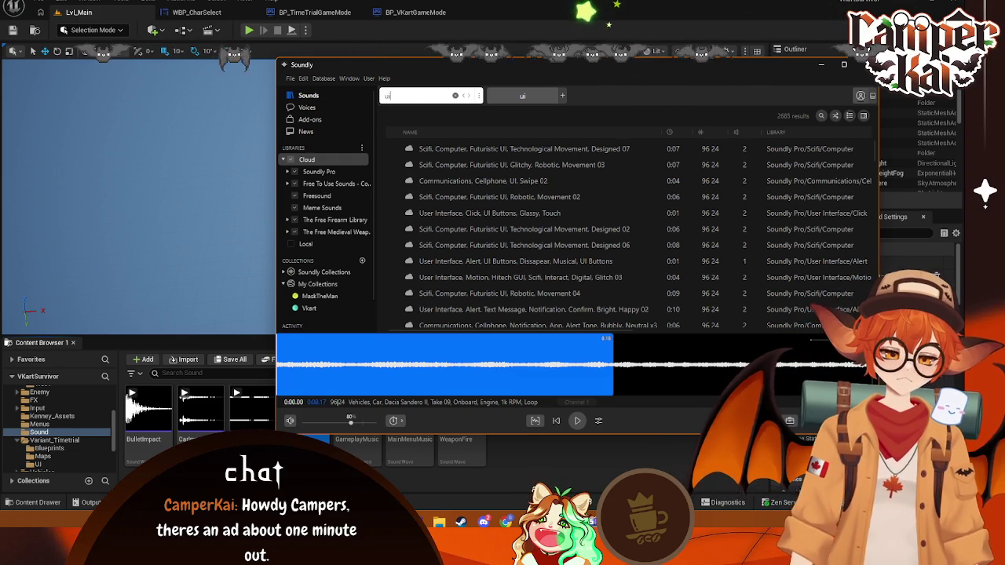
- Search 'ui funny' and audition Whoop, Funny Click, Journey To The Interweb and Click Casual
type("funny")
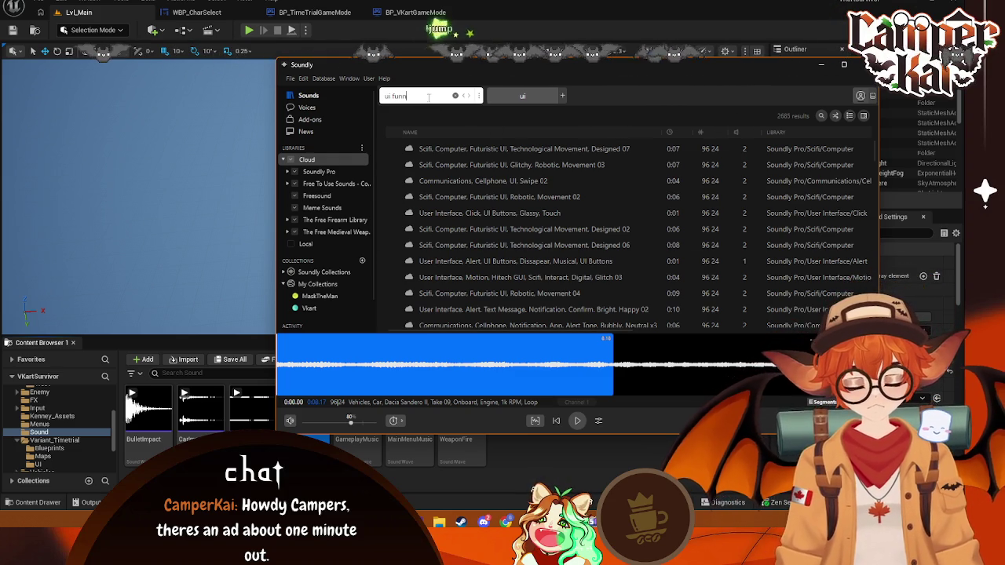
key("Return")
left_click(516, 146)
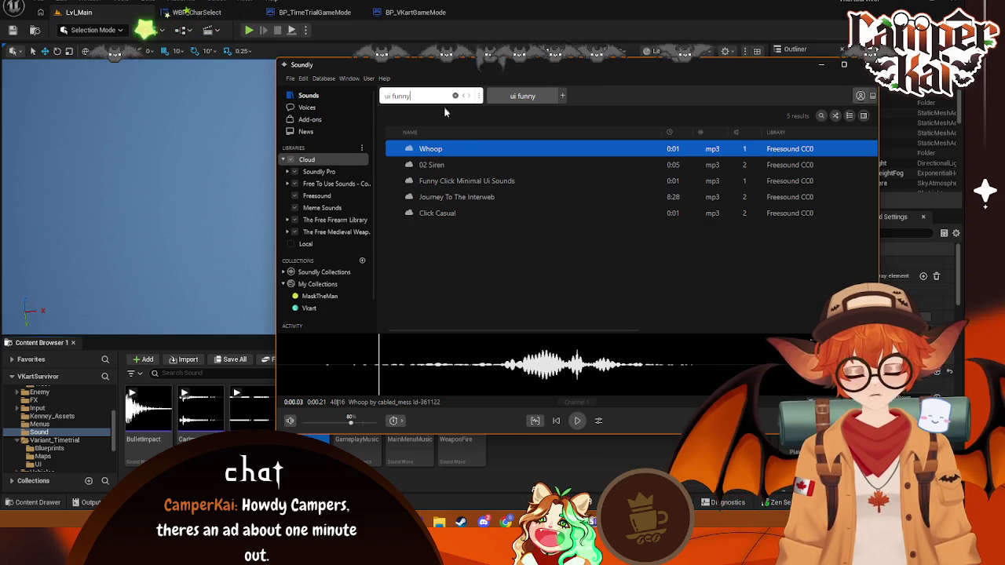
left_click(448, 181)
left_click(455, 198)
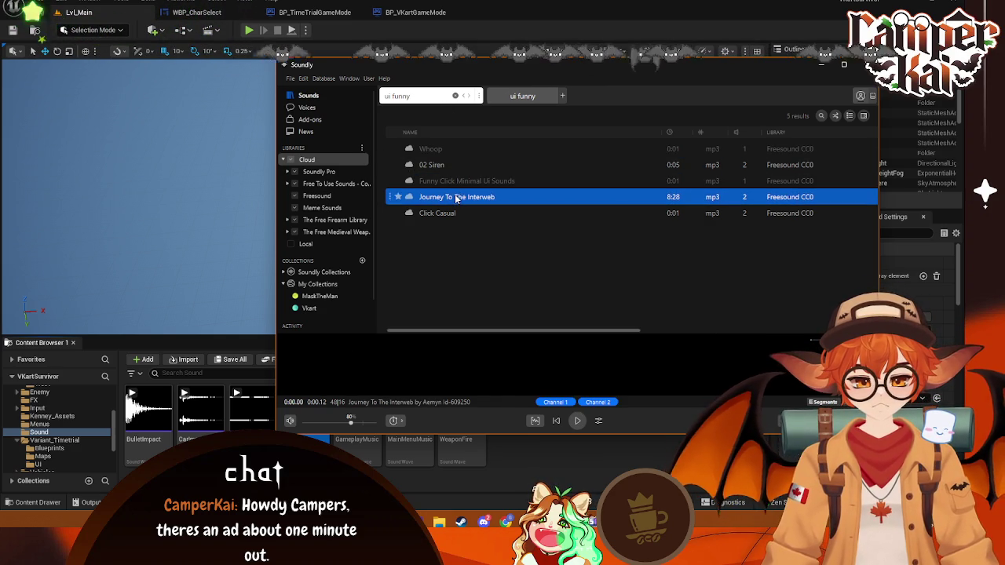
left_click(460, 213)
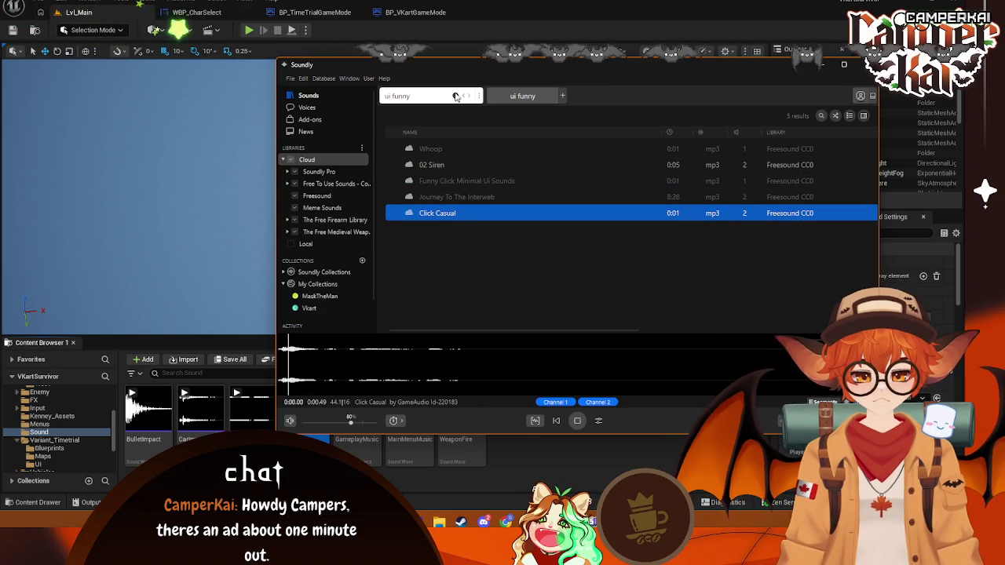
- Return to 'ui', sort by duration shortest first, and preview UI Buttons, Bubbly, Option
key("BackSpace")
key("BackSpace")
key("BackSpace")
key("BackSpace")
key("BackSpace")
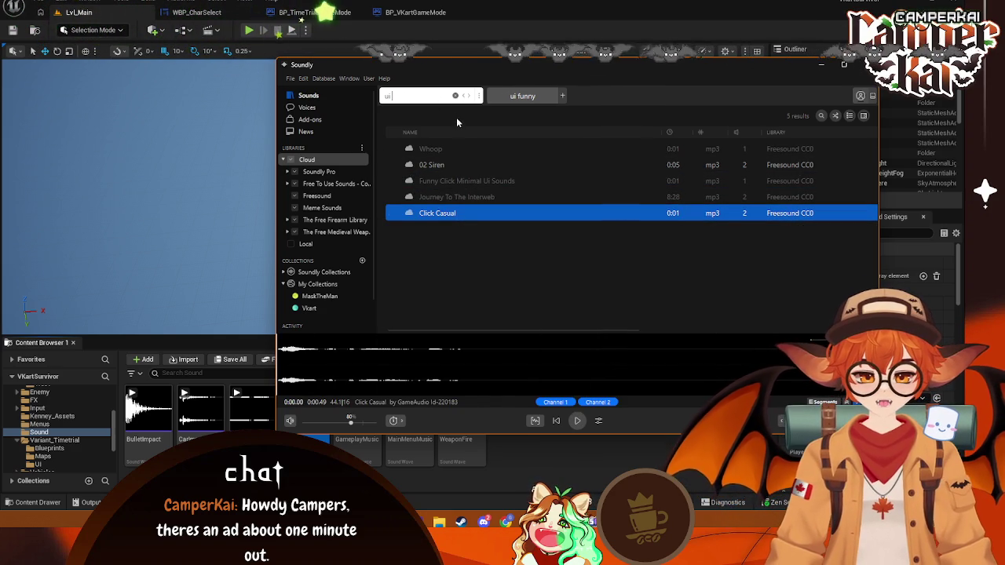
left_click(673, 133)
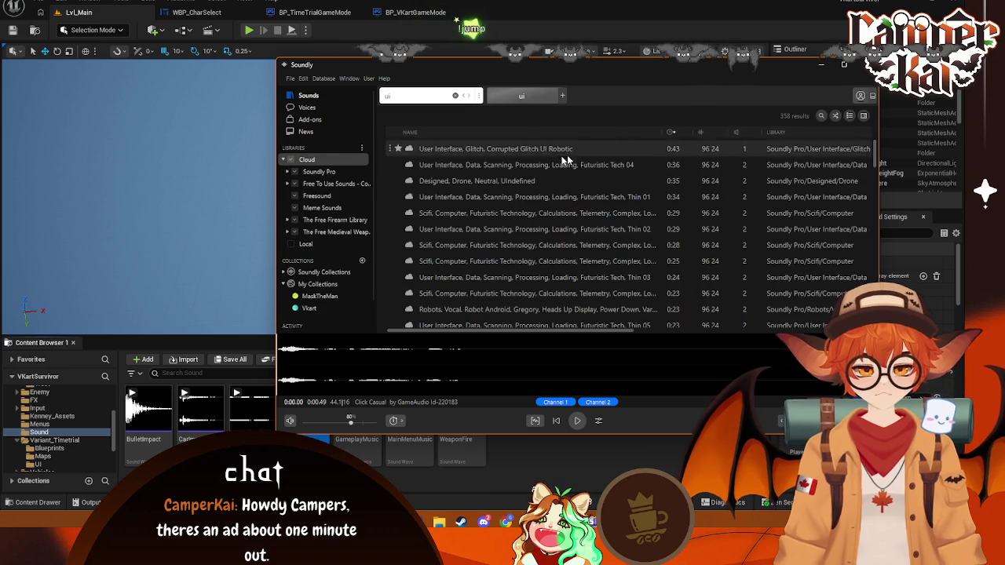
left_click(674, 133)
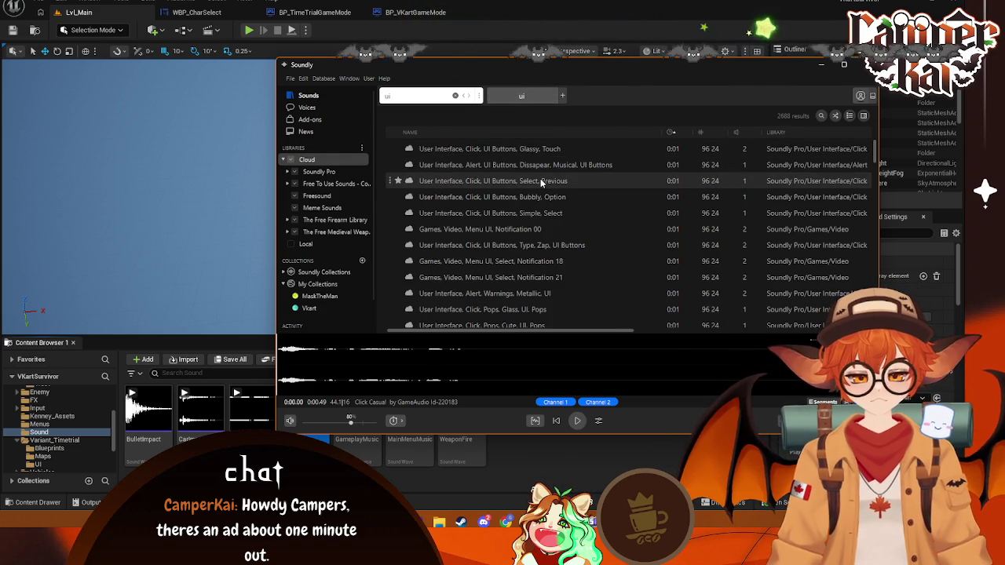
left_click(572, 202)
type("bubb")
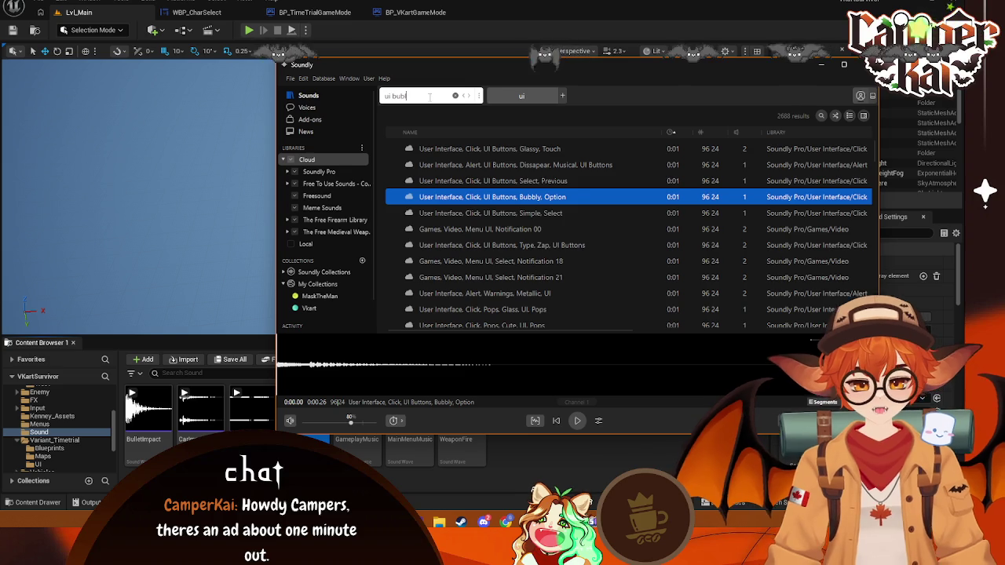
- Search Soundly for 'ui bubbly', correcting the misspelled query
type("y")
key("Return")
type("b")
key("Return")
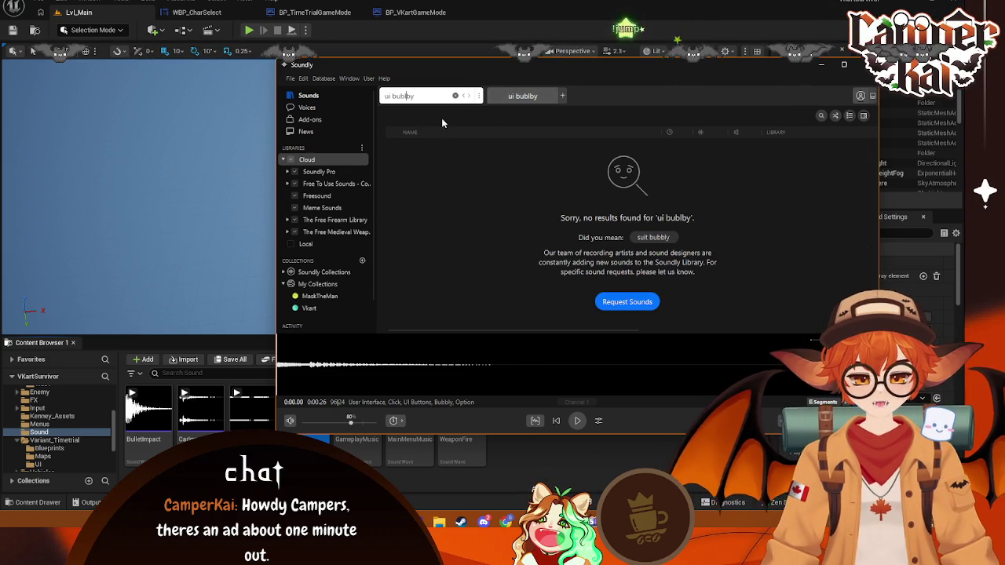
key("BackSpace")
key("BackSpace")
key("BackSpace")
type("bly")
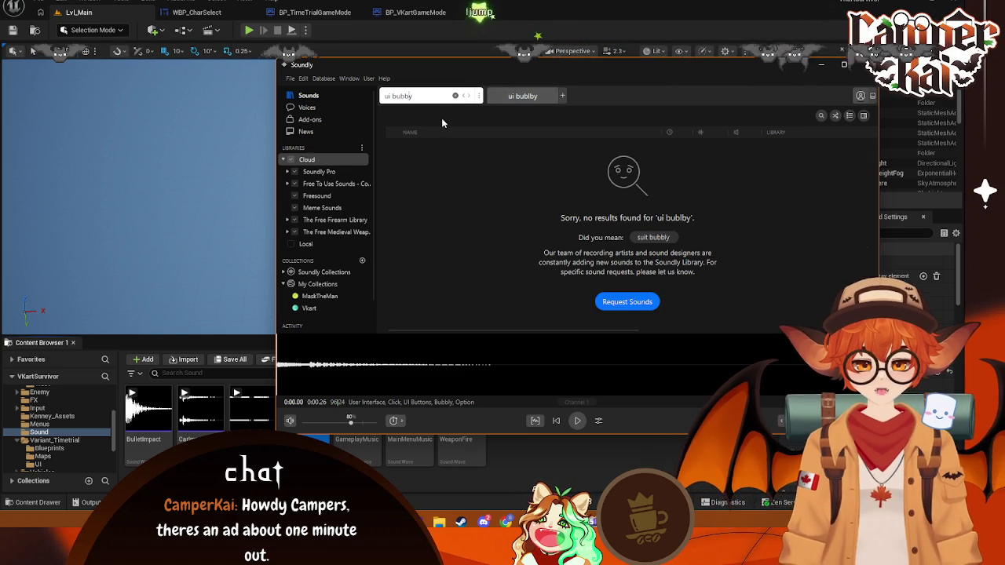
key("Return")
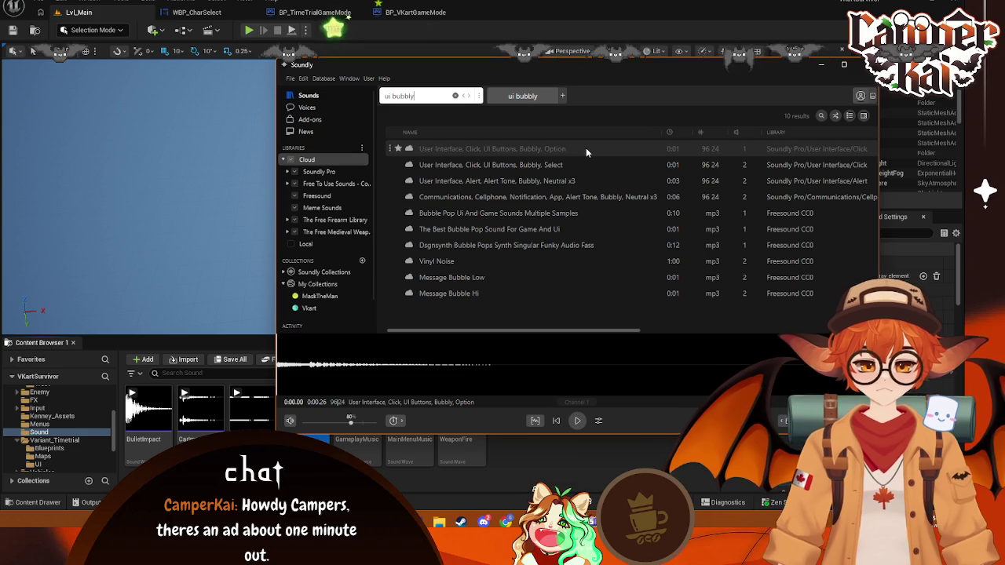
- Audition the Bubbly Option, Bubbly Select and Alert Tone, Bubbly, Neutral x3 sounds
left_click(586, 150)
left_click(571, 165)
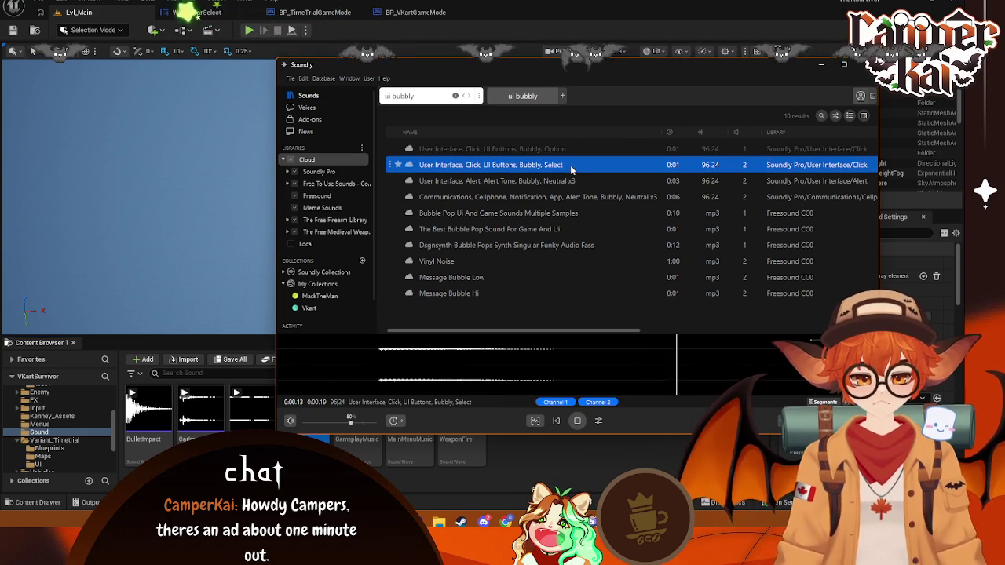
left_click(557, 150)
left_click(558, 182)
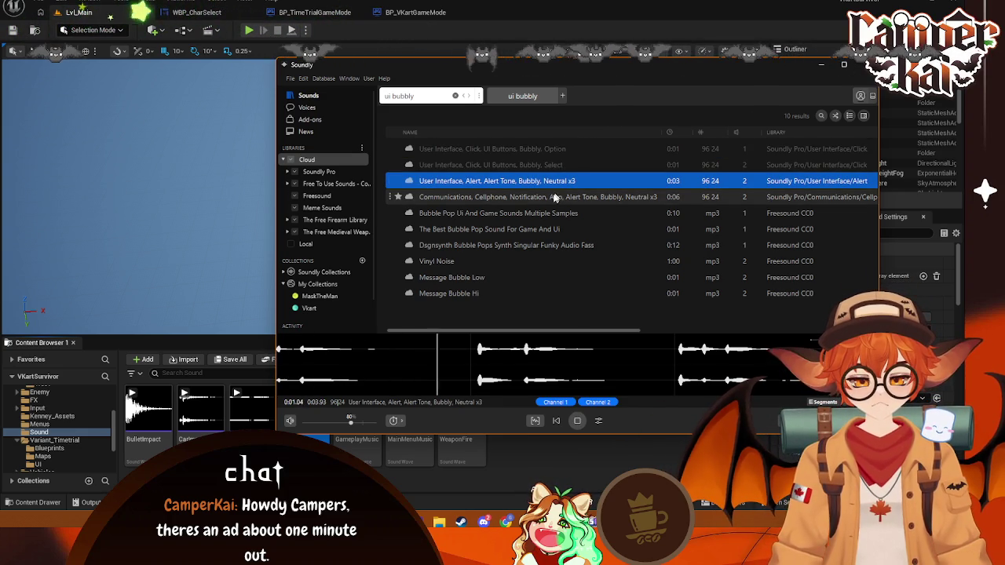
- Import the Bubbly Option click and a trimmed Bubbly Select click into the Sound folder
left_click(518, 150)
mouse_move(550, 149)
left_mouse_down()
mouse_move(548, 455)
mouse_move(559, 177)
mouse_move(490, 348)
mouse_move(303, 360)
mouse_move(475, 360)
mouse_move(223, 360)
mouse_move(228, 408)
left_mouse_up()
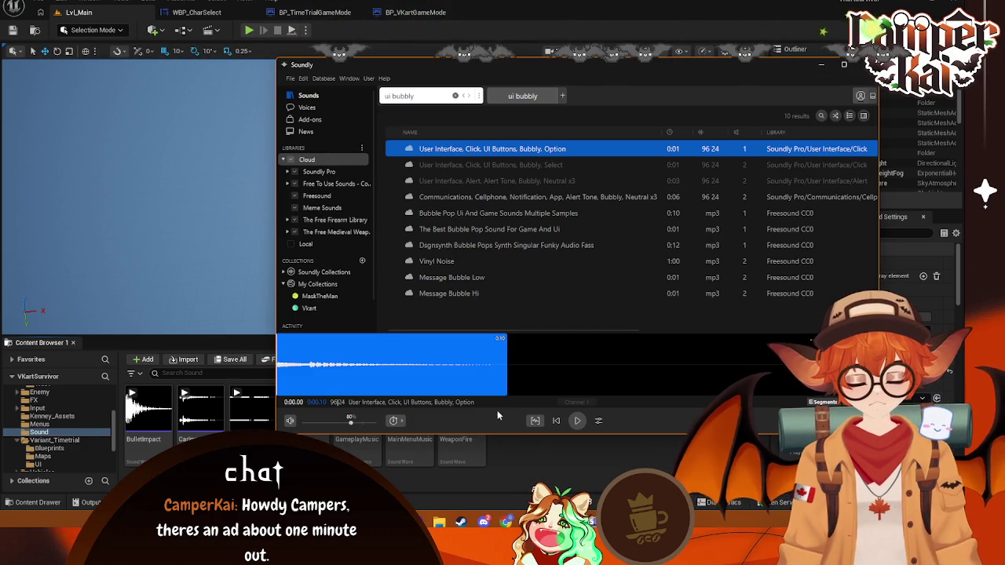
left_click(581, 165)
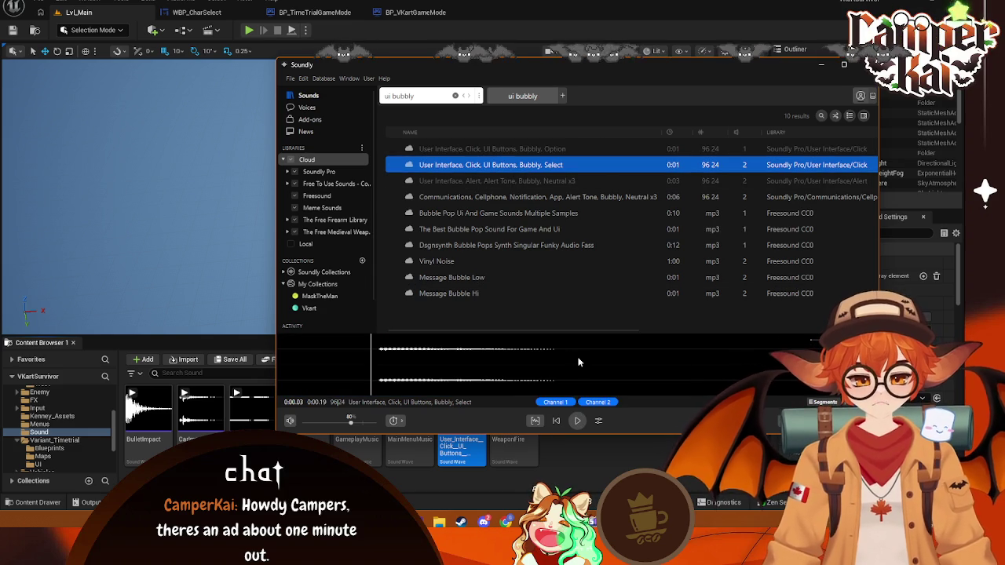
left_click_drag(560, 343, 412, 351)
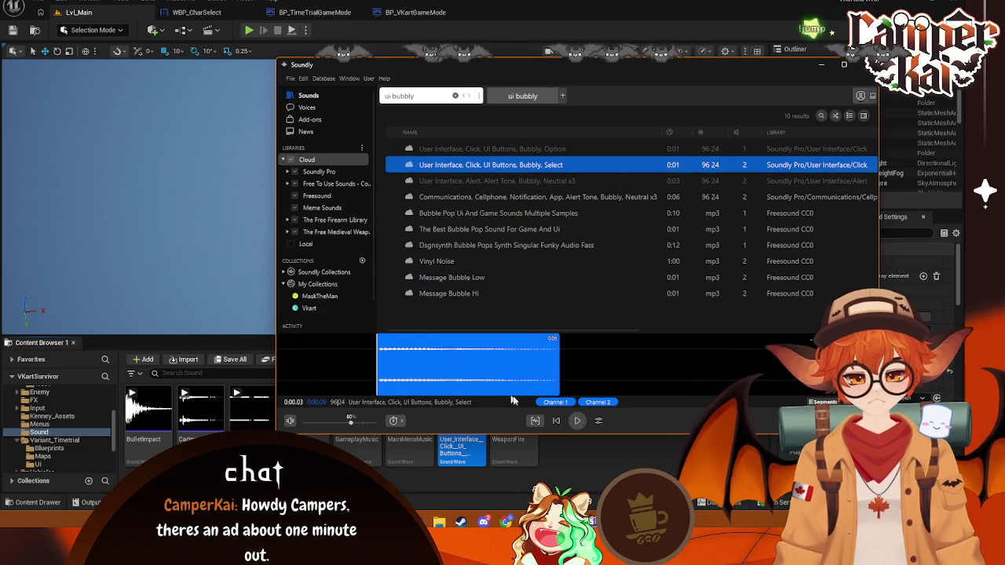
left_click_drag(512, 396, 591, 441)
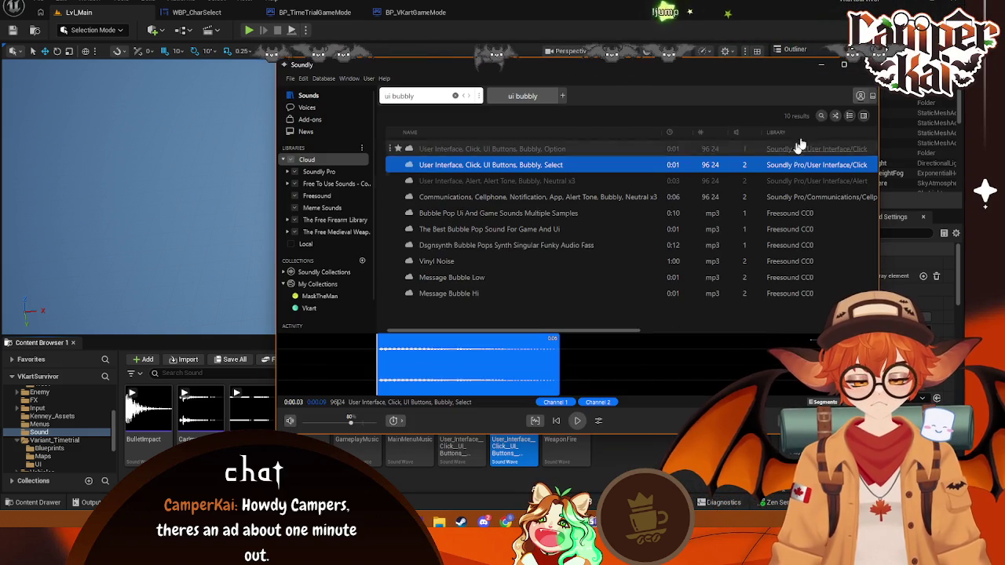
- Close Soundly, rename the imported User_Interface click to Hover, and play it
left_click(861, 65)
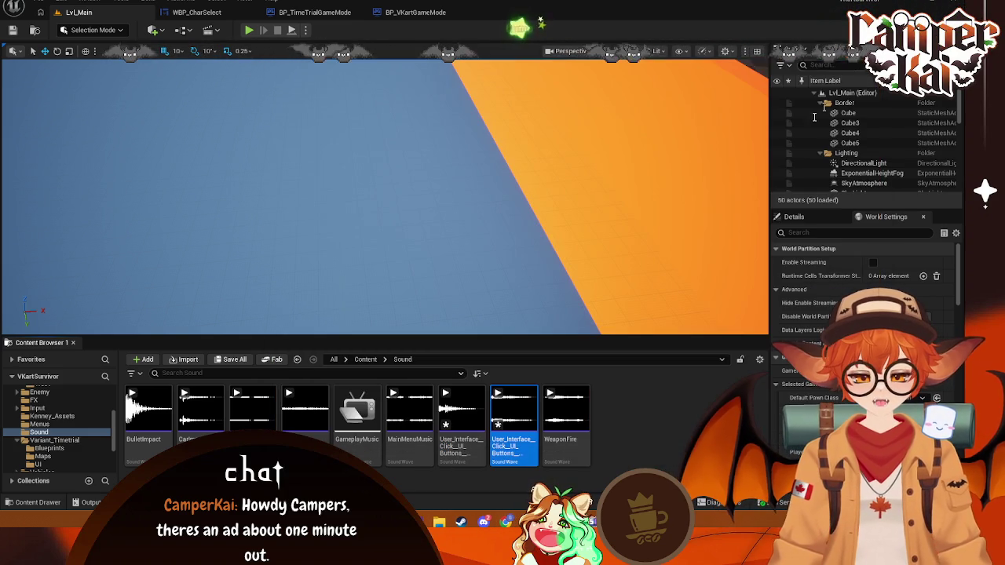
right_click(530, 436)
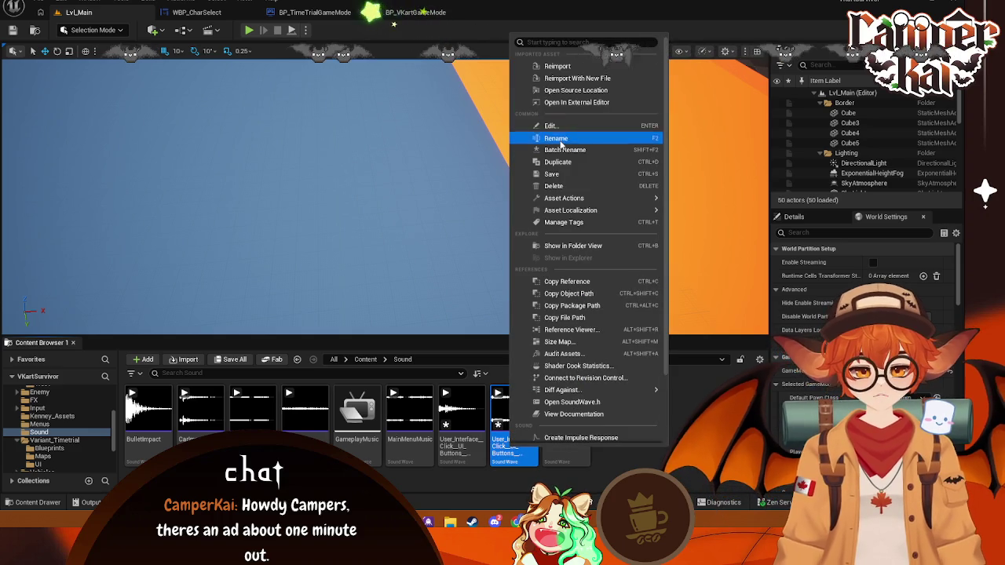
left_click(550, 134)
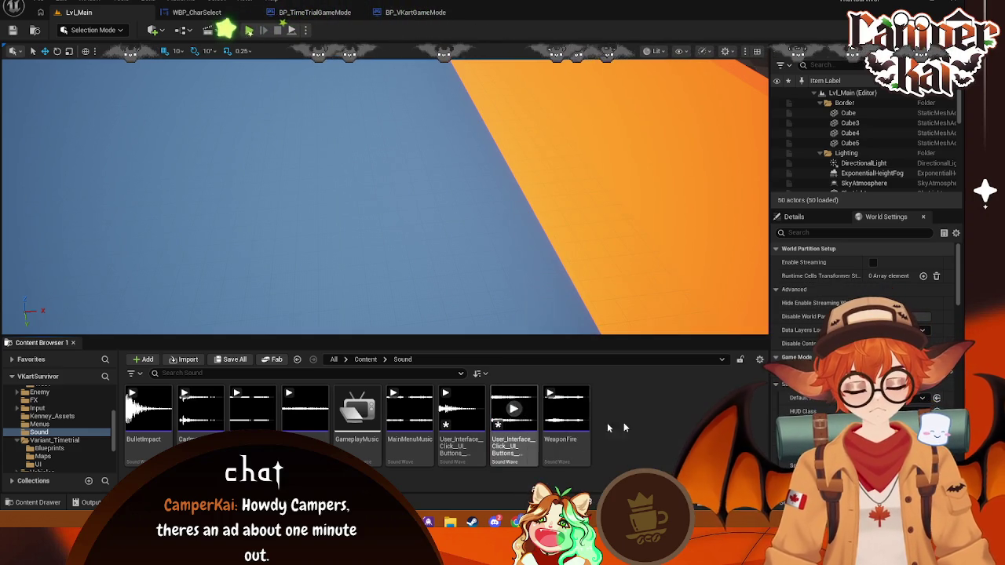
left_click(461, 412)
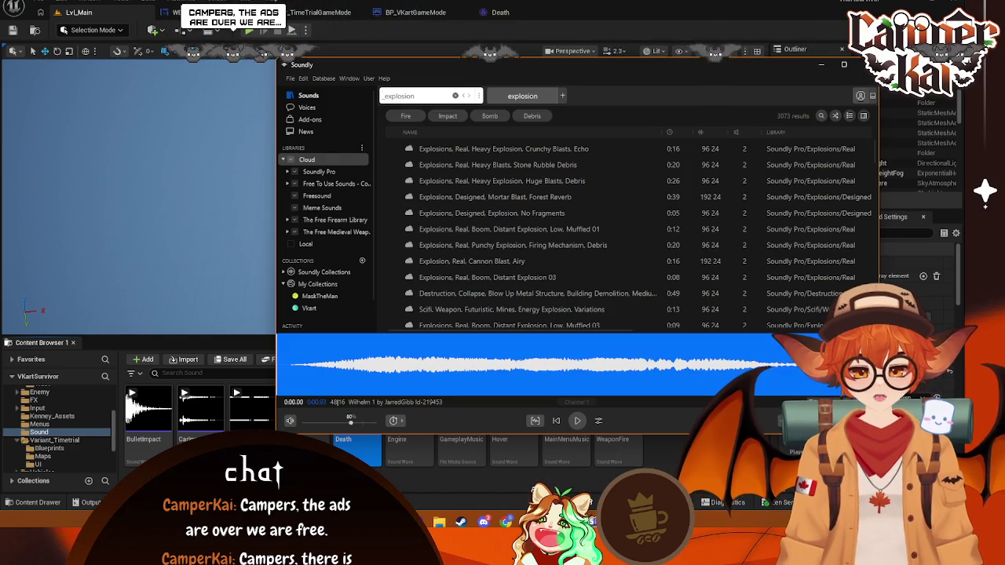
- Search 'car explosion' and audition results like Destruction Smash 01, Metal Debris and Explosion 01
key("Return")
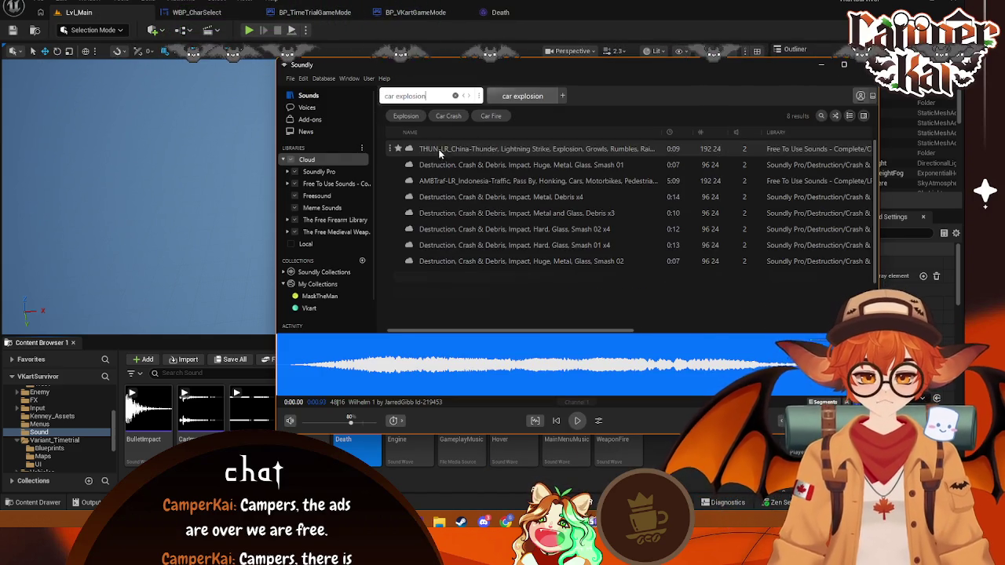
left_click(495, 151)
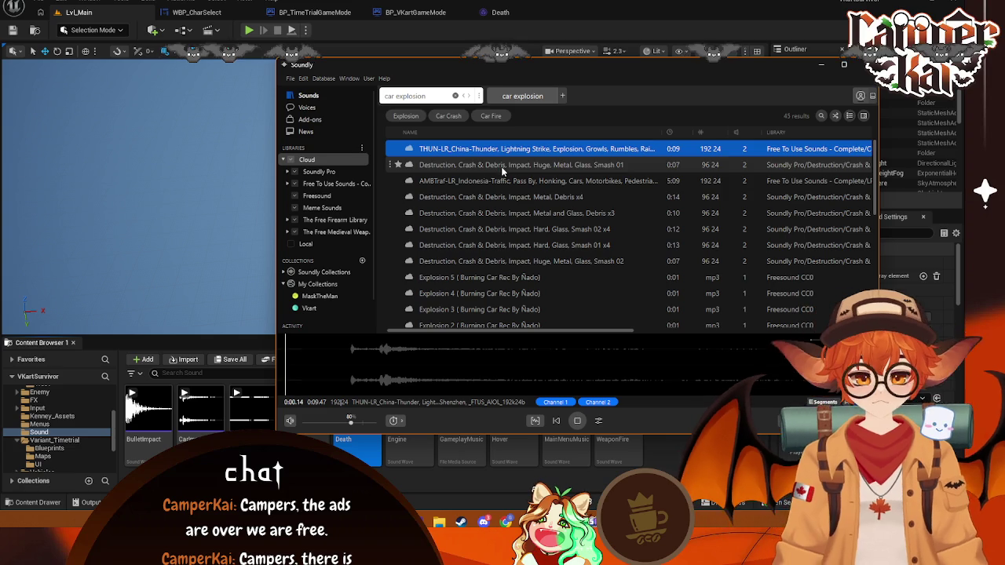
left_click(502, 165)
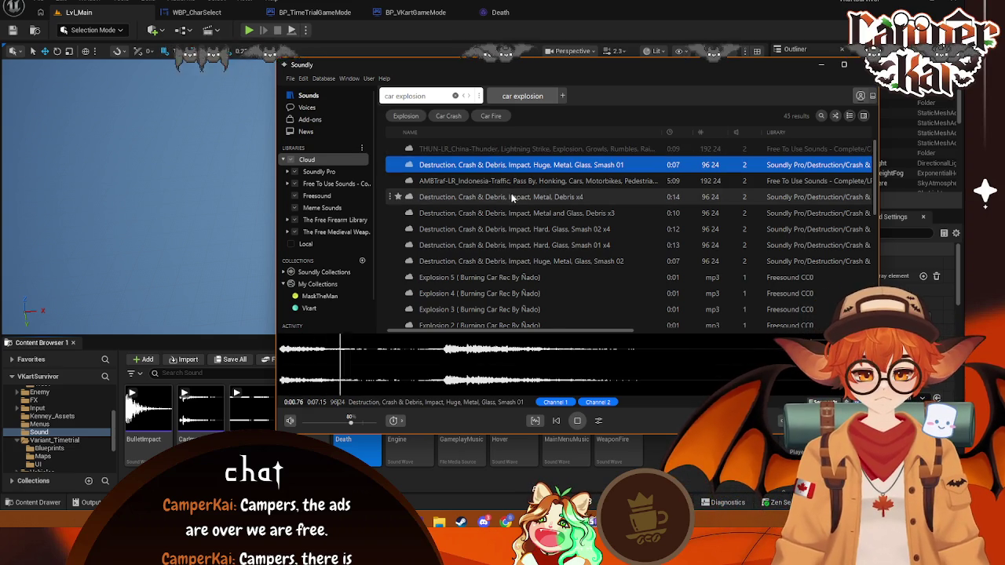
left_click(514, 197)
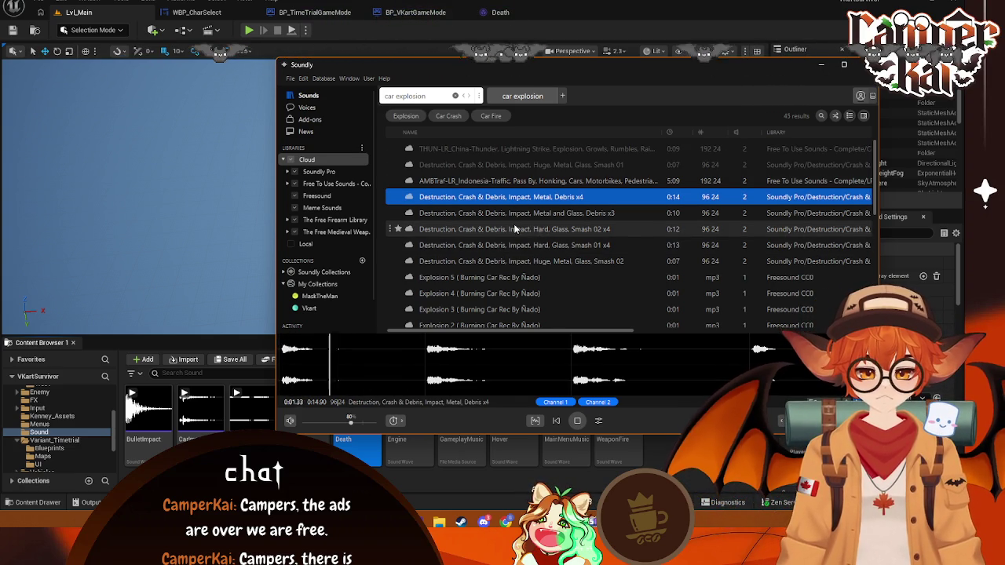
left_click(512, 218)
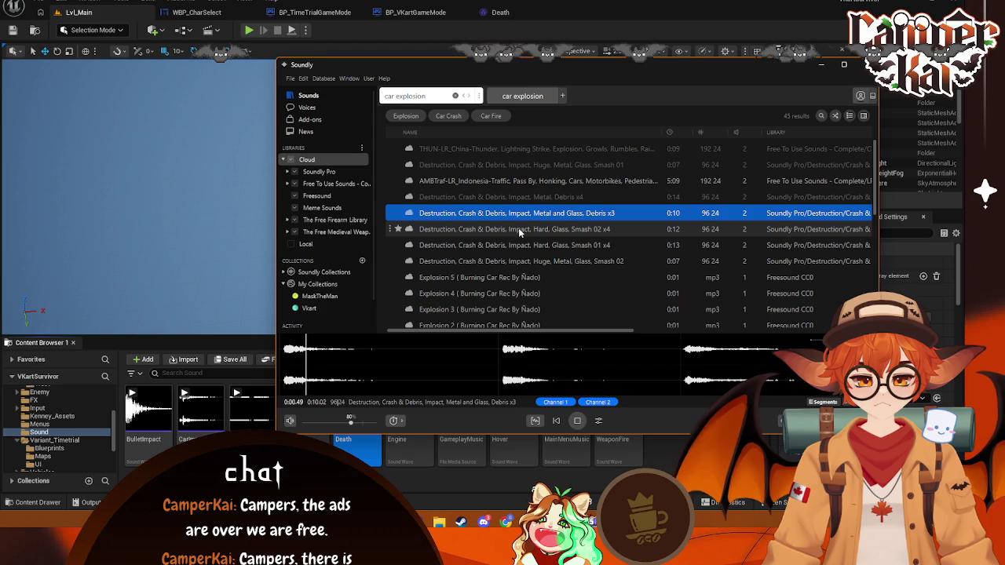
left_click(518, 230)
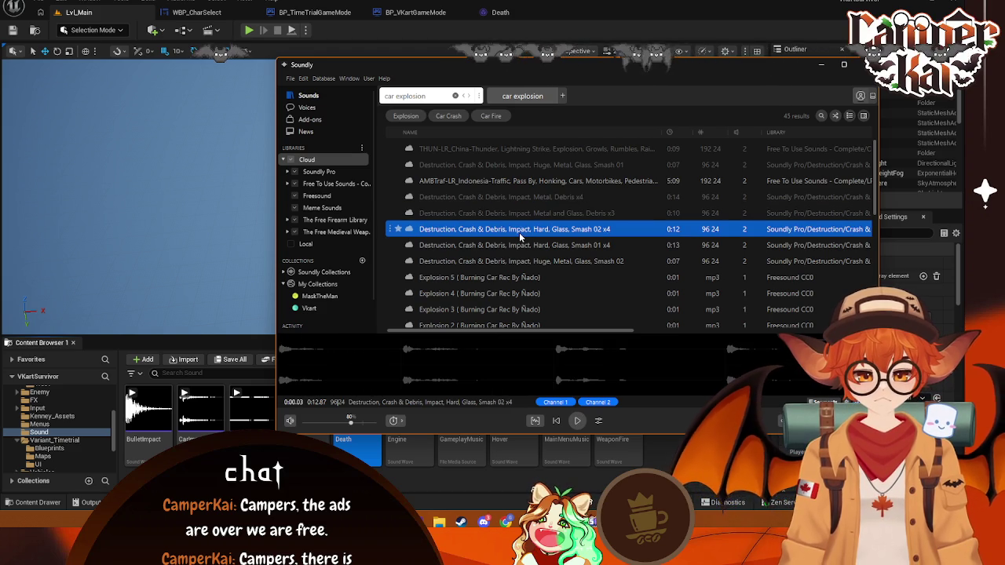
scroll(546, 252, "down", 1)
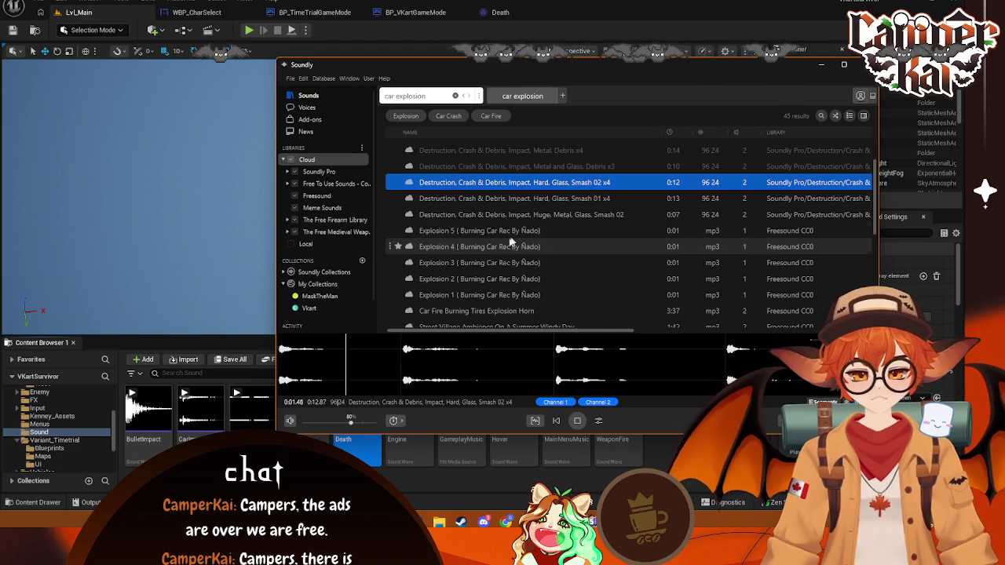
left_click(509, 232)
scroll(505, 263, "down", 1)
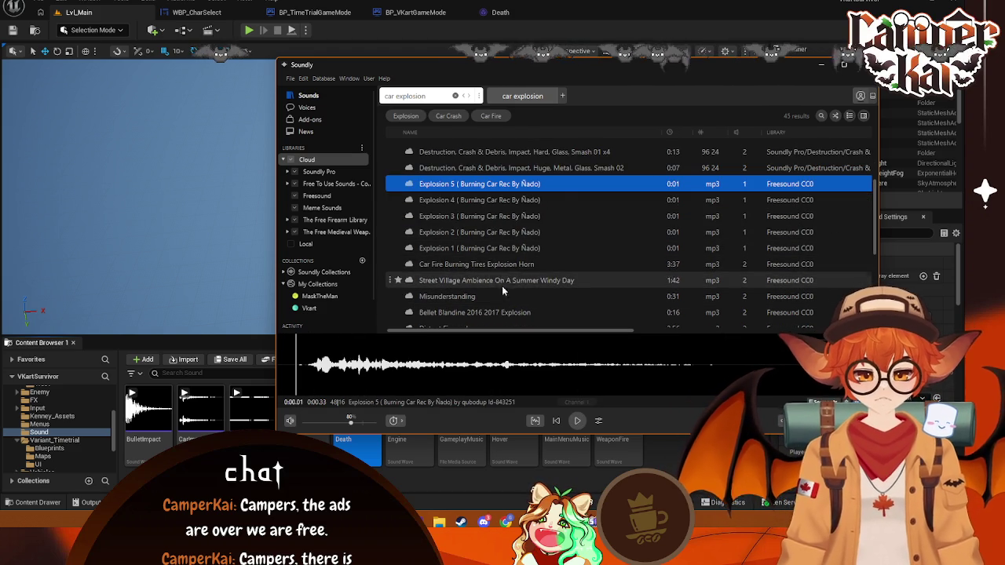
left_click(502, 265)
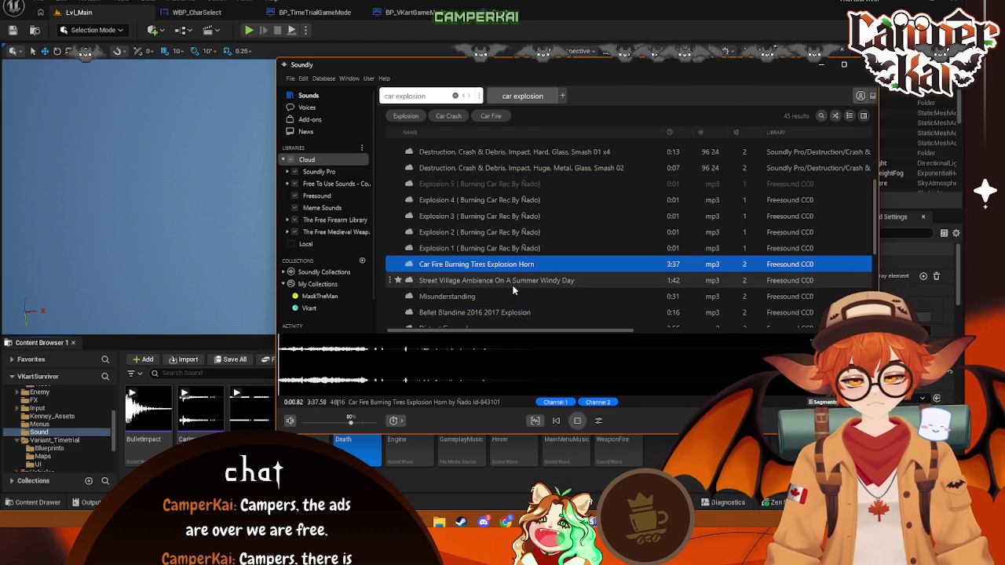
left_click(508, 285)
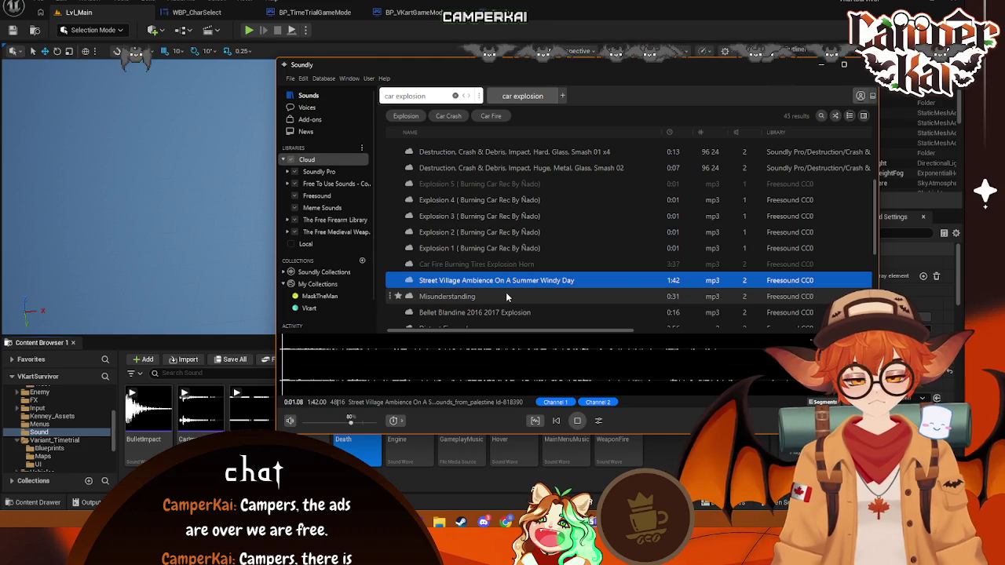
scroll(508, 292, "down", 2)
left_click(495, 252)
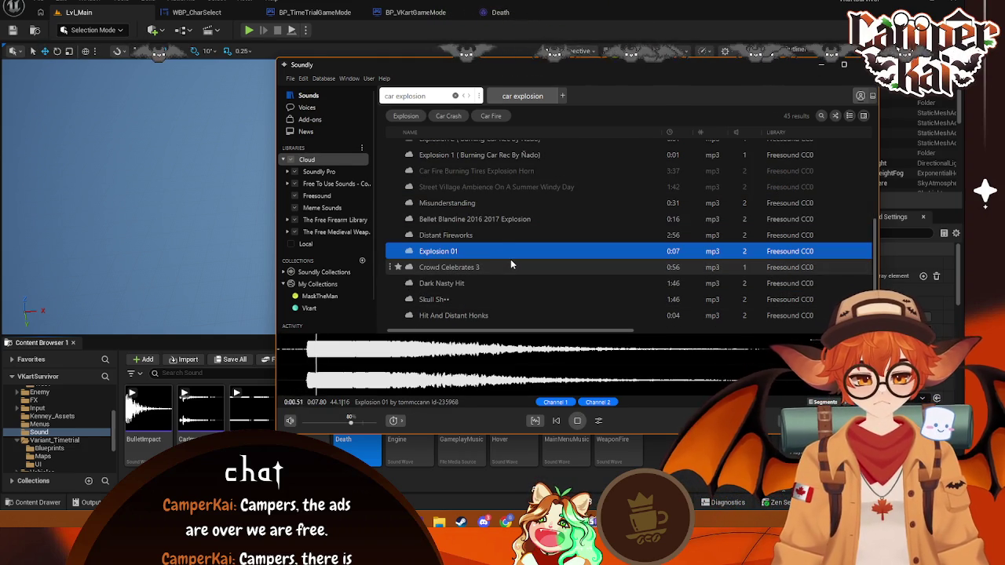
scroll(509, 258, "up", 4)
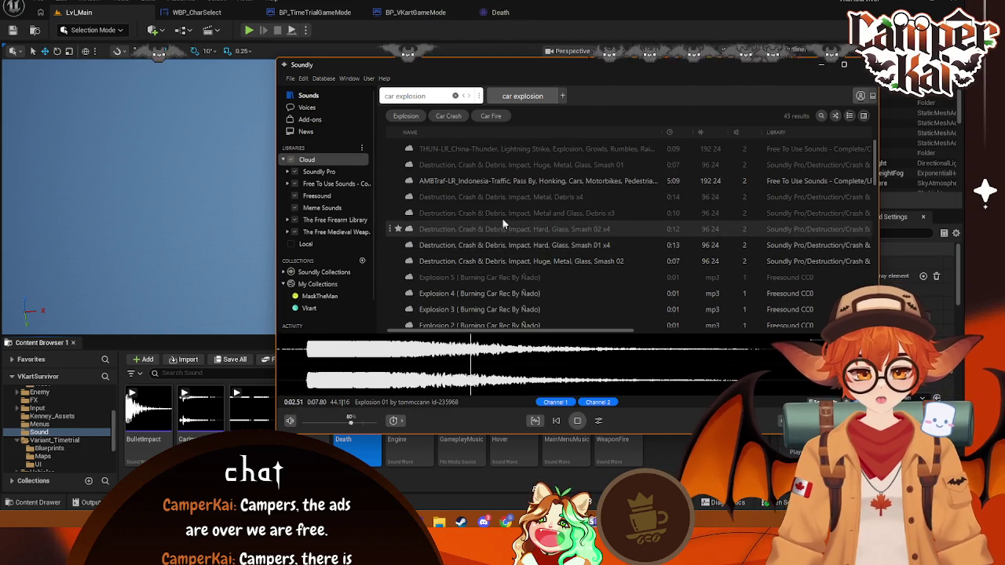
left_click(485, 182)
left_click(518, 197)
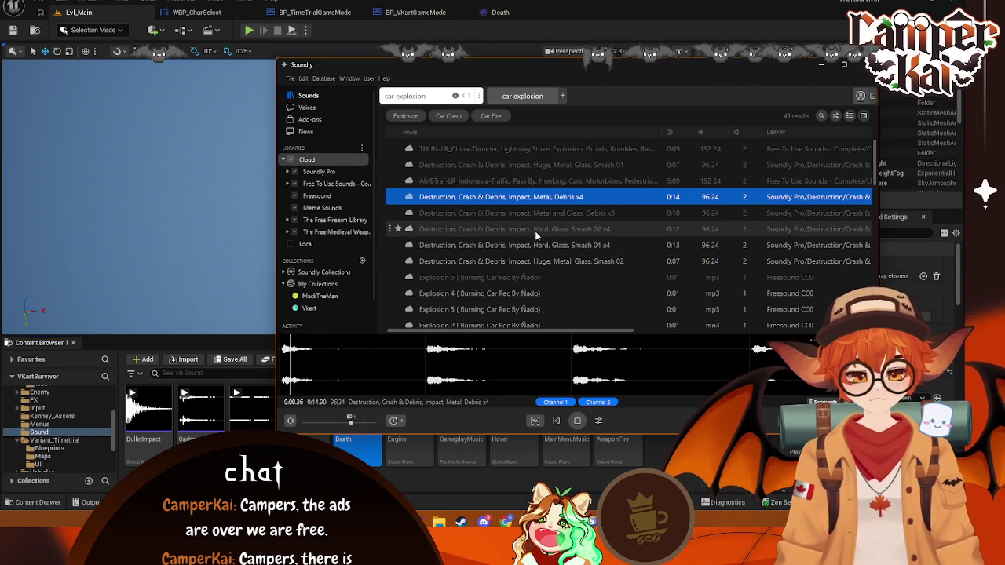
left_click(531, 182)
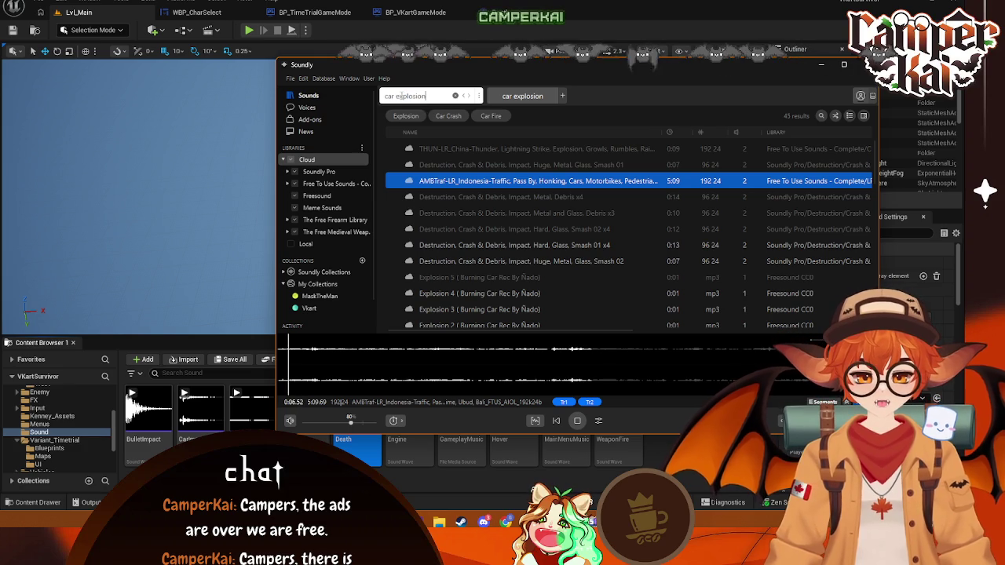
- Broaden to 'explosion' and audition Heavy Blasts, Cannon Blast, Distant Explosion 03 and Blow Up Metal Structure
key("BackSpace")
left_click(503, 148)
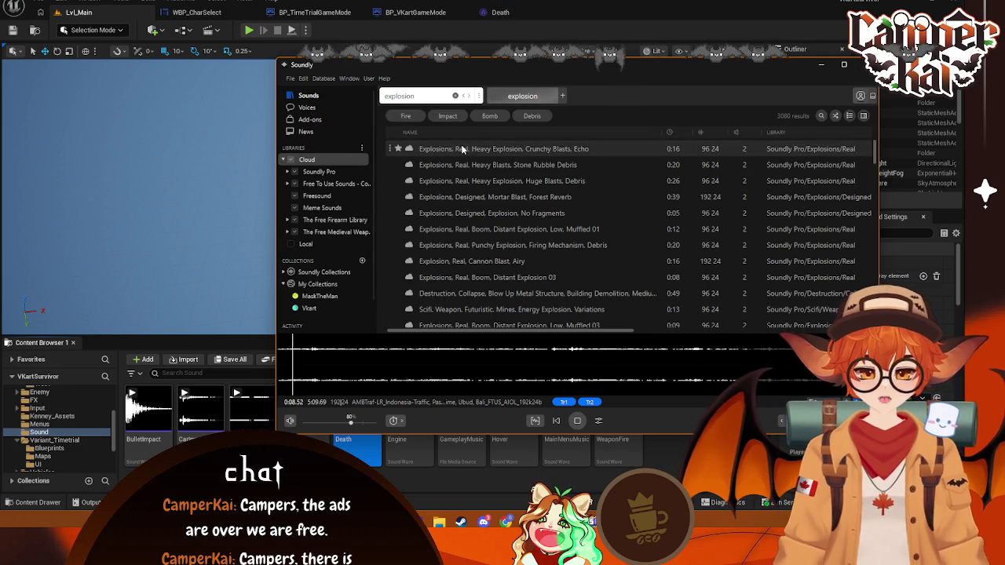
left_click(517, 164)
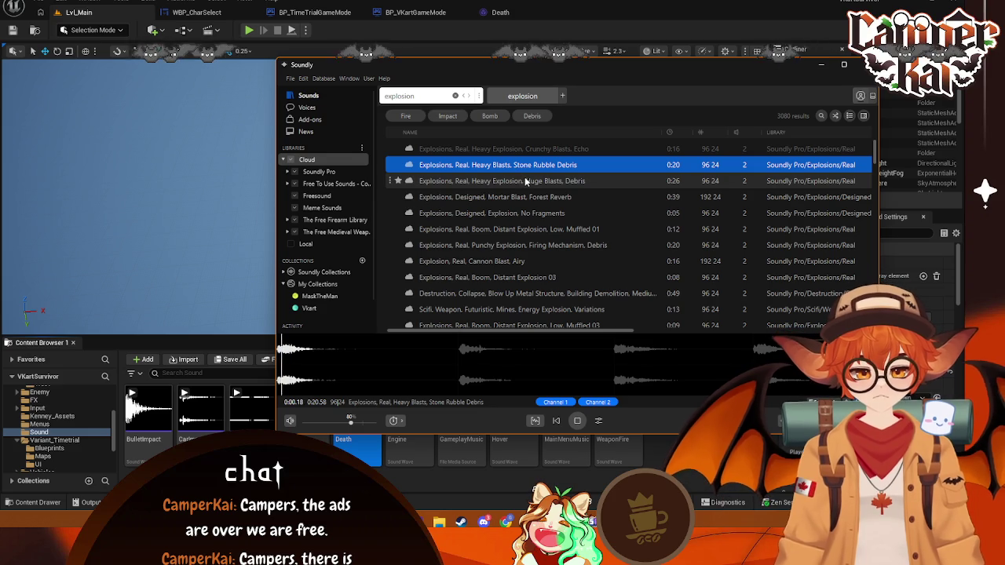
left_click(528, 181)
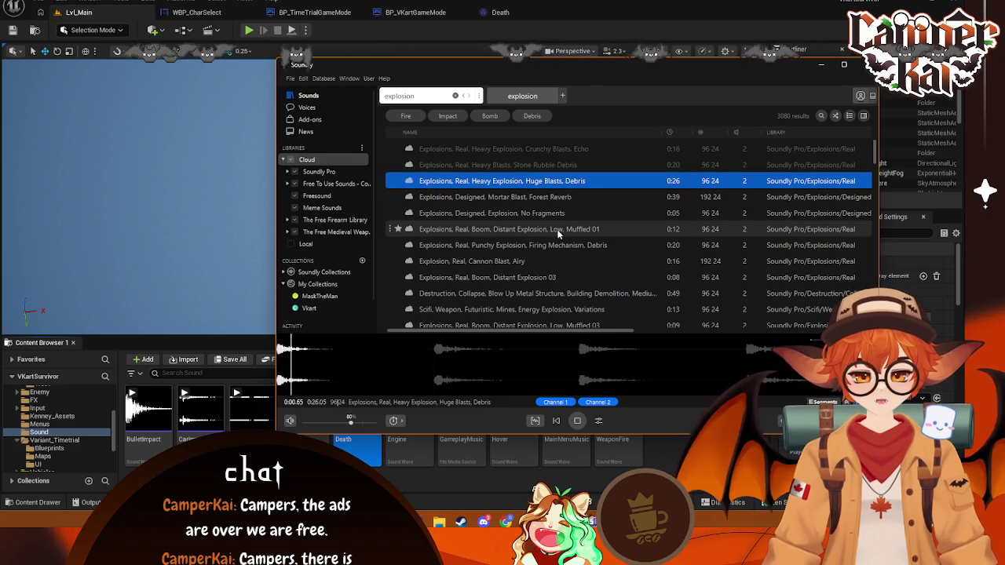
left_click(542, 261)
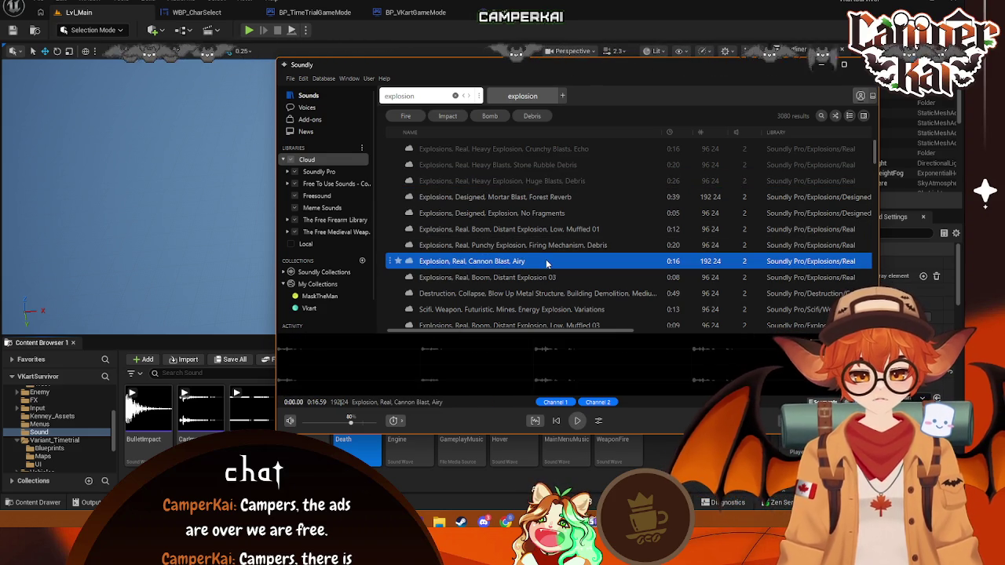
left_click(565, 277)
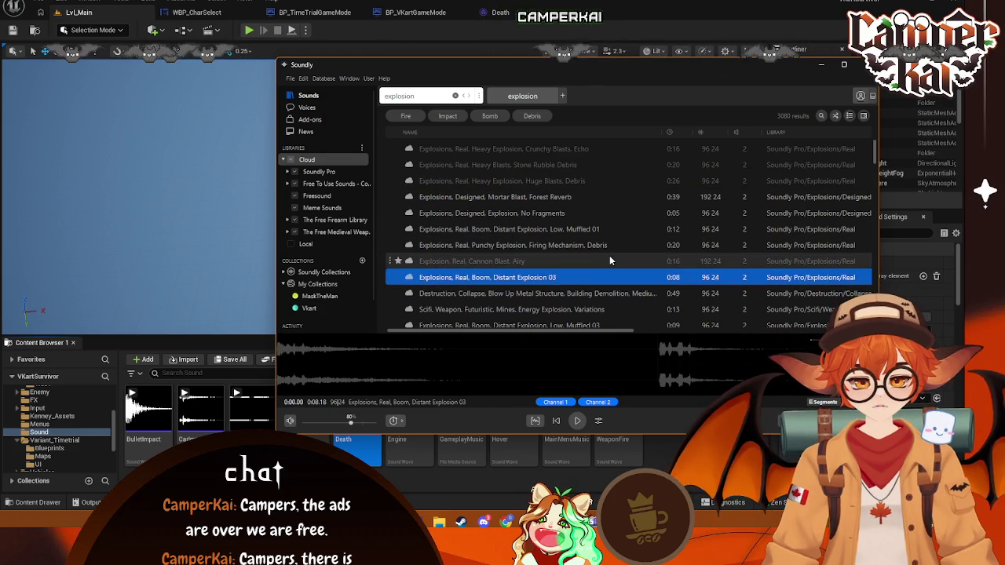
scroll(602, 240, "down", 1)
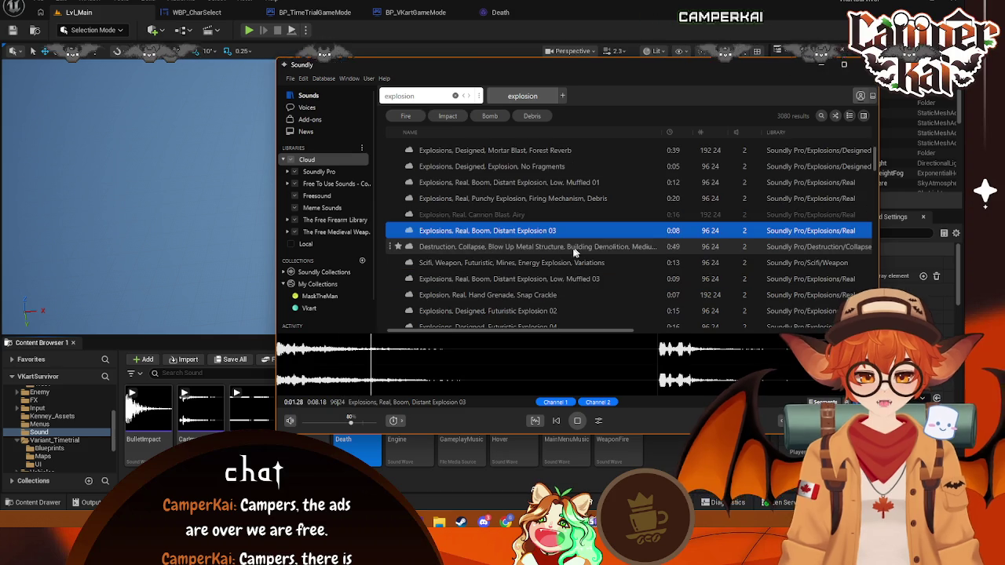
left_click(596, 248)
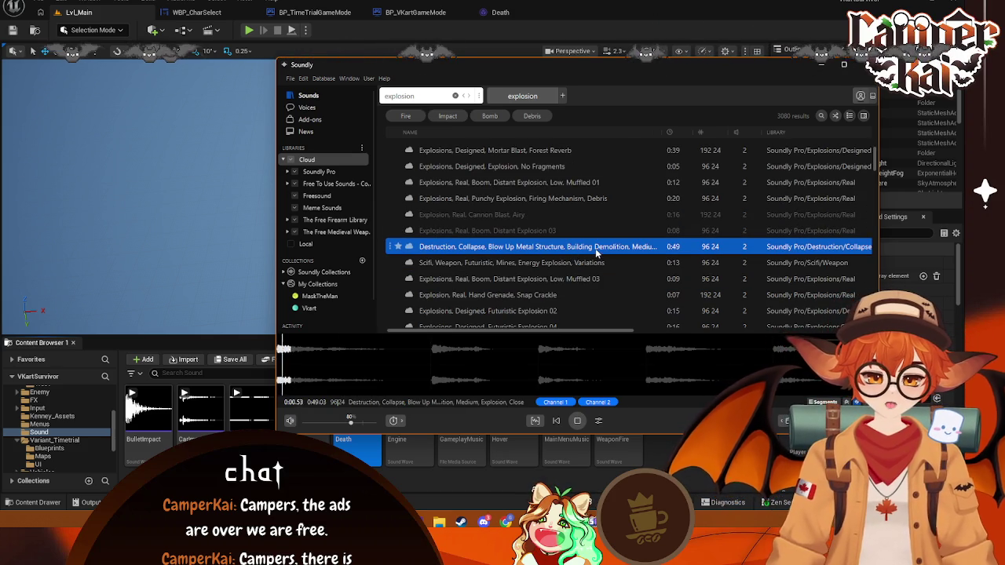
- Audition further explosion results, from Fireworks Single Hit to the SHORT EXPLOSION meme clip
scroll(582, 266, "down", 4)
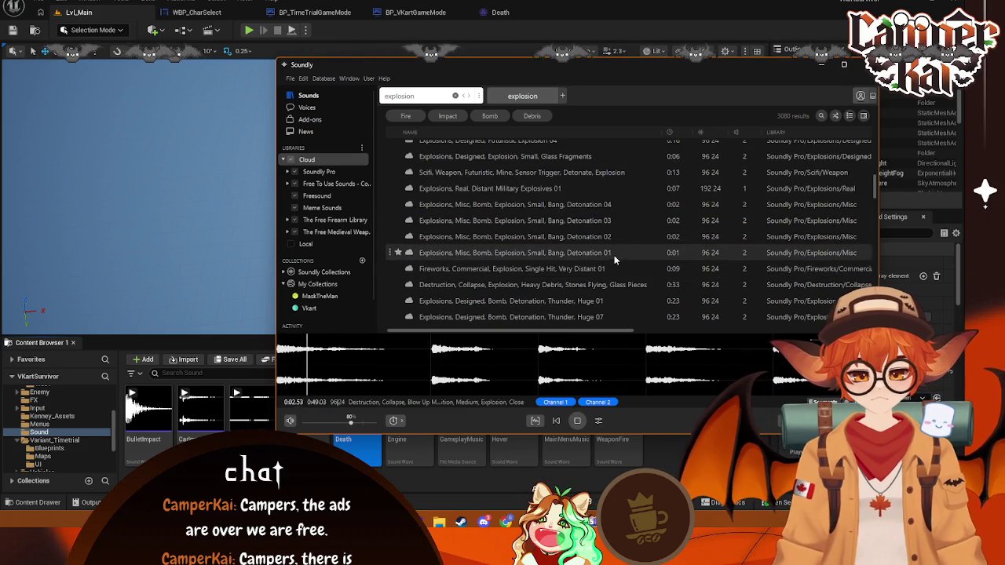
key("space")
scroll(585, 243, "down", 1)
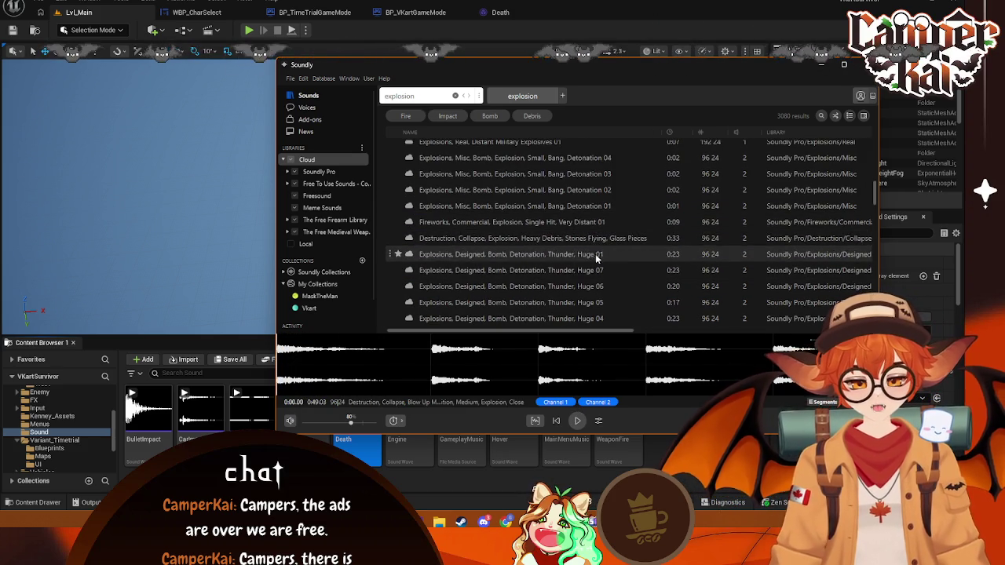
left_click(577, 224)
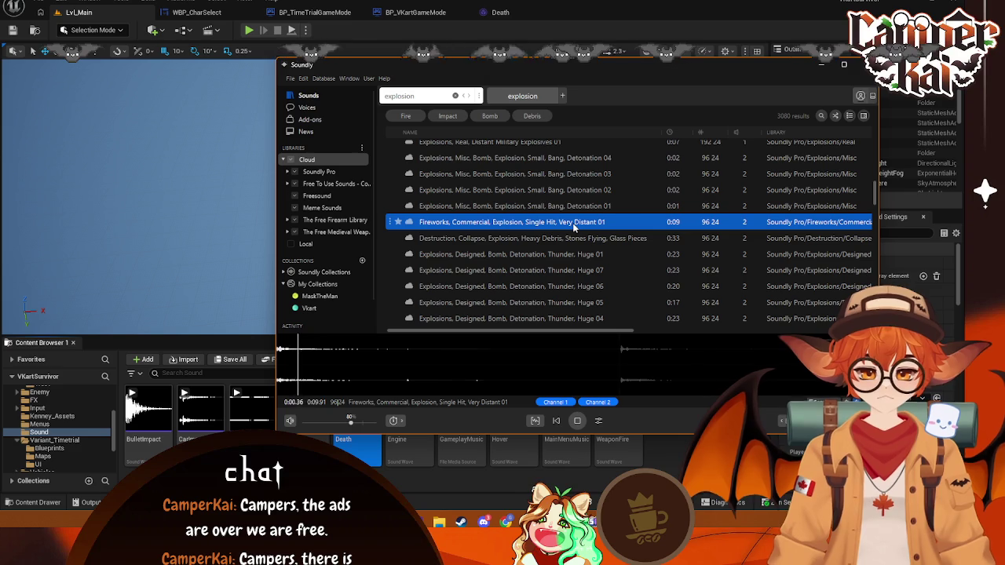
left_click(565, 239)
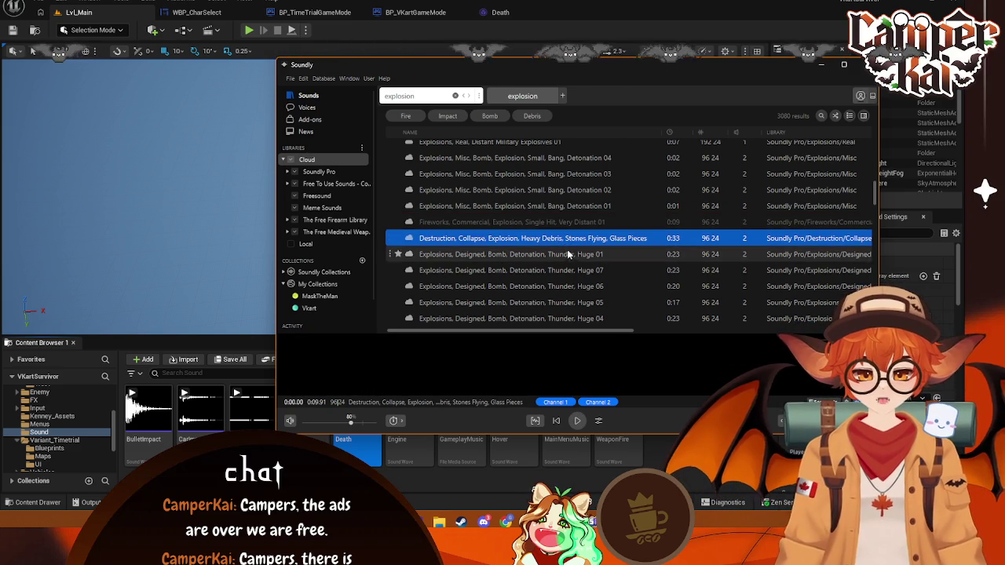
scroll(553, 262, "down", 4)
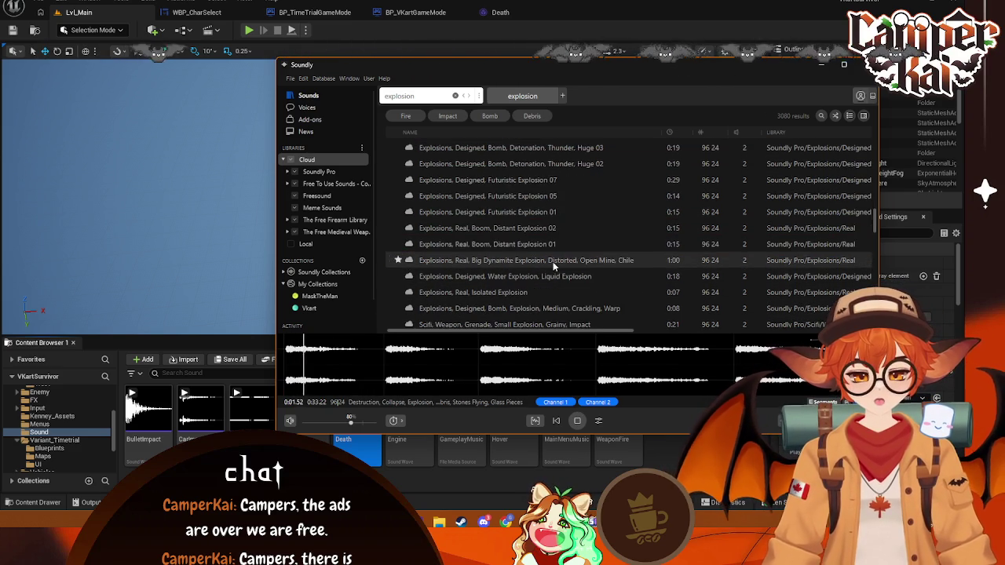
left_click(573, 421)
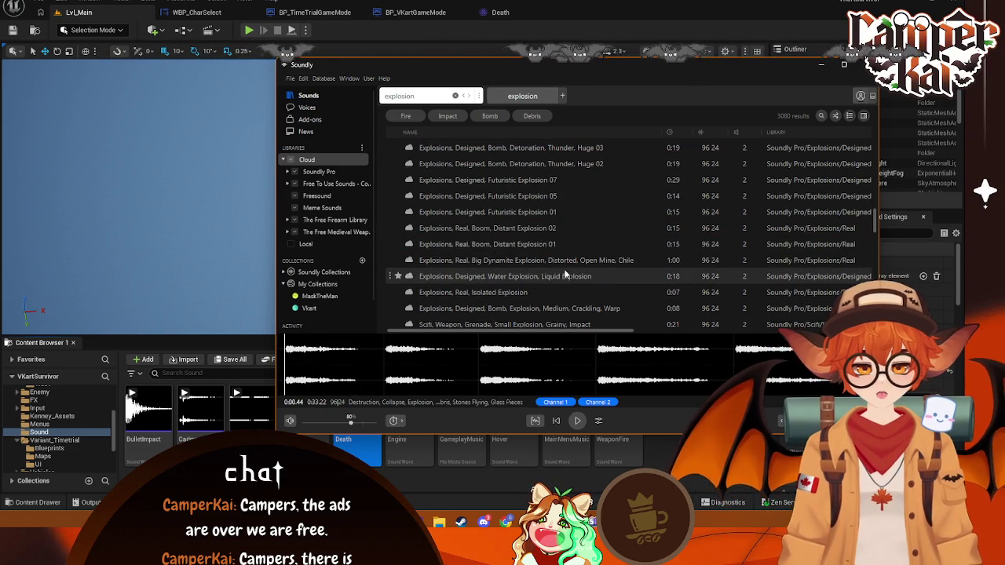
left_click(581, 309)
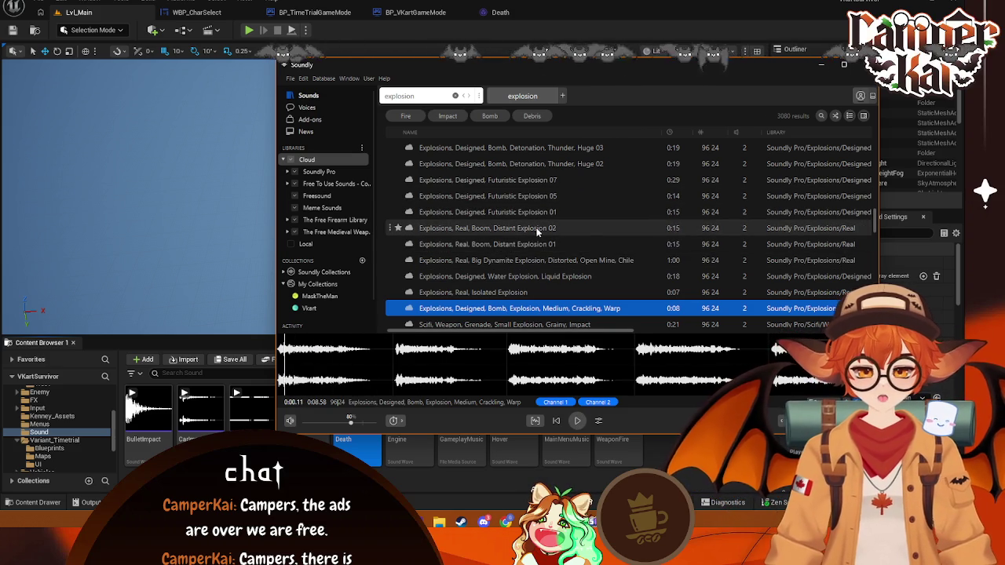
scroll(539, 234, "down", 1)
scroll(545, 255, "down", 1)
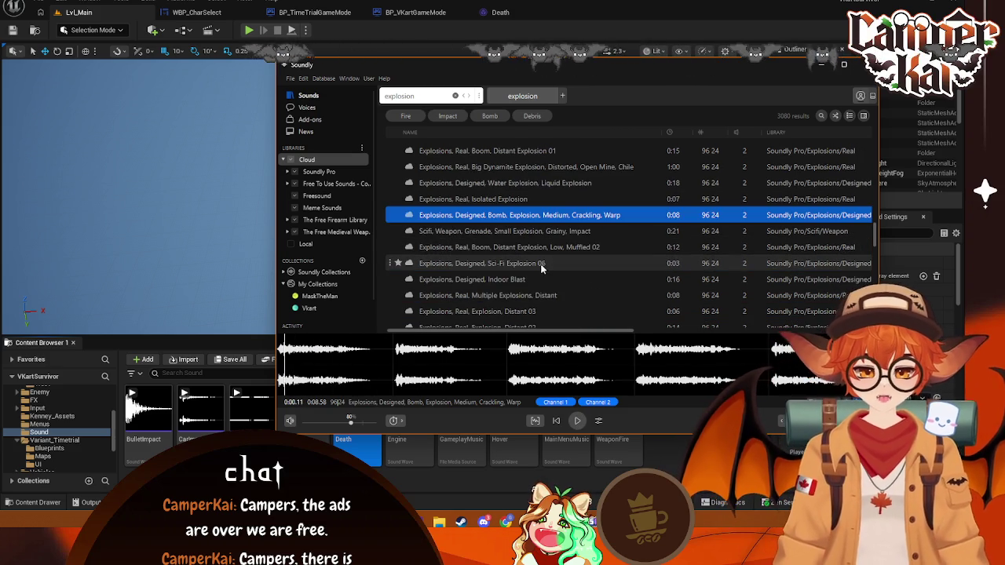
scroll(536, 275, "down", 2)
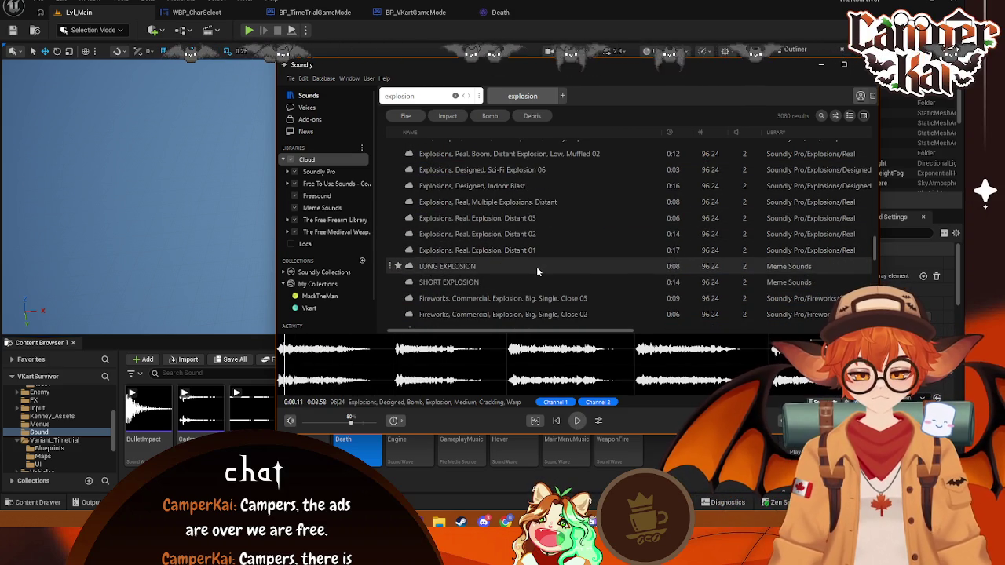
left_click(540, 281)
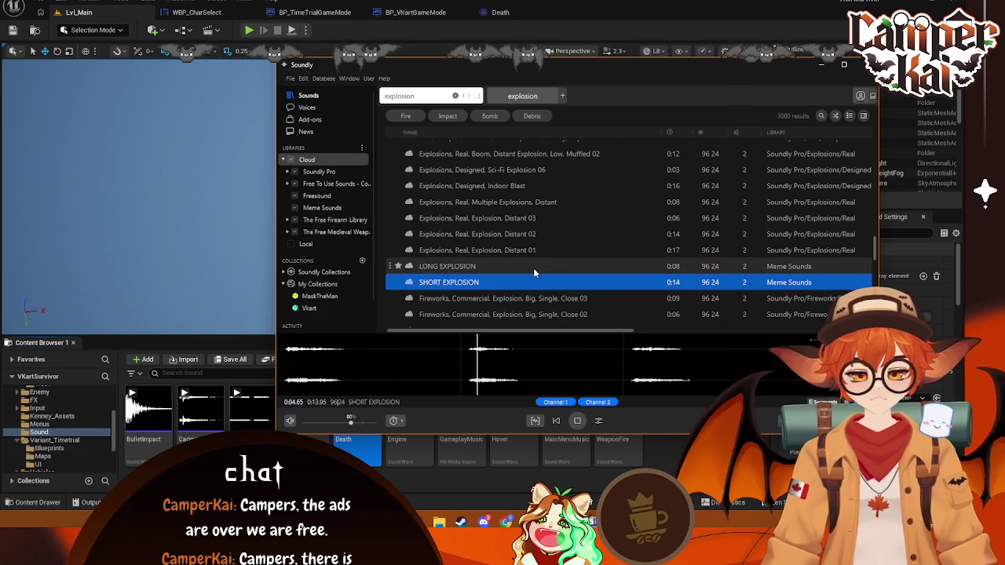
scroll(533, 271, "down", 3)
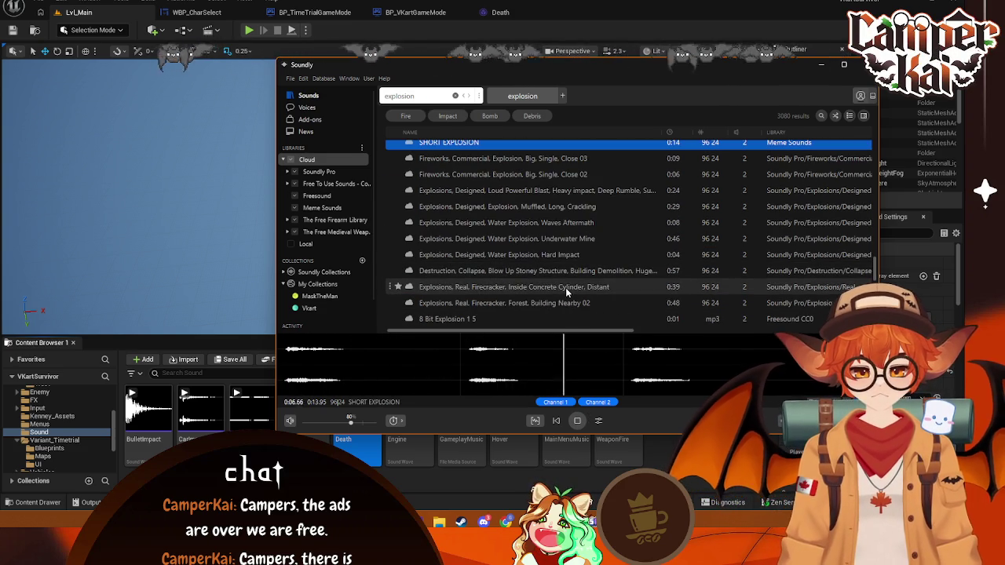
- Audition the 8 Bit Explosion 1 5, 1 2, 1 3 and 1 4 sounds
left_click(567, 319)
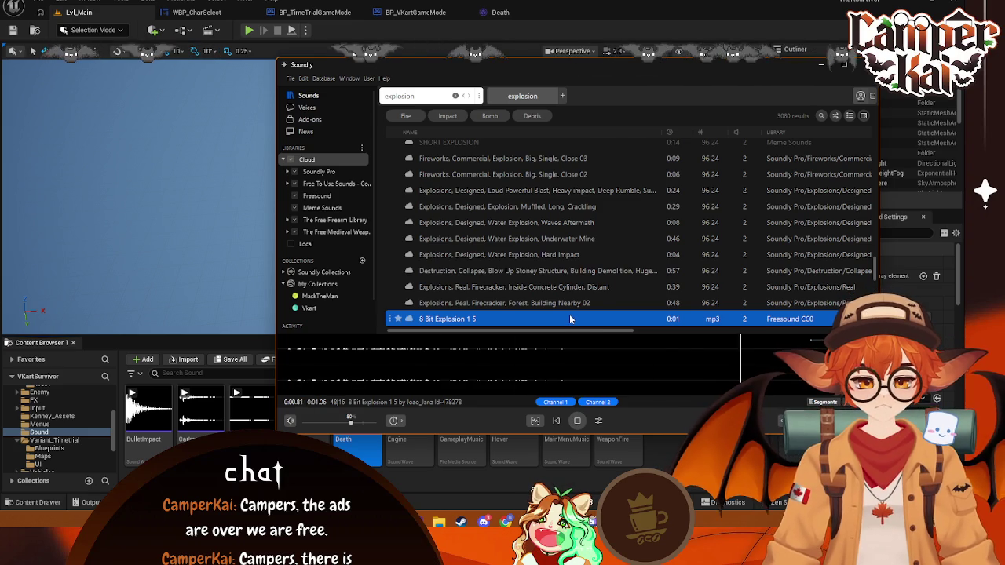
scroll(564, 286, "down", 1)
left_click(548, 288)
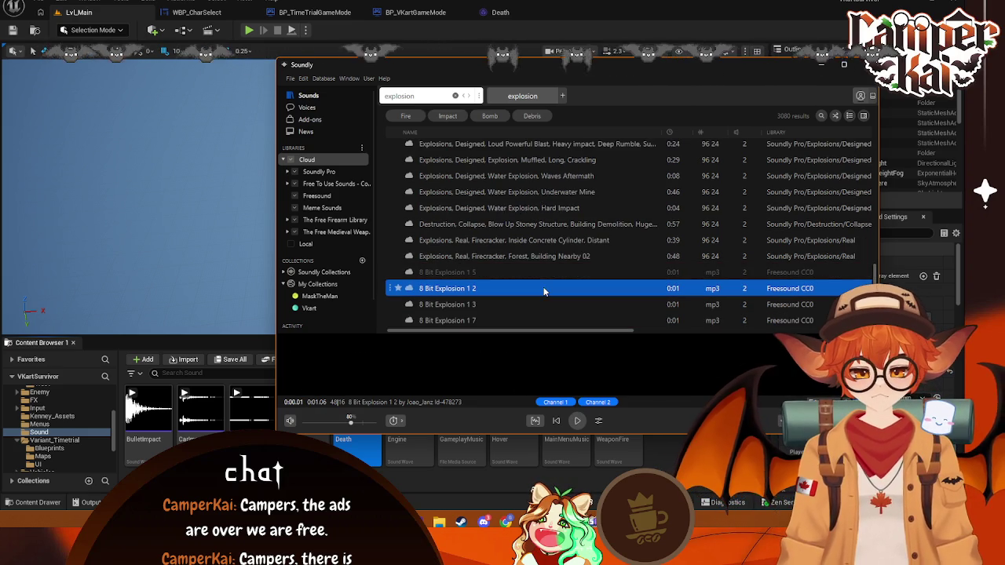
left_click(529, 306)
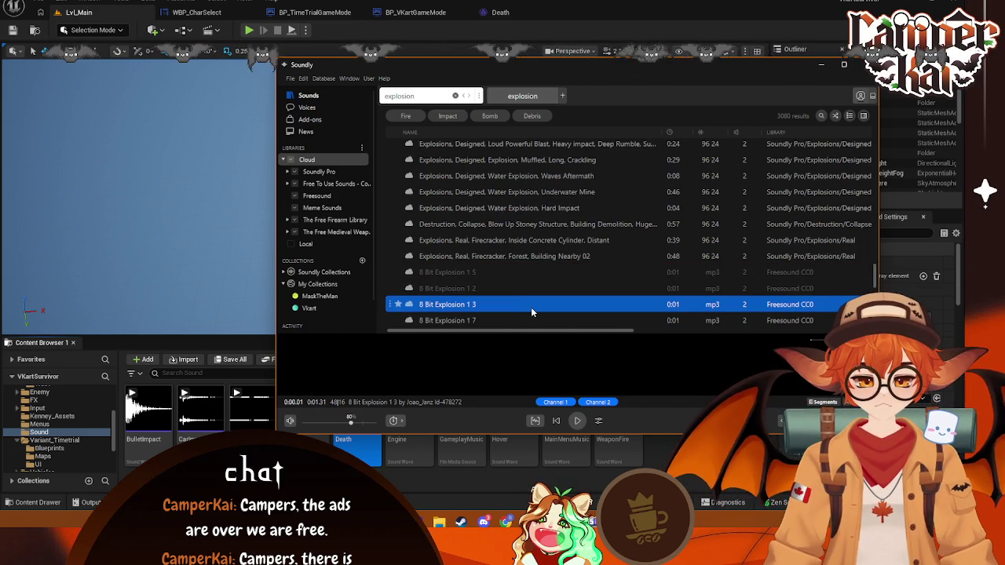
scroll(530, 307, "down", 3)
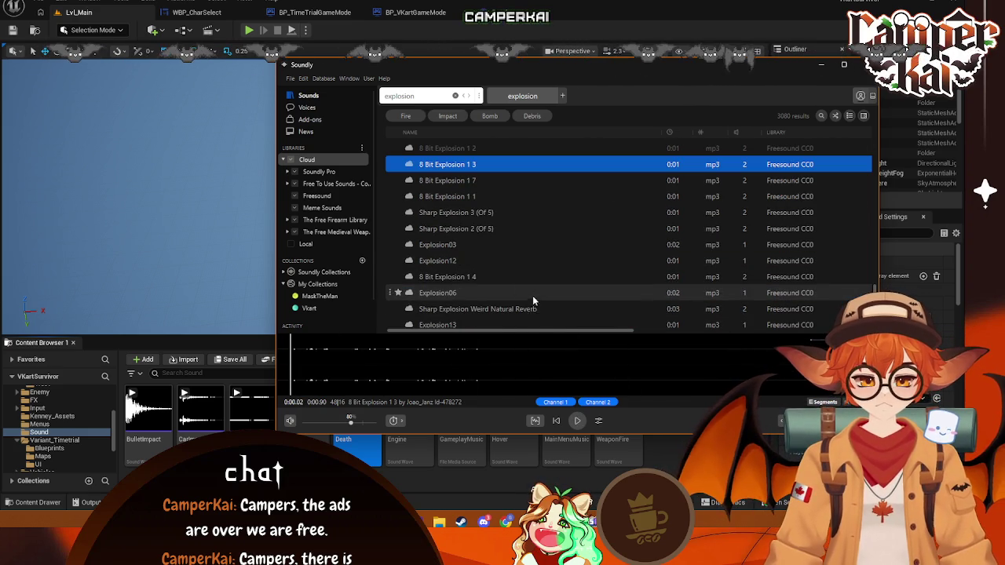
scroll(503, 236, "down", 1)
left_click(503, 230)
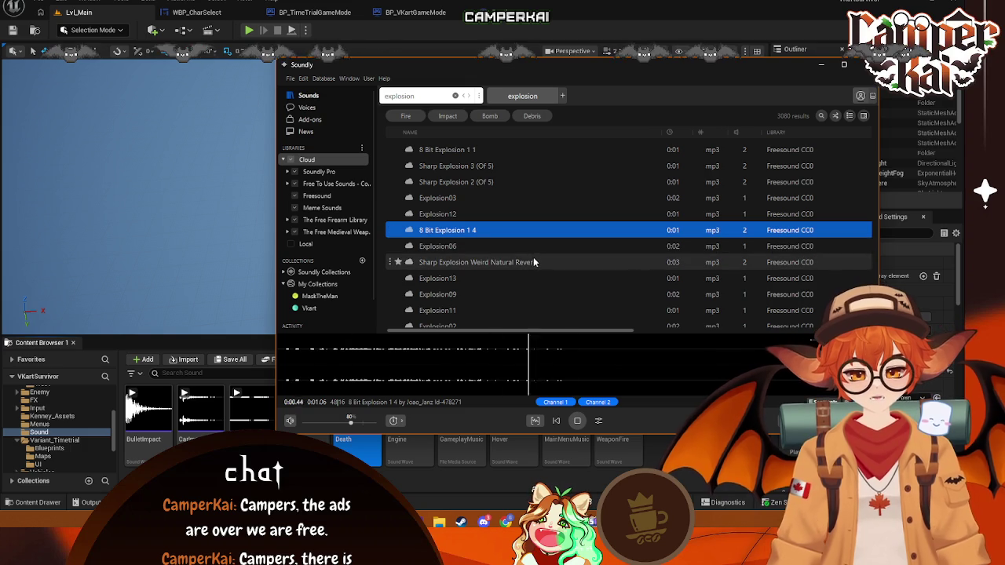
- Audition Explosion13, Loud Powerful Blast and the designed Indoor Blast, then return to the search box
left_click(519, 278)
scroll(549, 267, "down", 5)
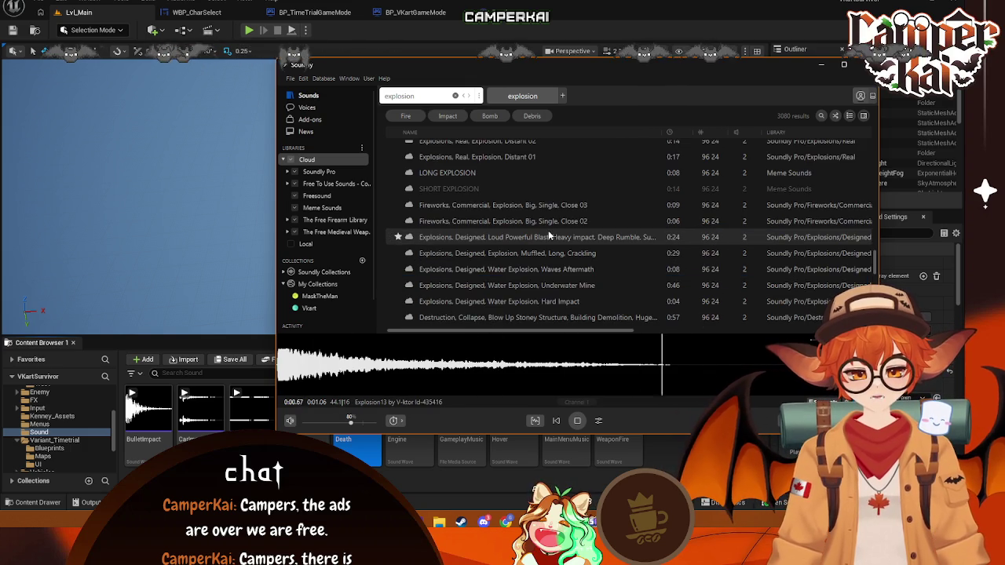
left_click(554, 238)
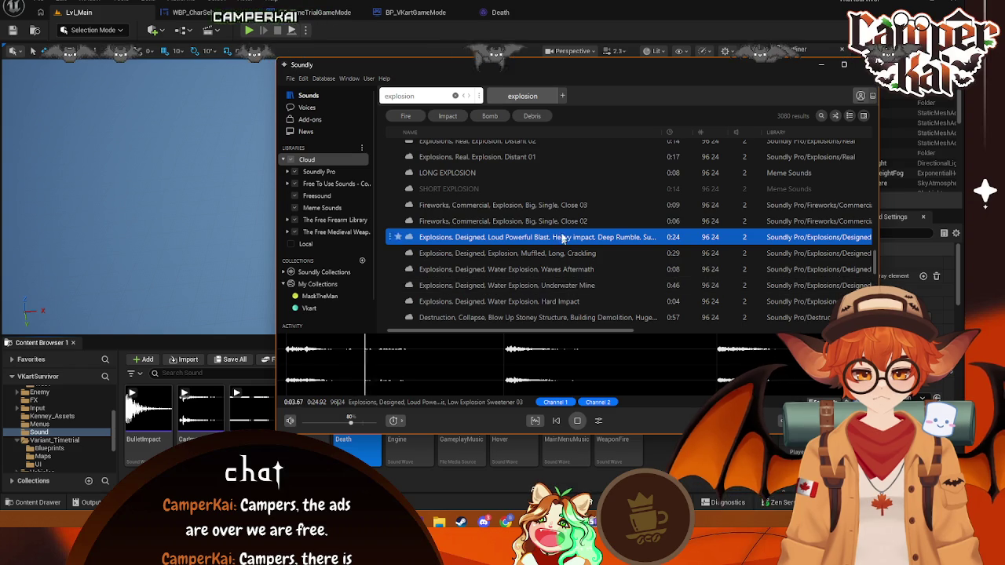
scroll(559, 228, "down", 2)
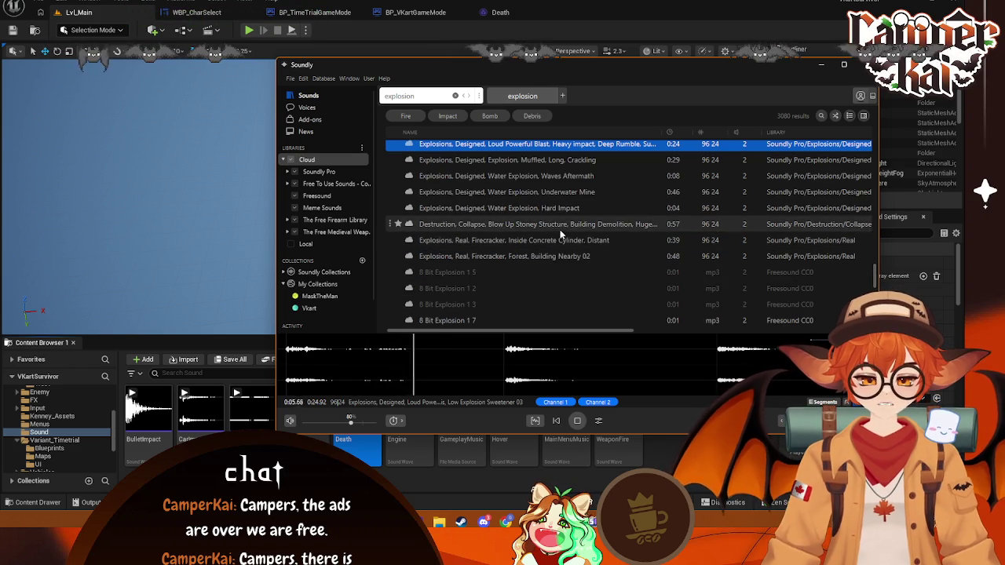
scroll(556, 249, "down", 5)
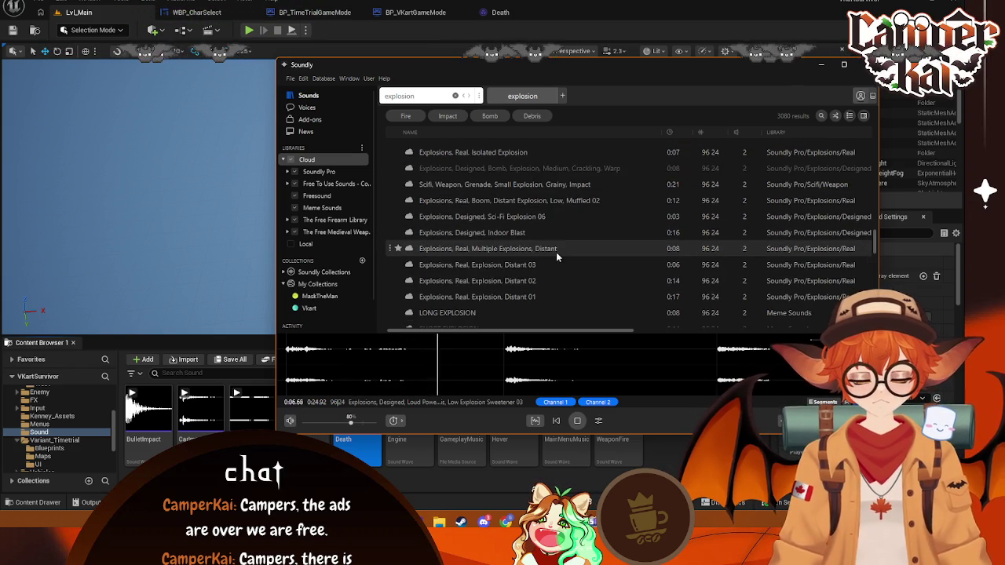
left_click(518, 232)
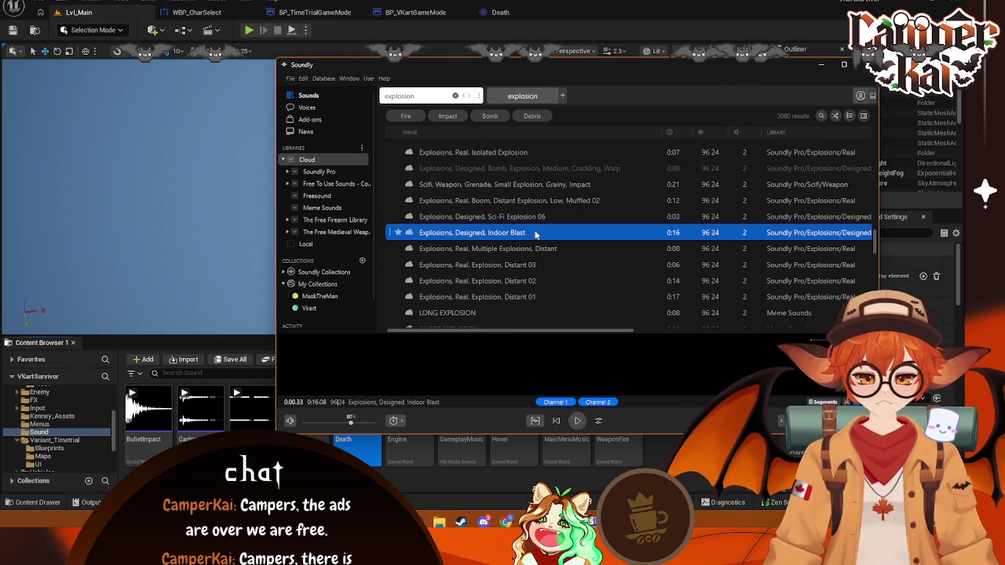
scroll(547, 217, "up", 2)
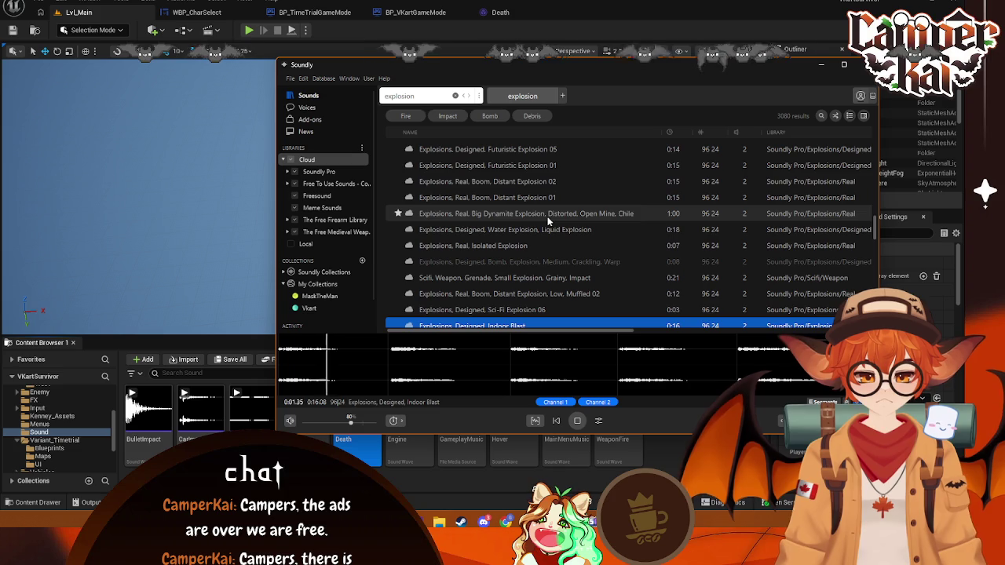
left_click(428, 95)
- Search 'explosion small' and audition Detonation 04, 02, 01 and Small, No Tail
type("small")
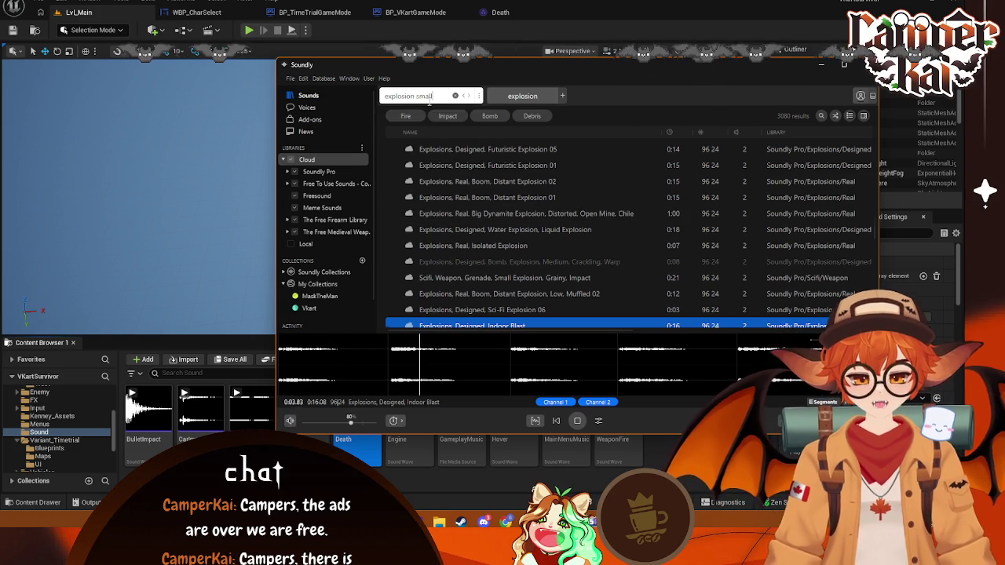
key("Return")
left_click(491, 149)
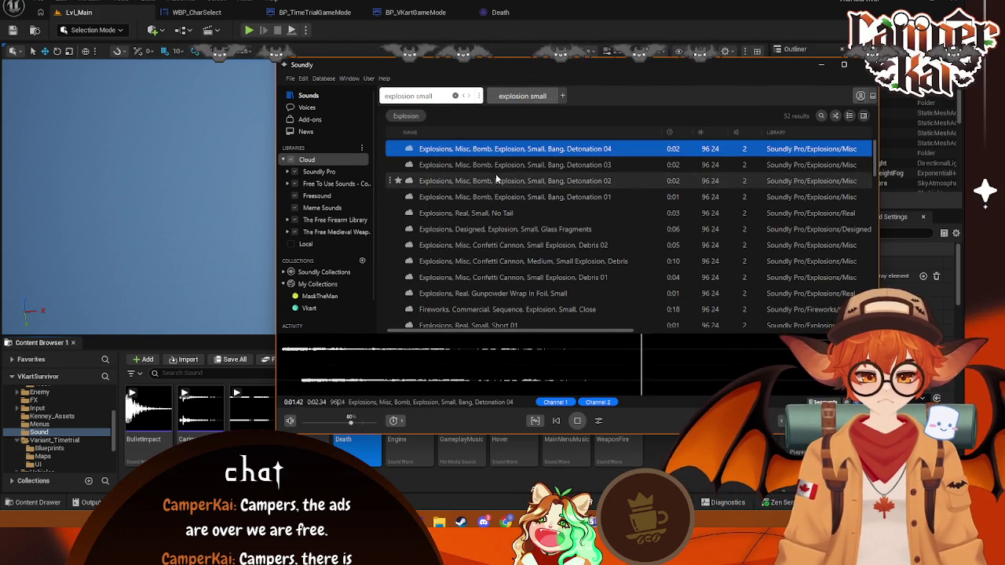
left_click(495, 175)
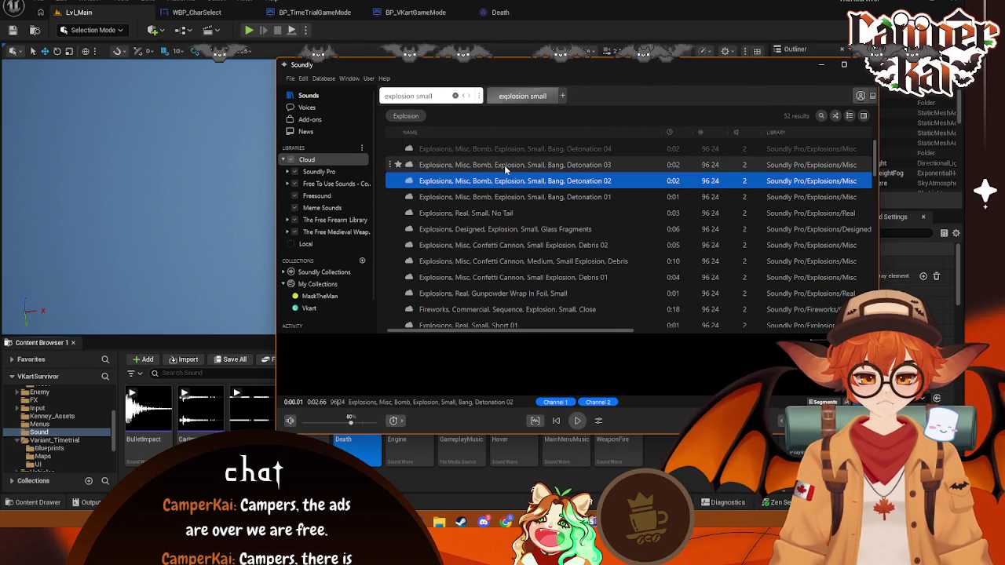
left_click(528, 201)
left_click(525, 214)
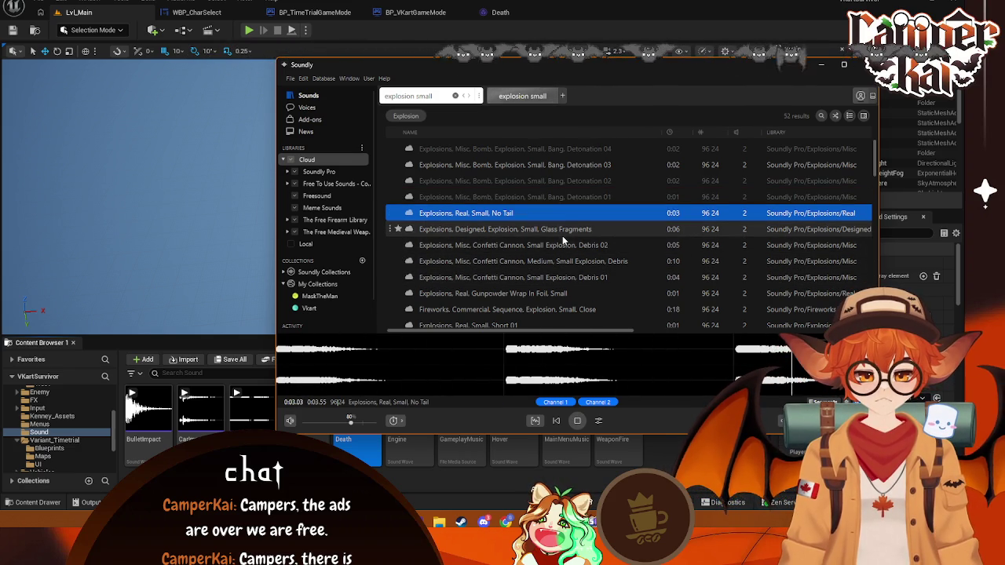
- Compare Confetti Cannon Debris 01 and 02, Gunpowder Wrap In Foil and Medium, Small Explosion, Debris
left_click(586, 280)
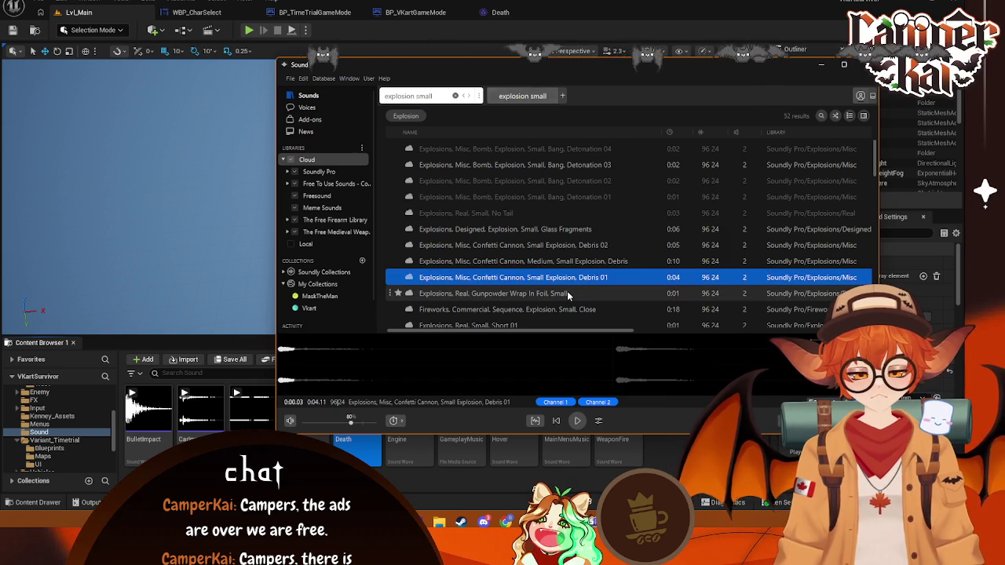
key("space")
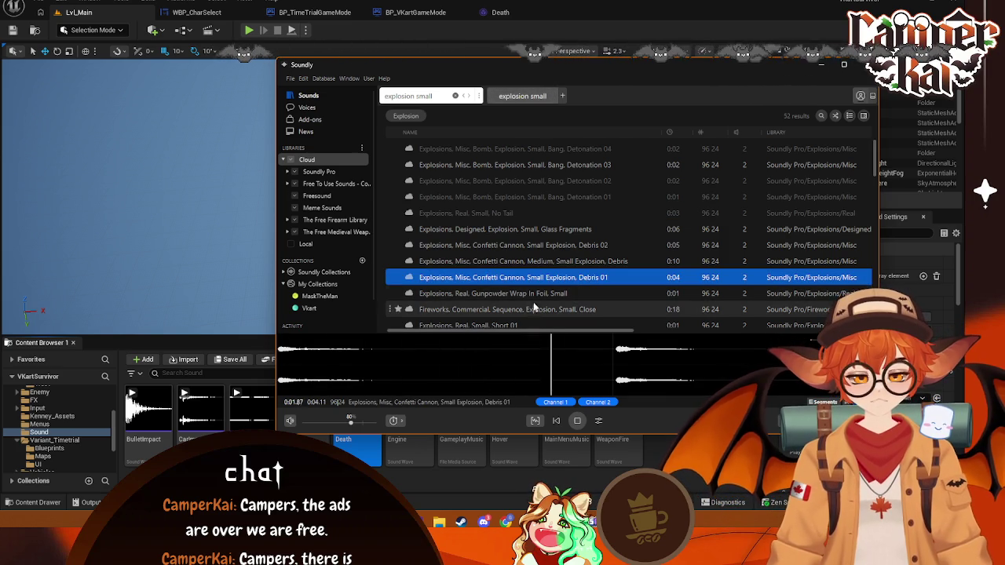
left_click(542, 293)
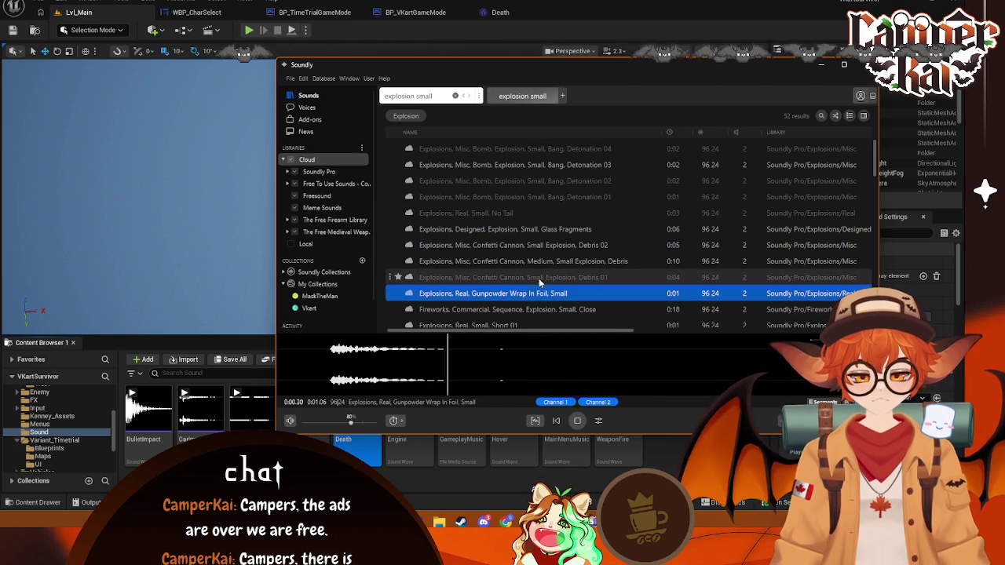
left_click(538, 278)
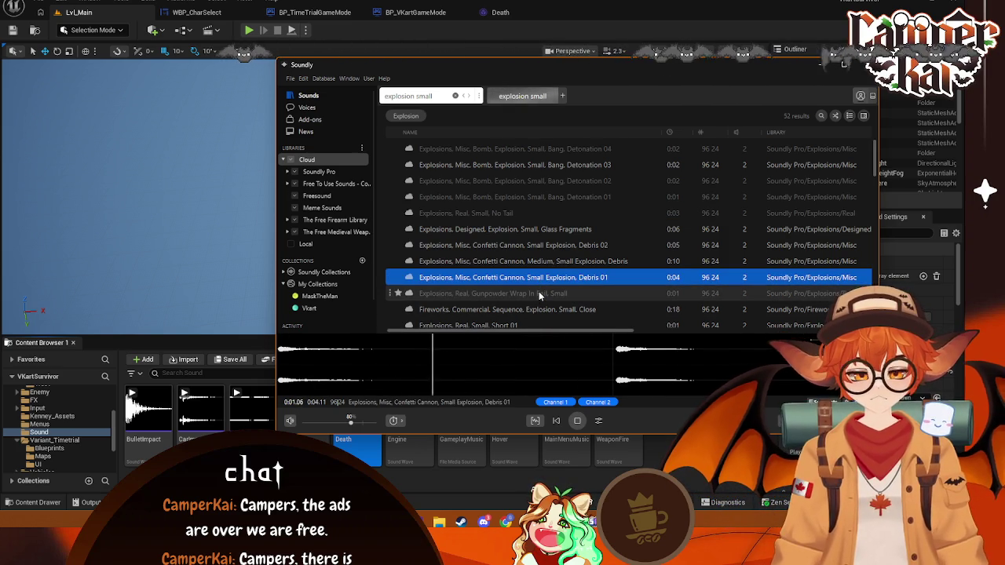
left_click(553, 245)
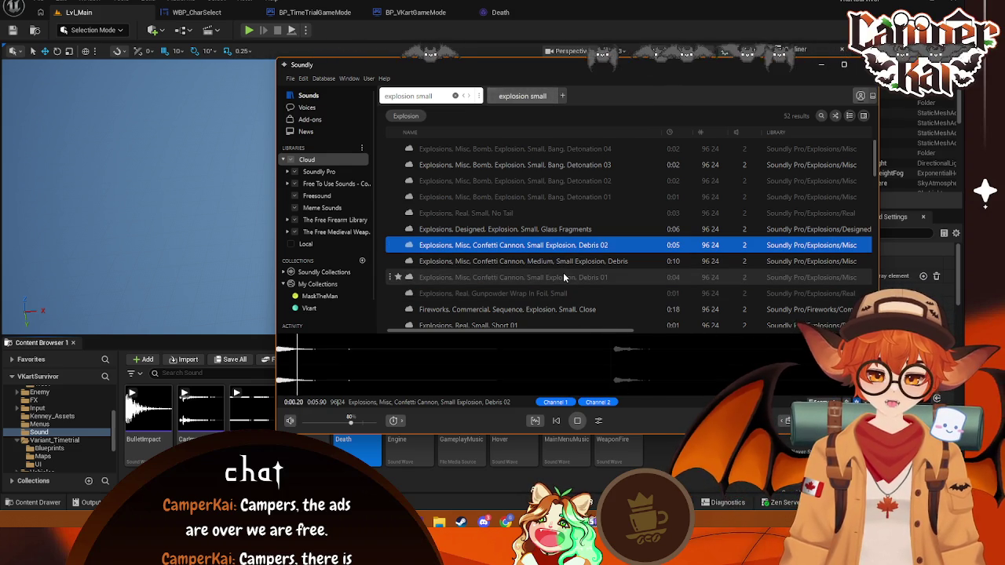
left_click(560, 260)
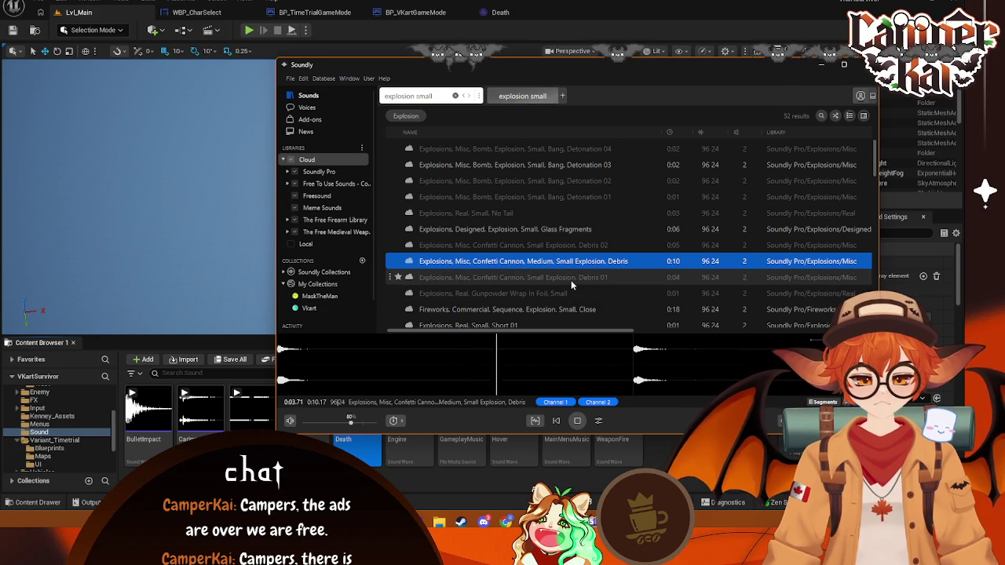
left_click(572, 269)
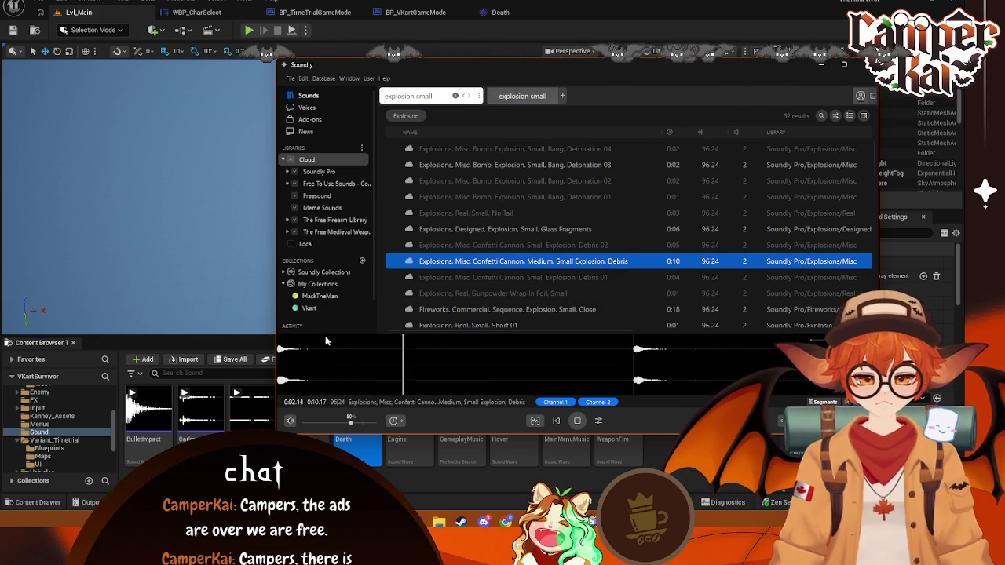
- In Unreal, rename the imported Confetti Cannon debris clip to Explosion, then return to Soundly
left_click(658, 432)
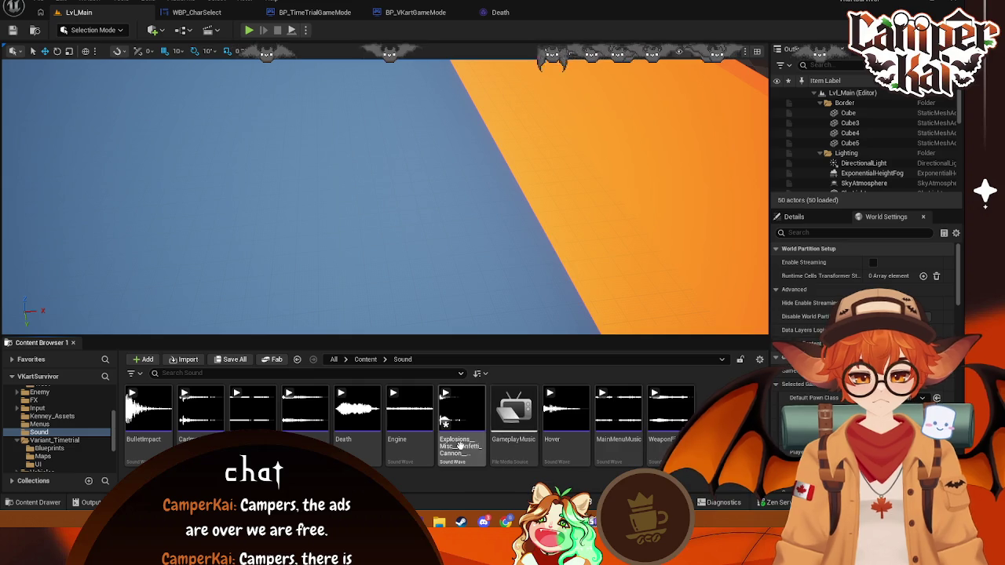
right_click(460, 445)
left_click(510, 145)
type("E")
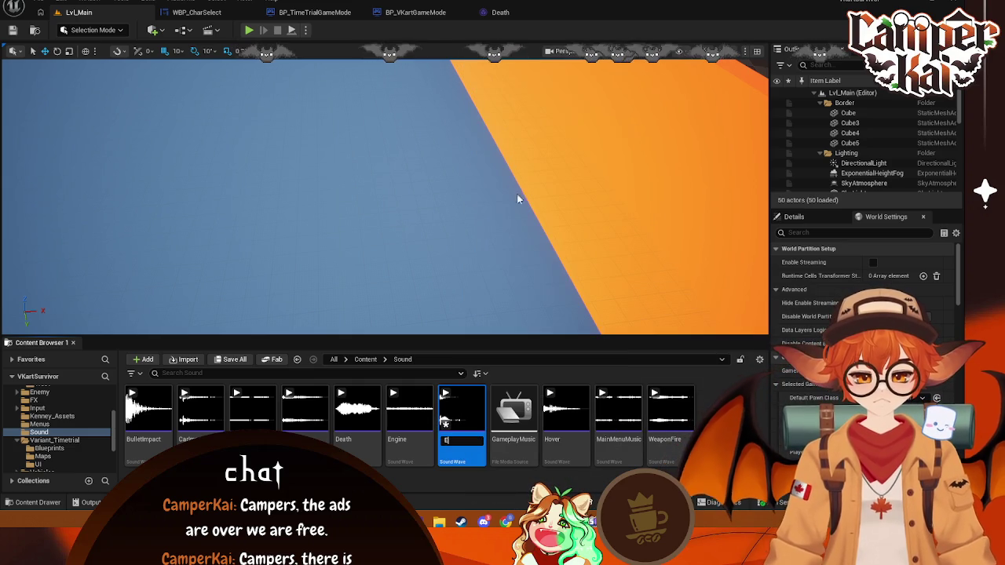
type("xplosion")
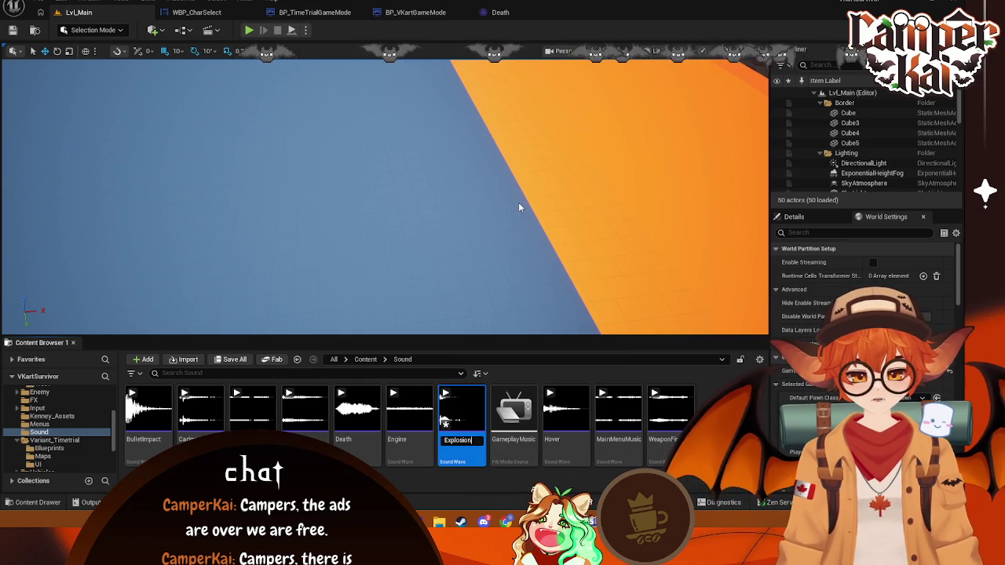
key("Return")
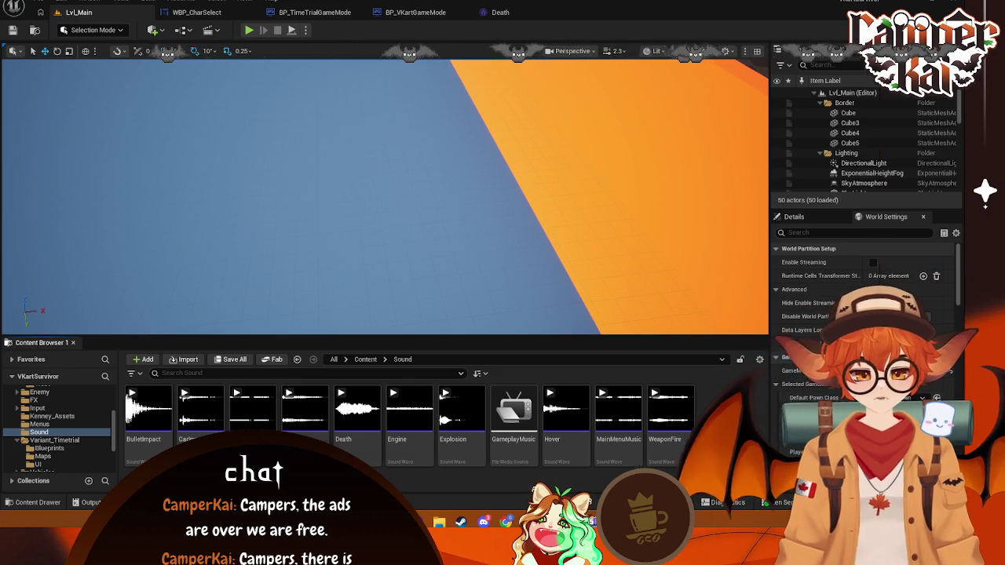
key("alt+Tab")
- Search Soundly for 'heartbeat', sort shortest first, and refine to 'heartbeat loop'
left_click(438, 95)
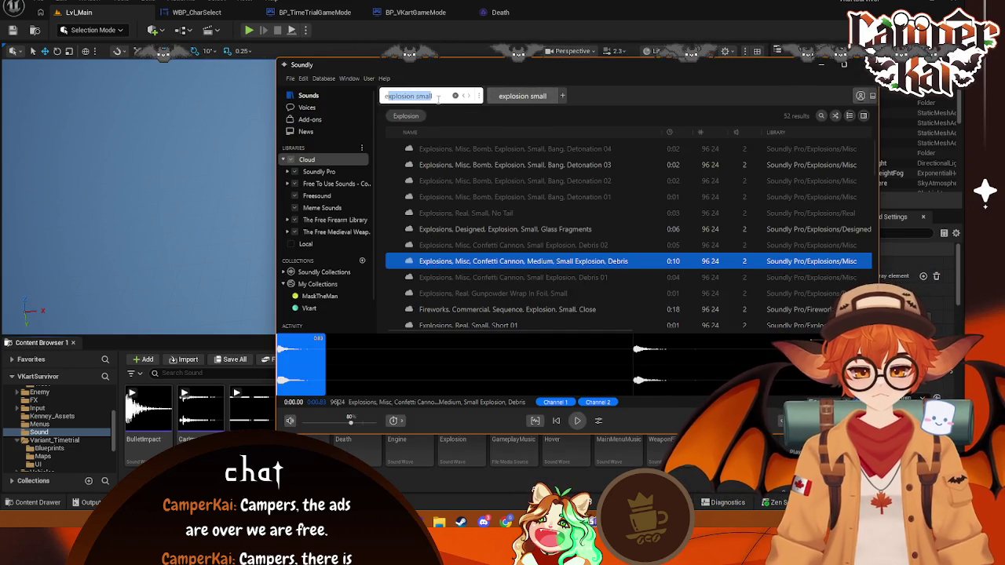
type("hear")
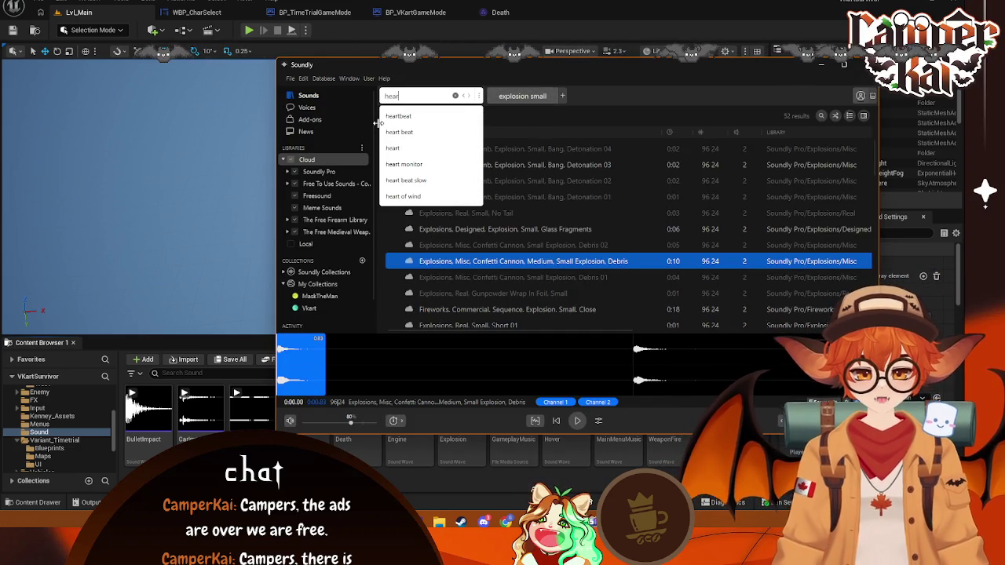
type("tbeat")
key("Return")
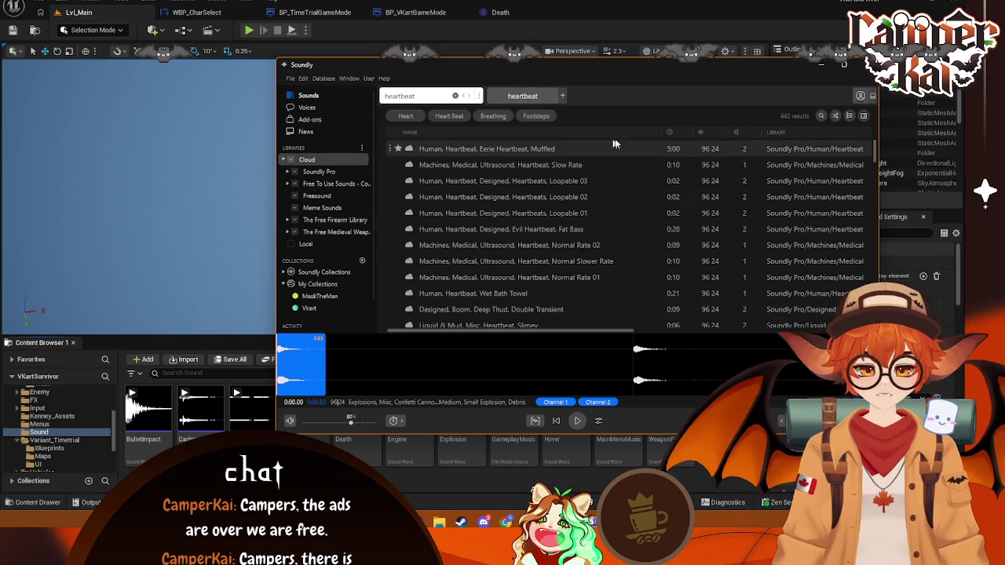
left_click(671, 132)
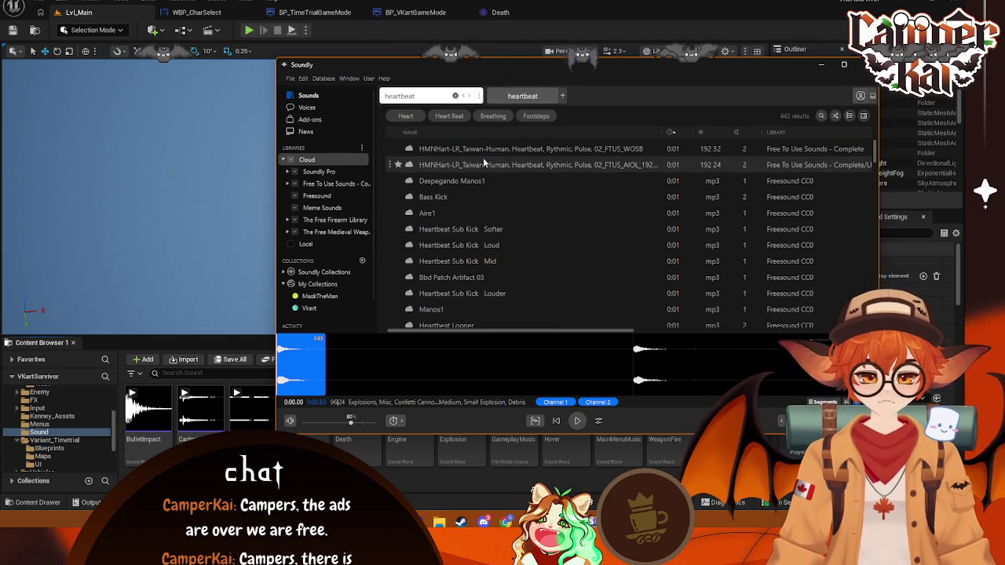
type("loop")
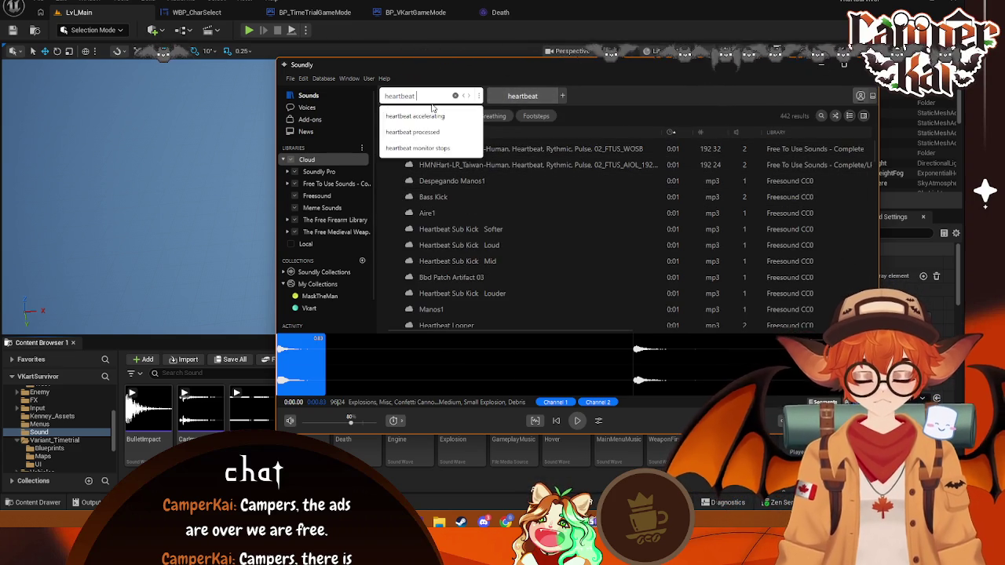
key("Return")
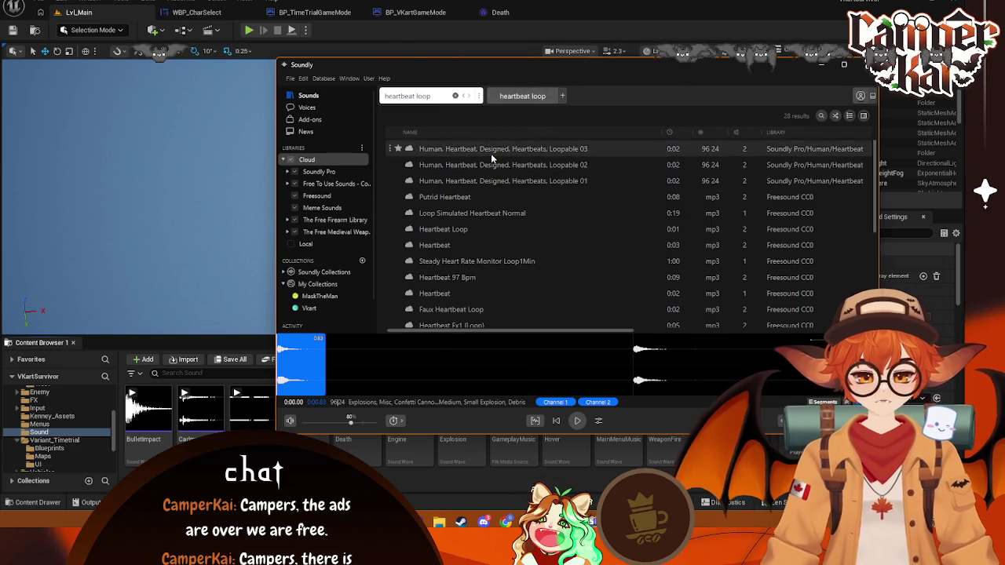
- Audition the Loopable 03, 02 and 01 heartbeat takes
left_click(491, 151)
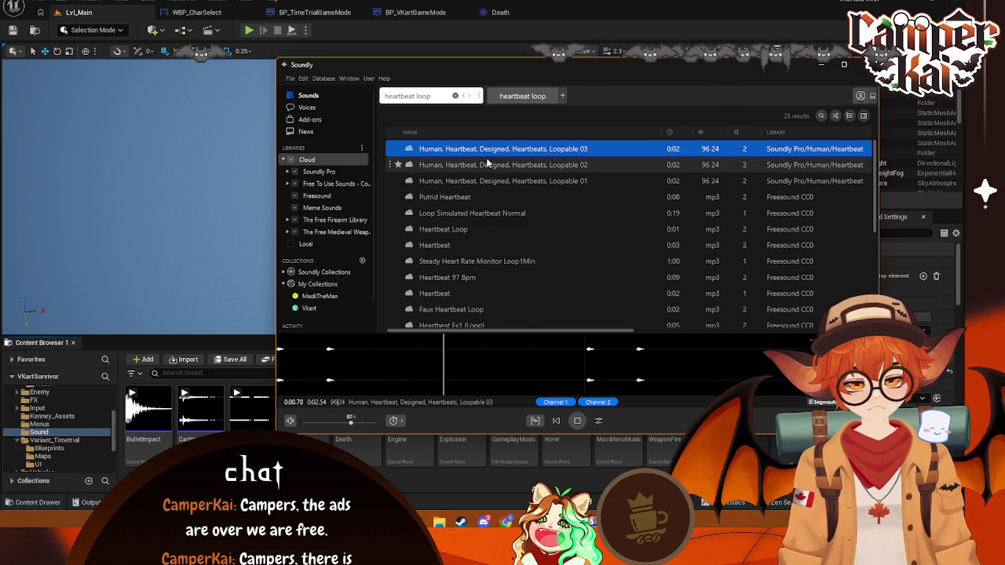
left_click(503, 165)
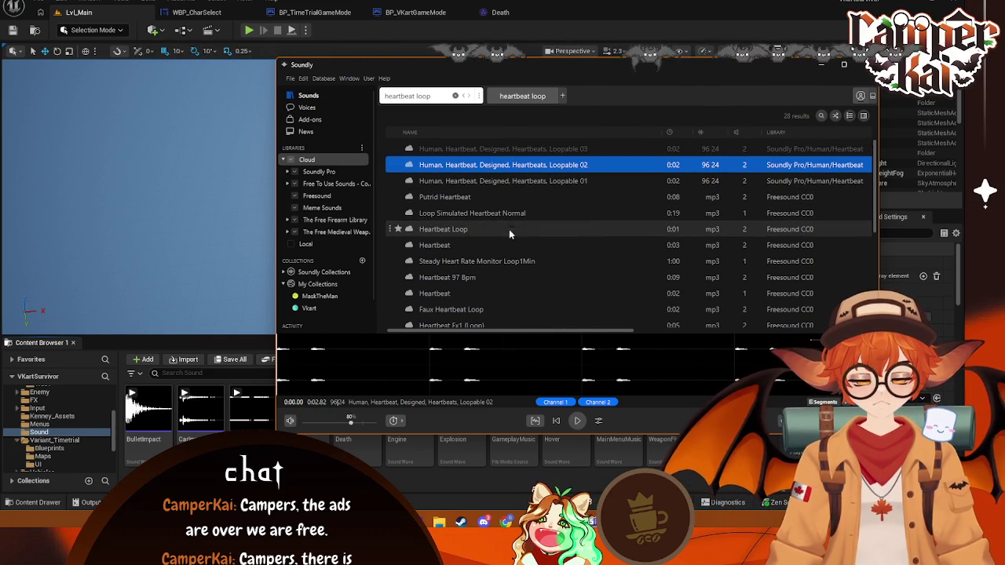
left_click(476, 149)
mouse_move(280, 362)
left_mouse_down()
mouse_move(348, 361)
mouse_move(390, 348)
left_mouse_up()
left_click(552, 184)
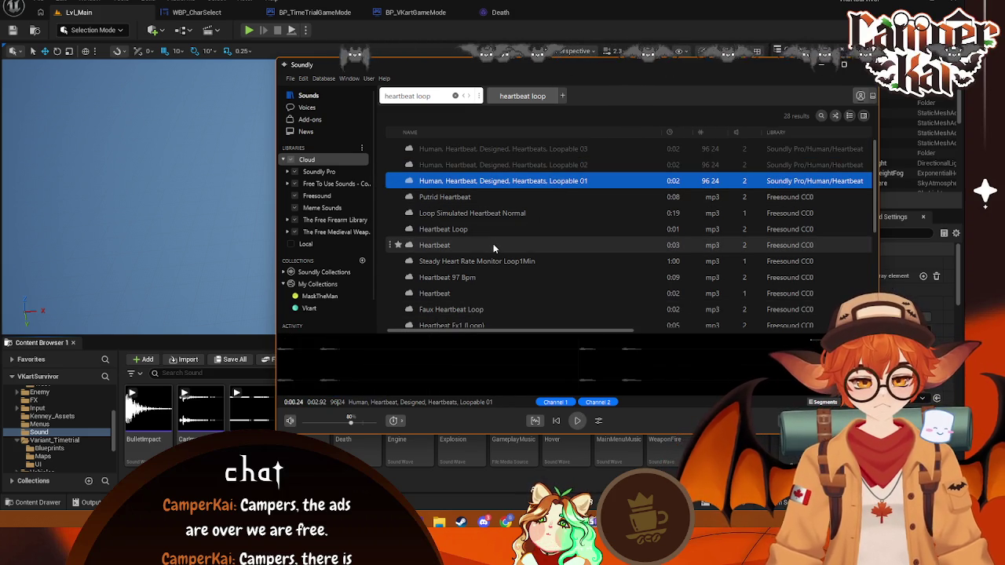
left_click(511, 165)
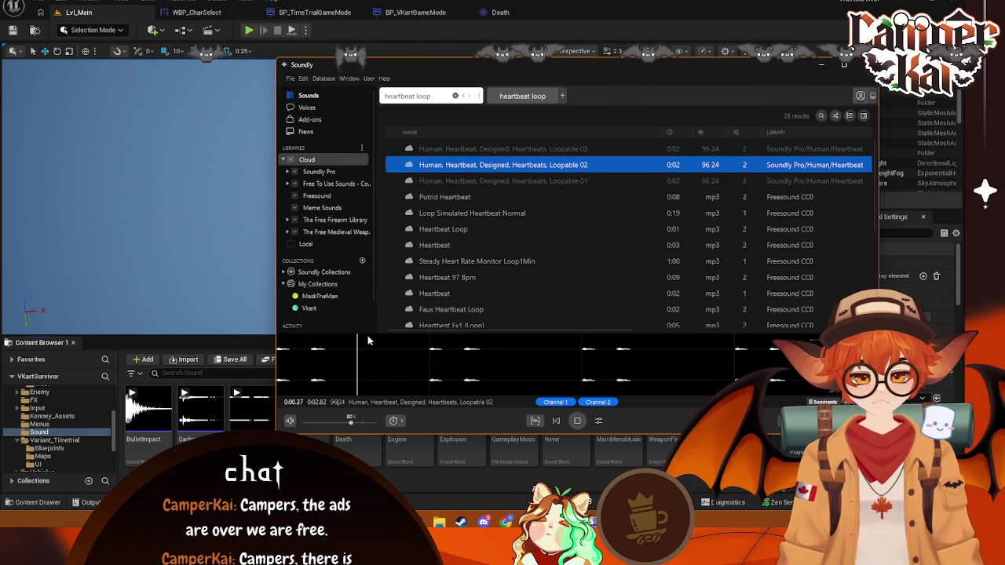
- Import Loopable 02 into the Sound folder and rename it Heartbeat
mouse_move(343, 347)
left_mouse_down()
mouse_move(278, 345)
mouse_move(700, 359)
left_mouse_up()
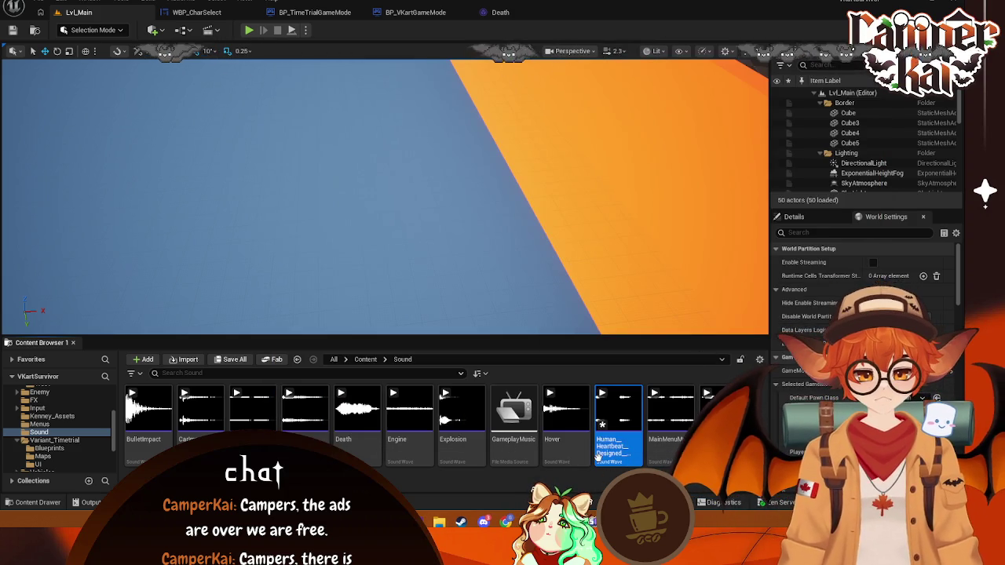
right_click(598, 457)
left_click(639, 154)
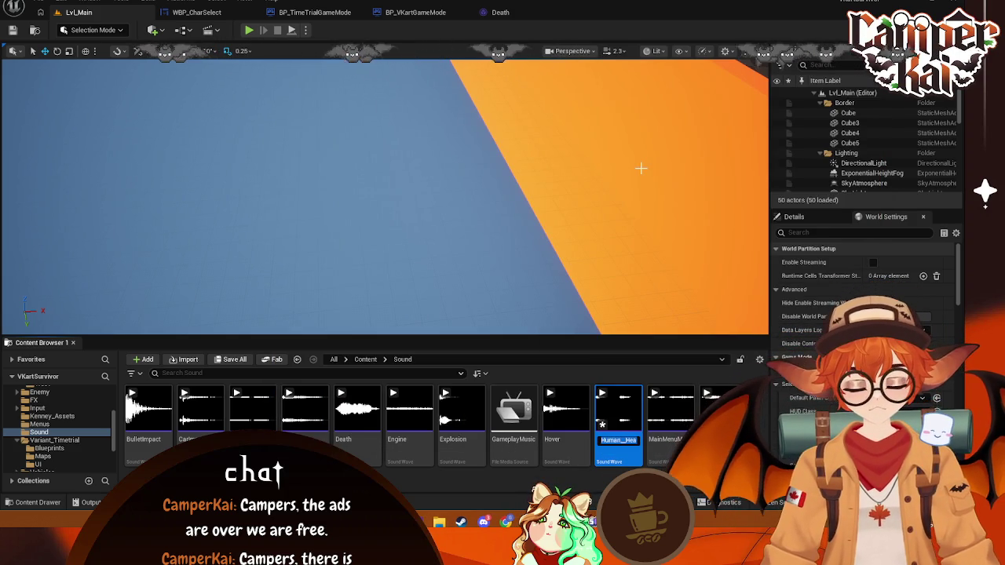
type("Heartbeat")
key("Return")
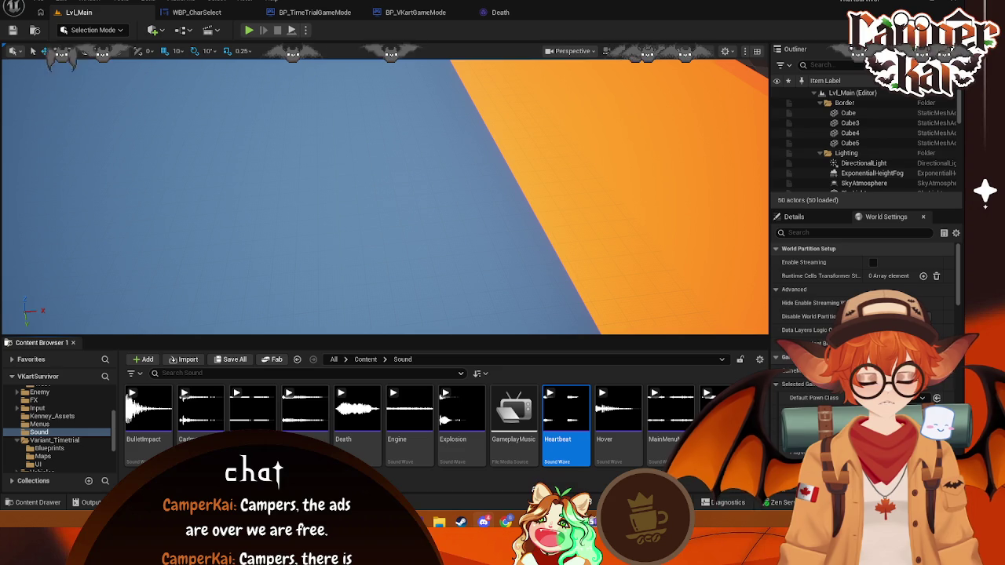
- Delete the old GameplayMusic media source from the Sound folder
left_click(506, 426)
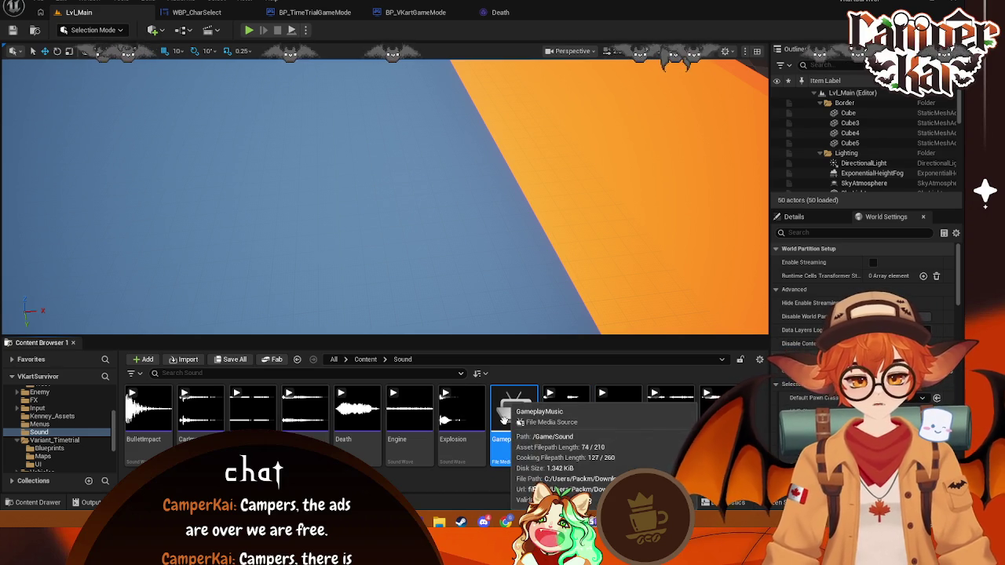
key("Delete")
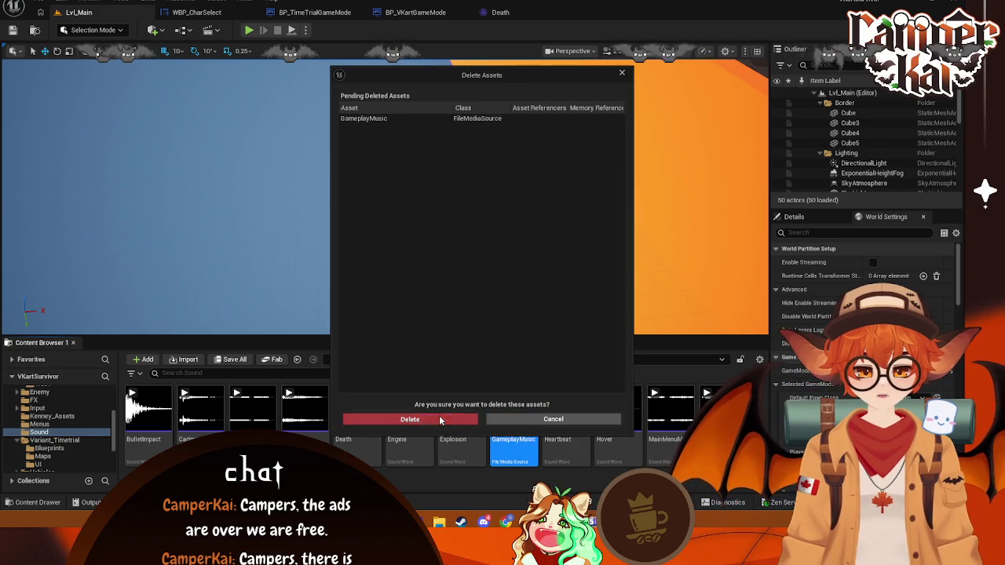
left_click(410, 419)
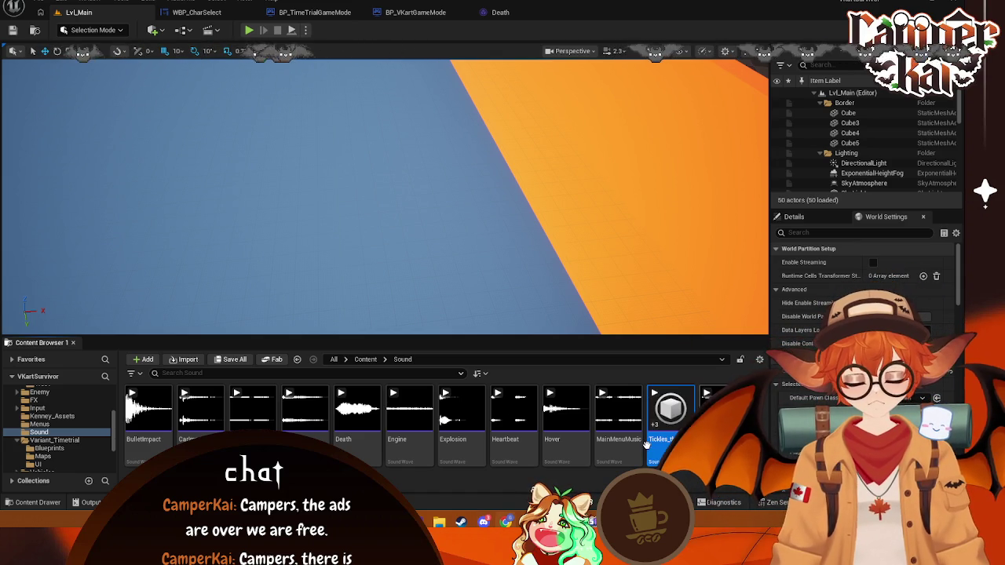
- Rename the newly imported music sound wave to GameplayMusic
right_click(664, 438)
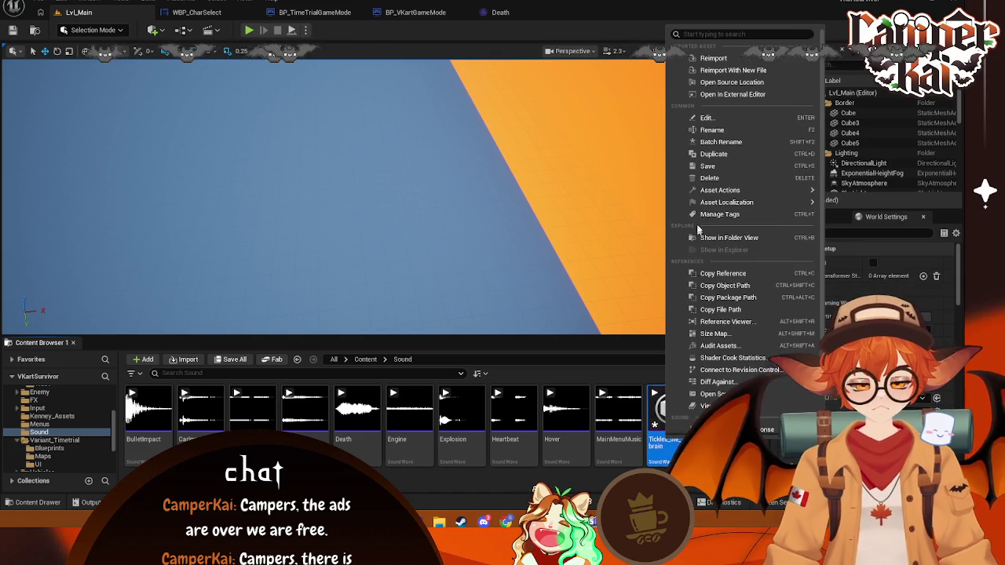
left_click(712, 138)
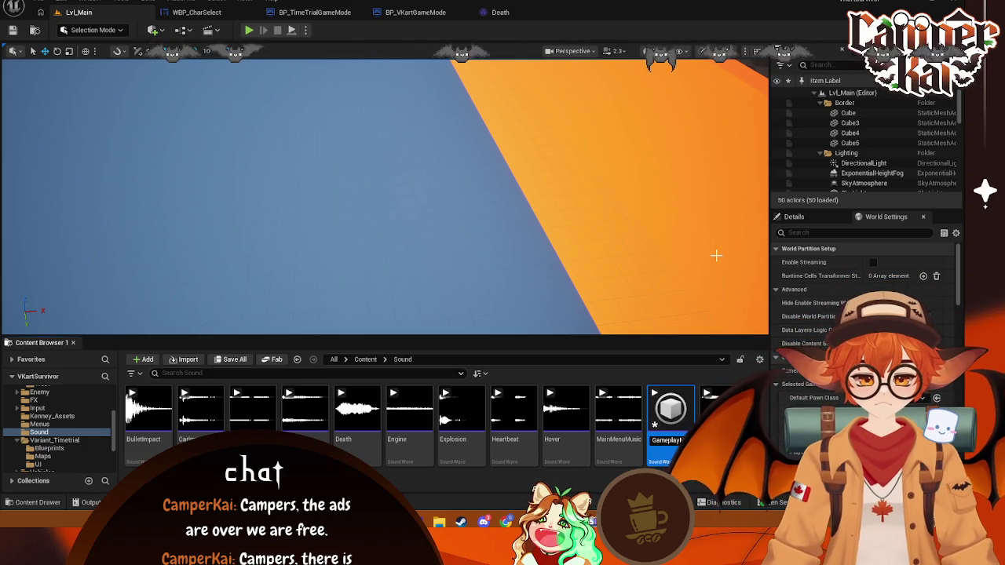
key("Return")
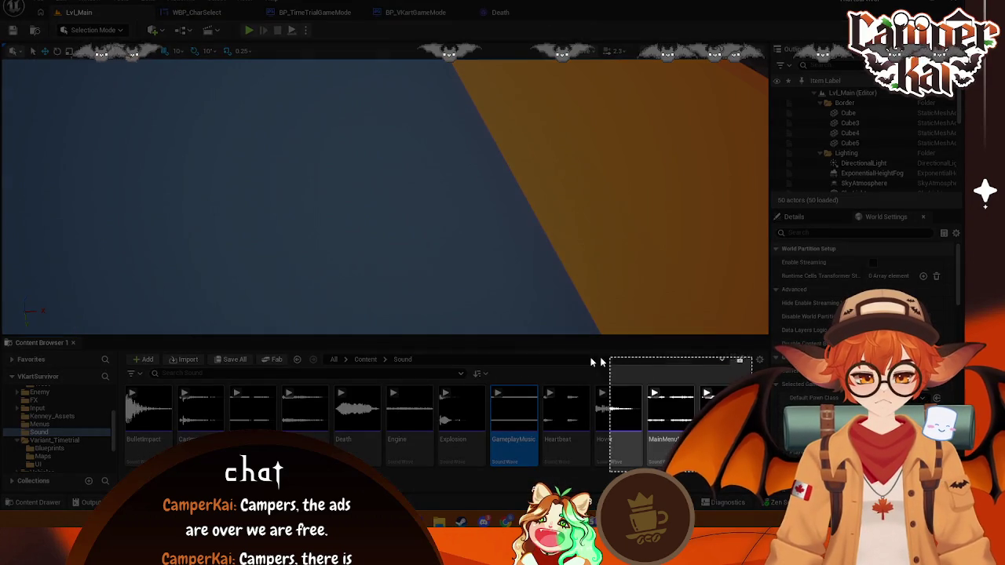
mouse_move(744, 469)
left_mouse_down()
mouse_move(108, 377)
mouse_move(119, 376)
left_mouse_up()
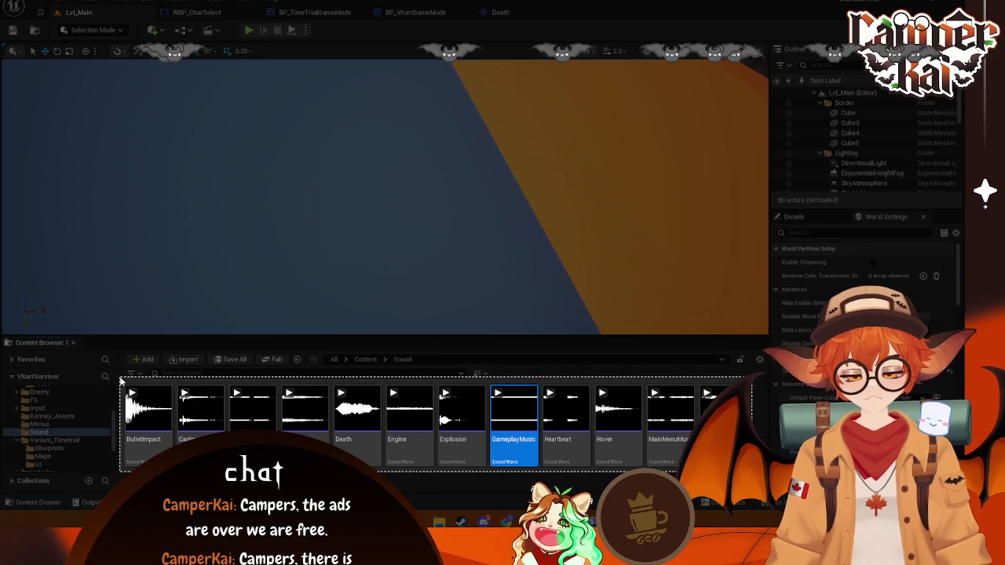
- Open the Death sound in its editor, close it, and return to the Lvl_Main level
left_click(541, 492)
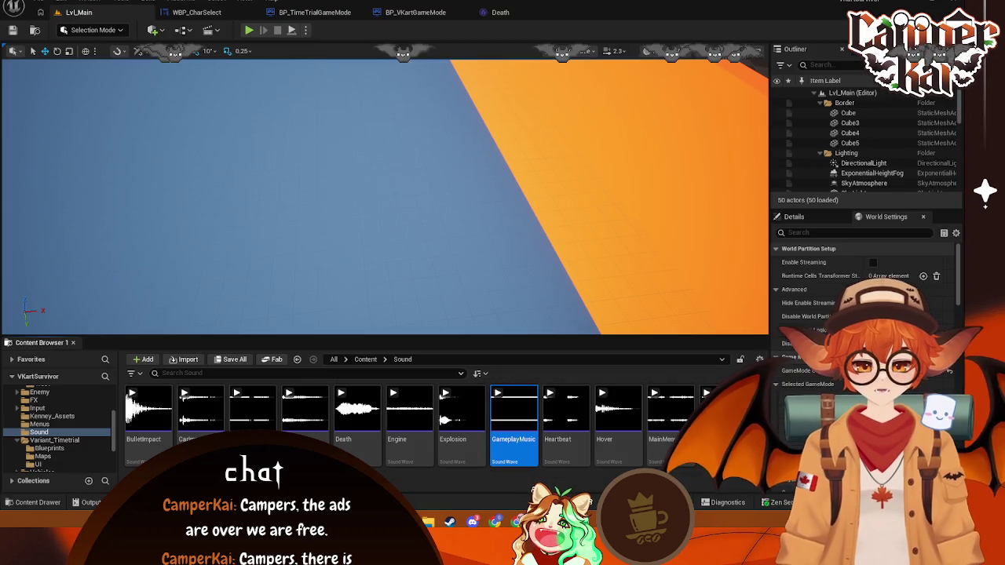
key("super")
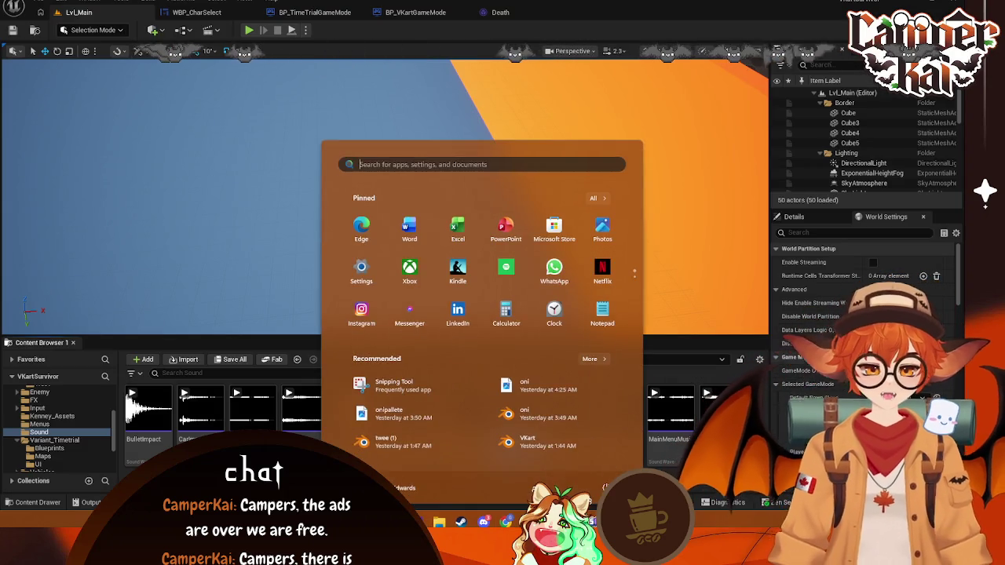
key("super")
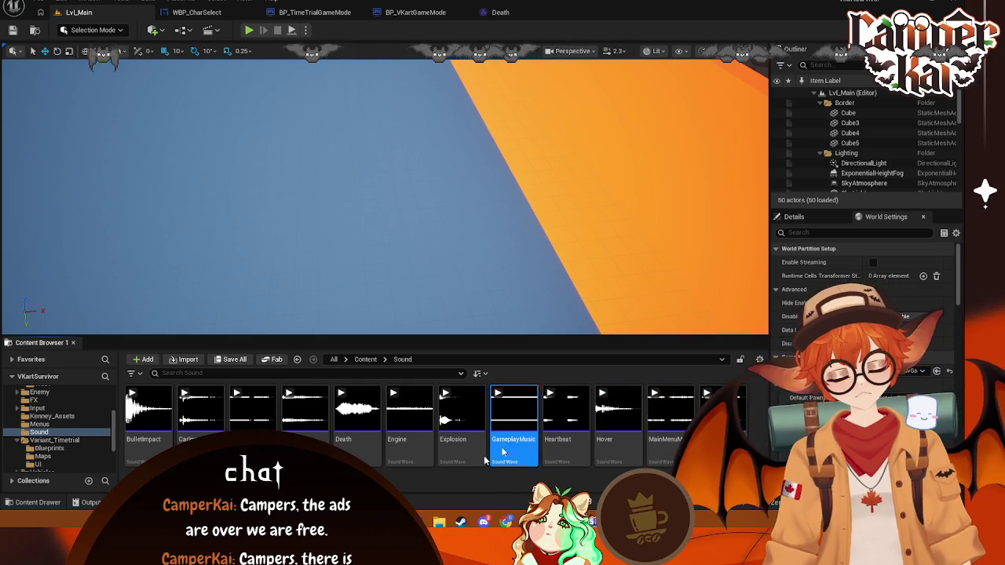
right_click(355, 442)
left_click(355, 441)
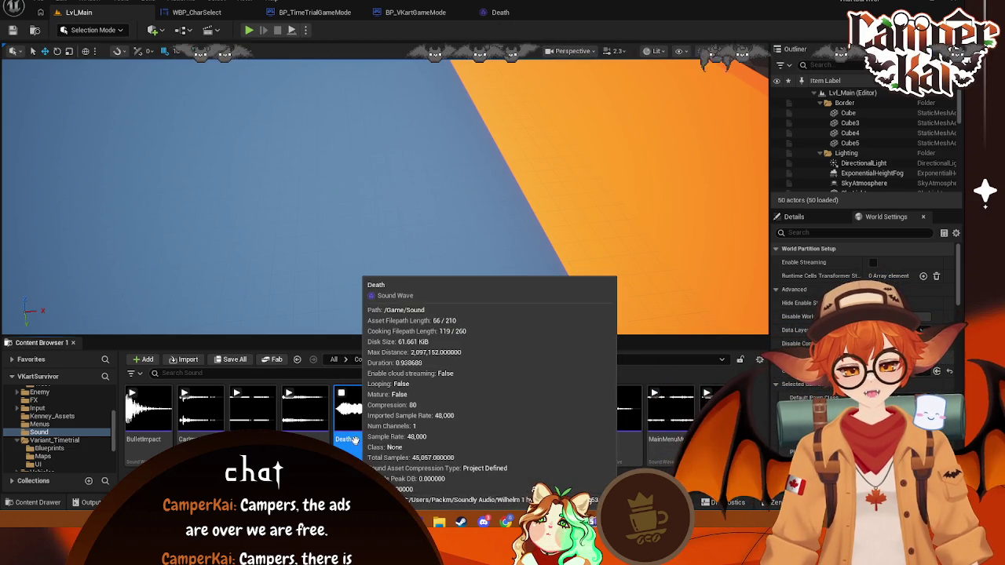
right_click(355, 442)
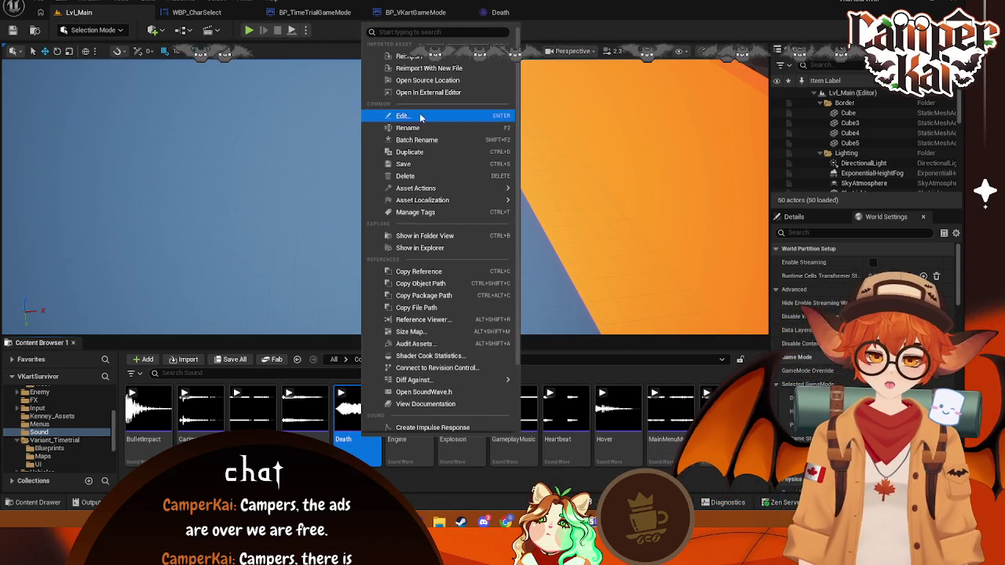
left_click(421, 117)
left_click(574, 12)
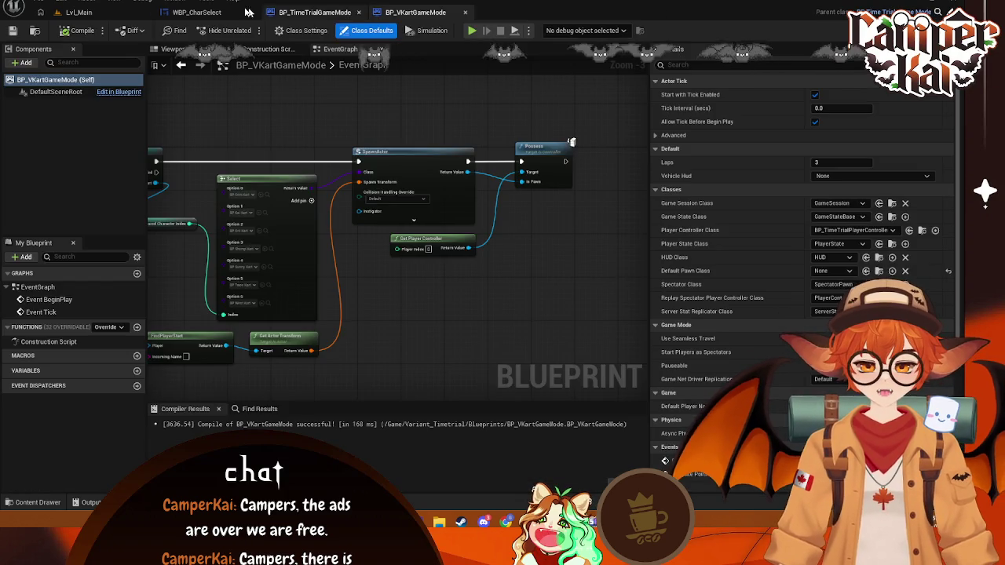
left_click(79, 12)
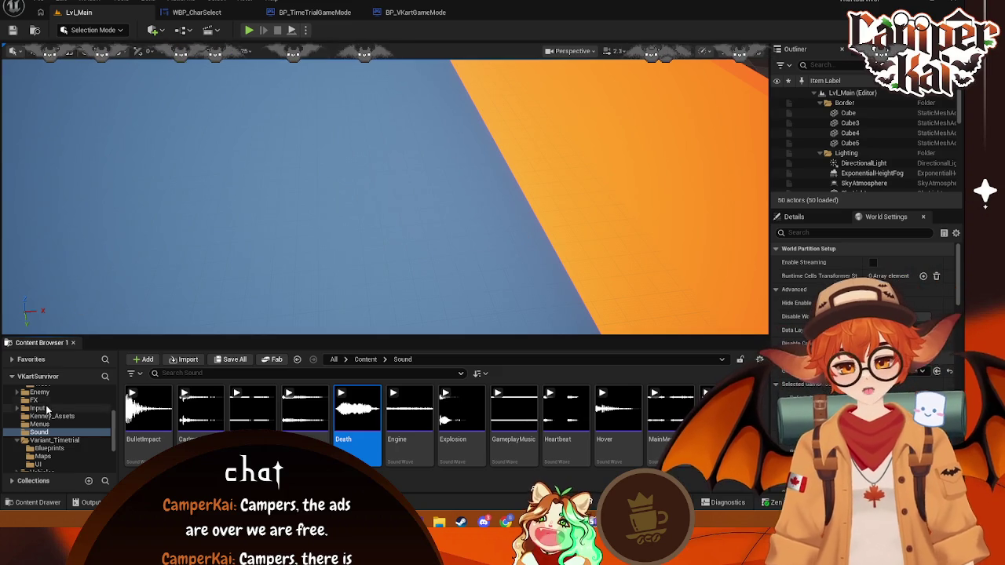
- Browse the folder tree to the Menus folder holding WBP_GameOver, WBP_Main and WBP_Pause widgets
scroll(47, 409, "down", 3)
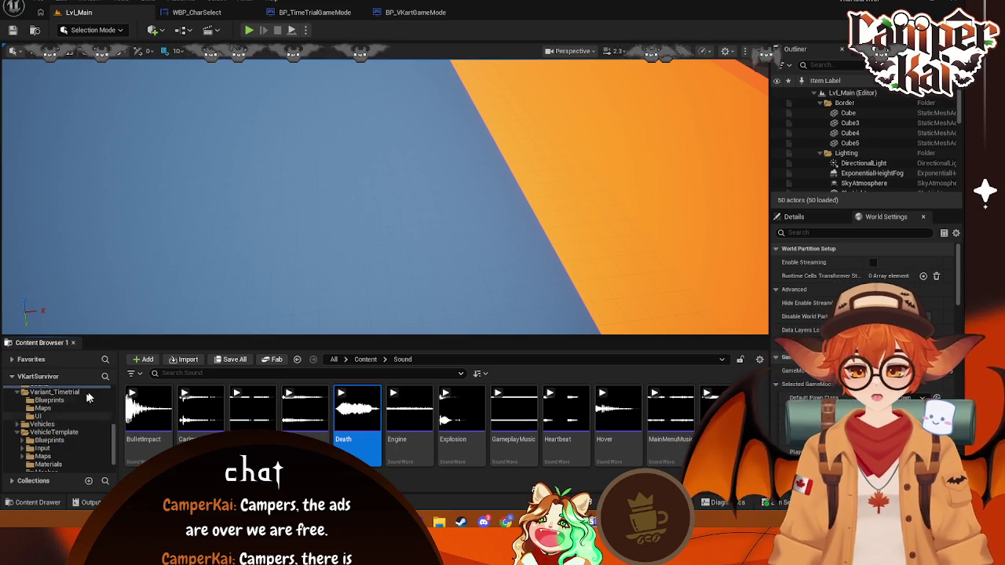
scroll(86, 404, "down", 2)
left_click(47, 453)
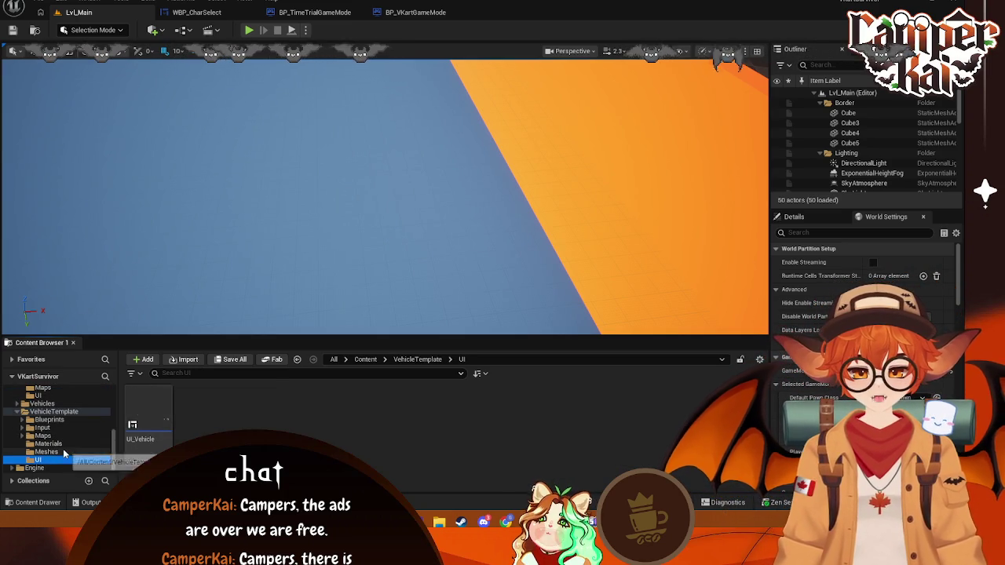
scroll(55, 416, "up", 2)
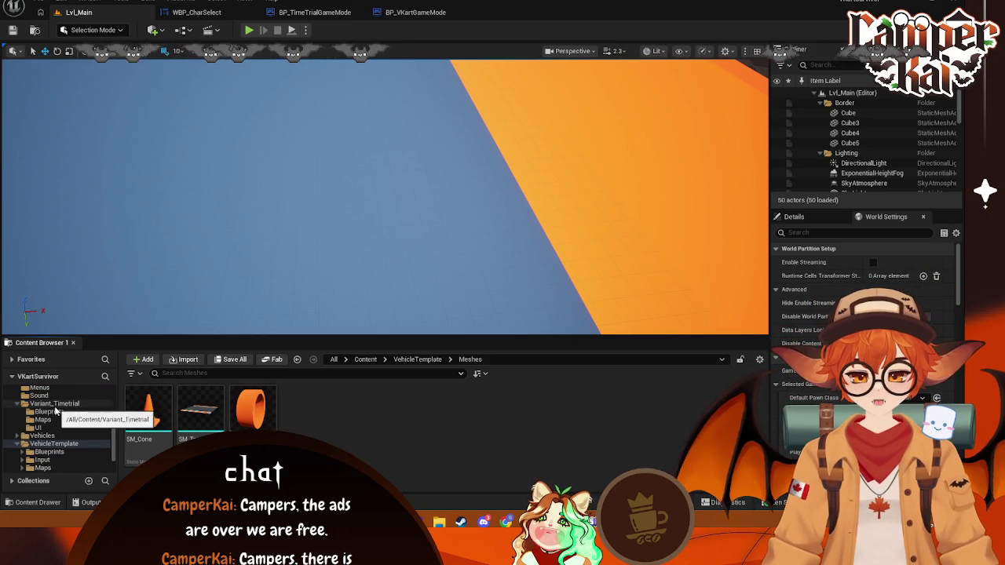
left_click(41, 388)
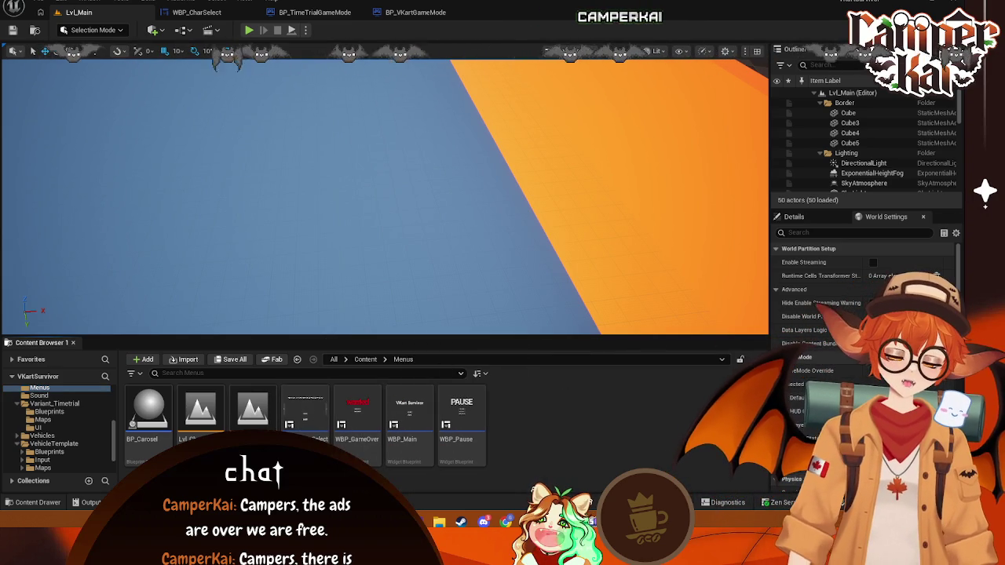
double_click(250, 416)
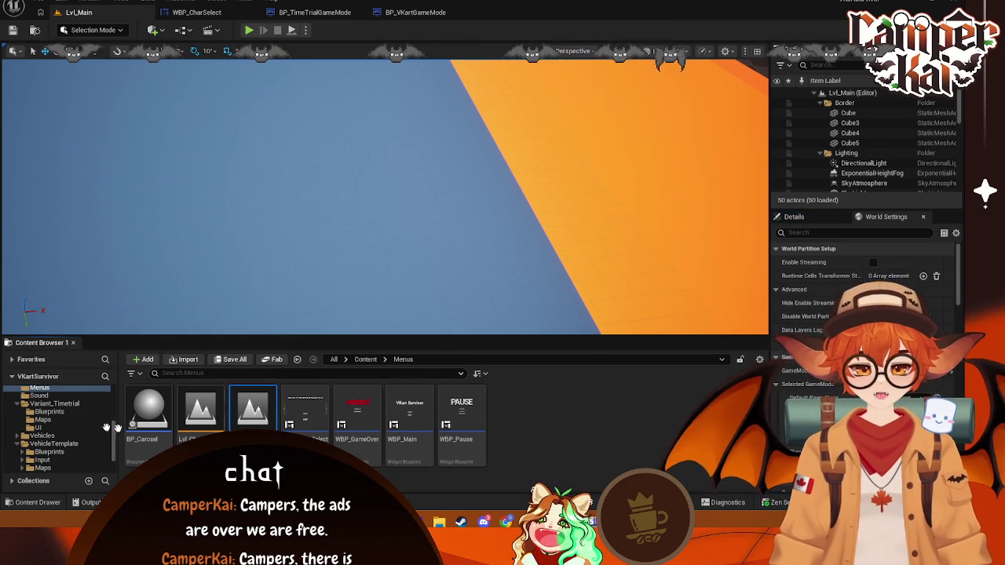